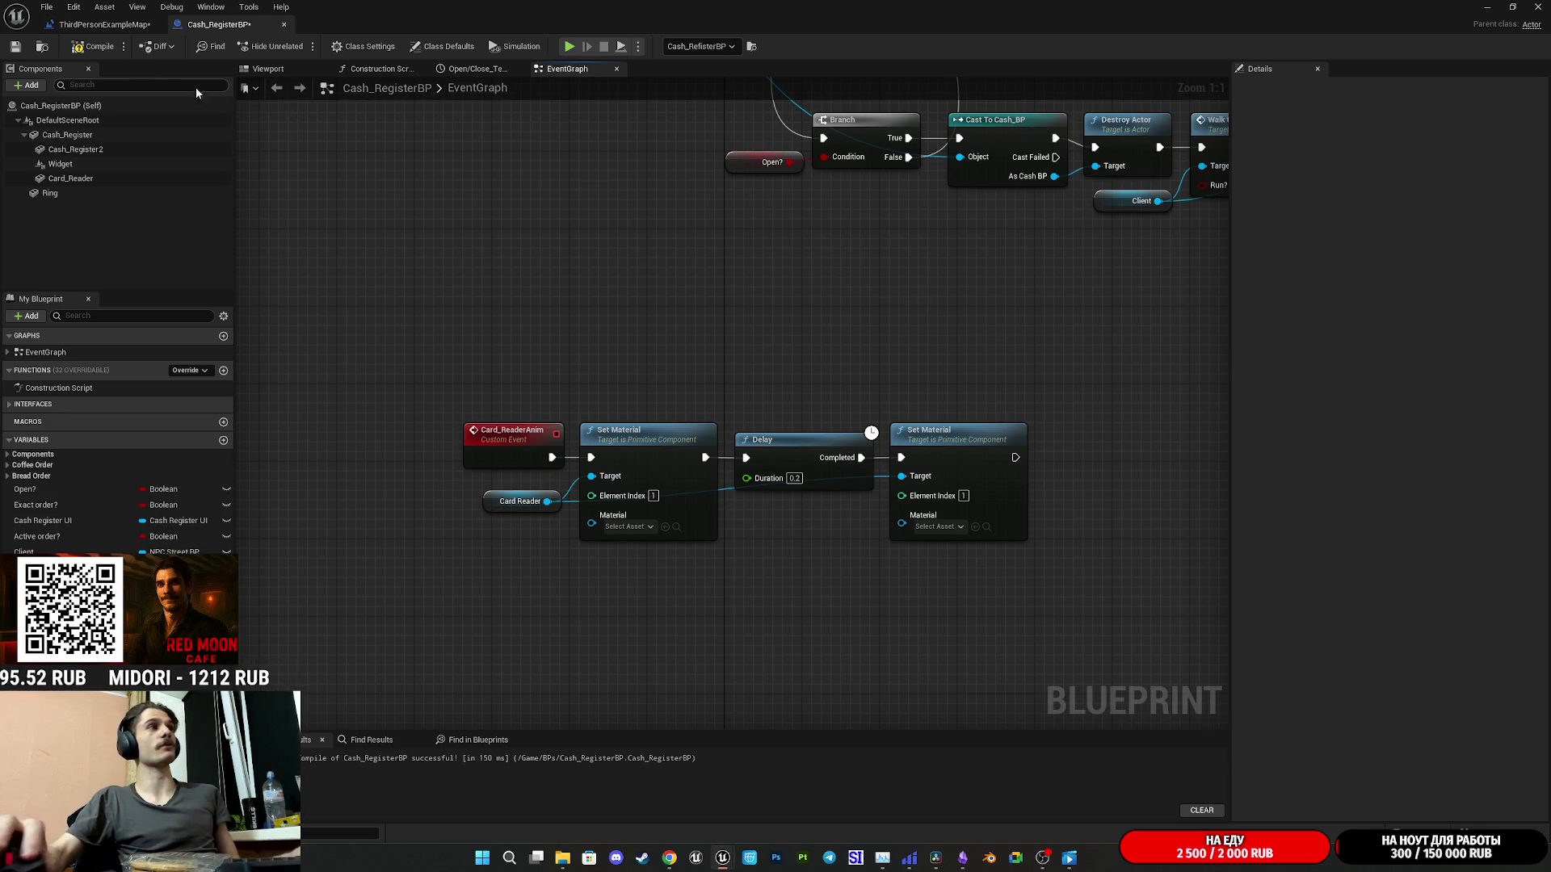
- Compile and save Cash_RegisterBP, then restore its editor window and move it up-left
left_click(91, 48)
left_click(16, 48)
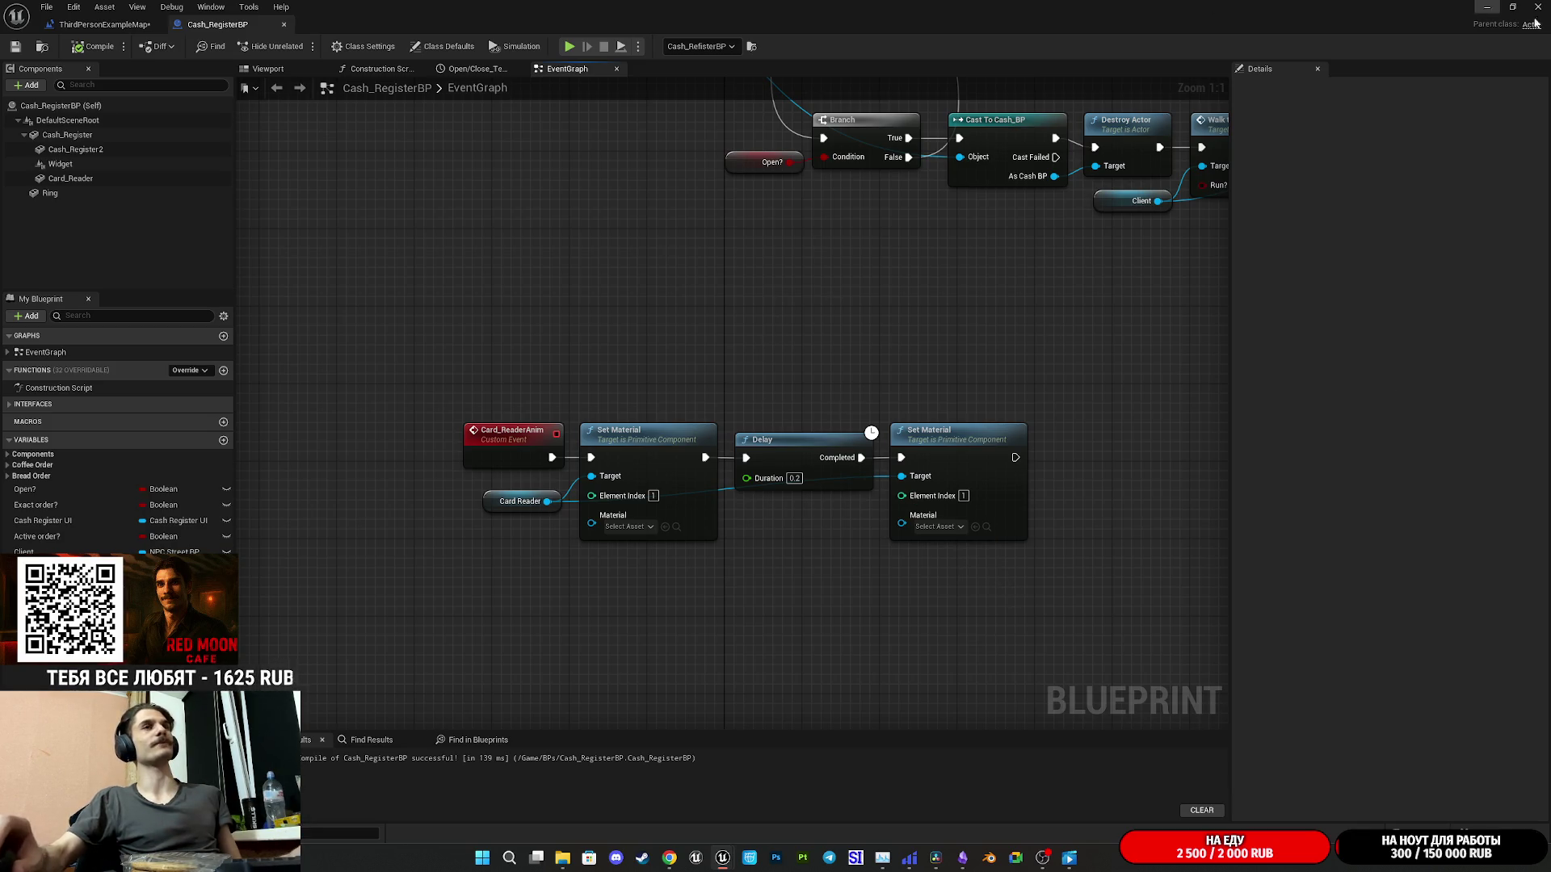
left_click(1512, 6)
mouse_move(981, 263)
left_mouse_down()
mouse_move(790, 149)
mouse_move(785, 126)
left_mouse_up()
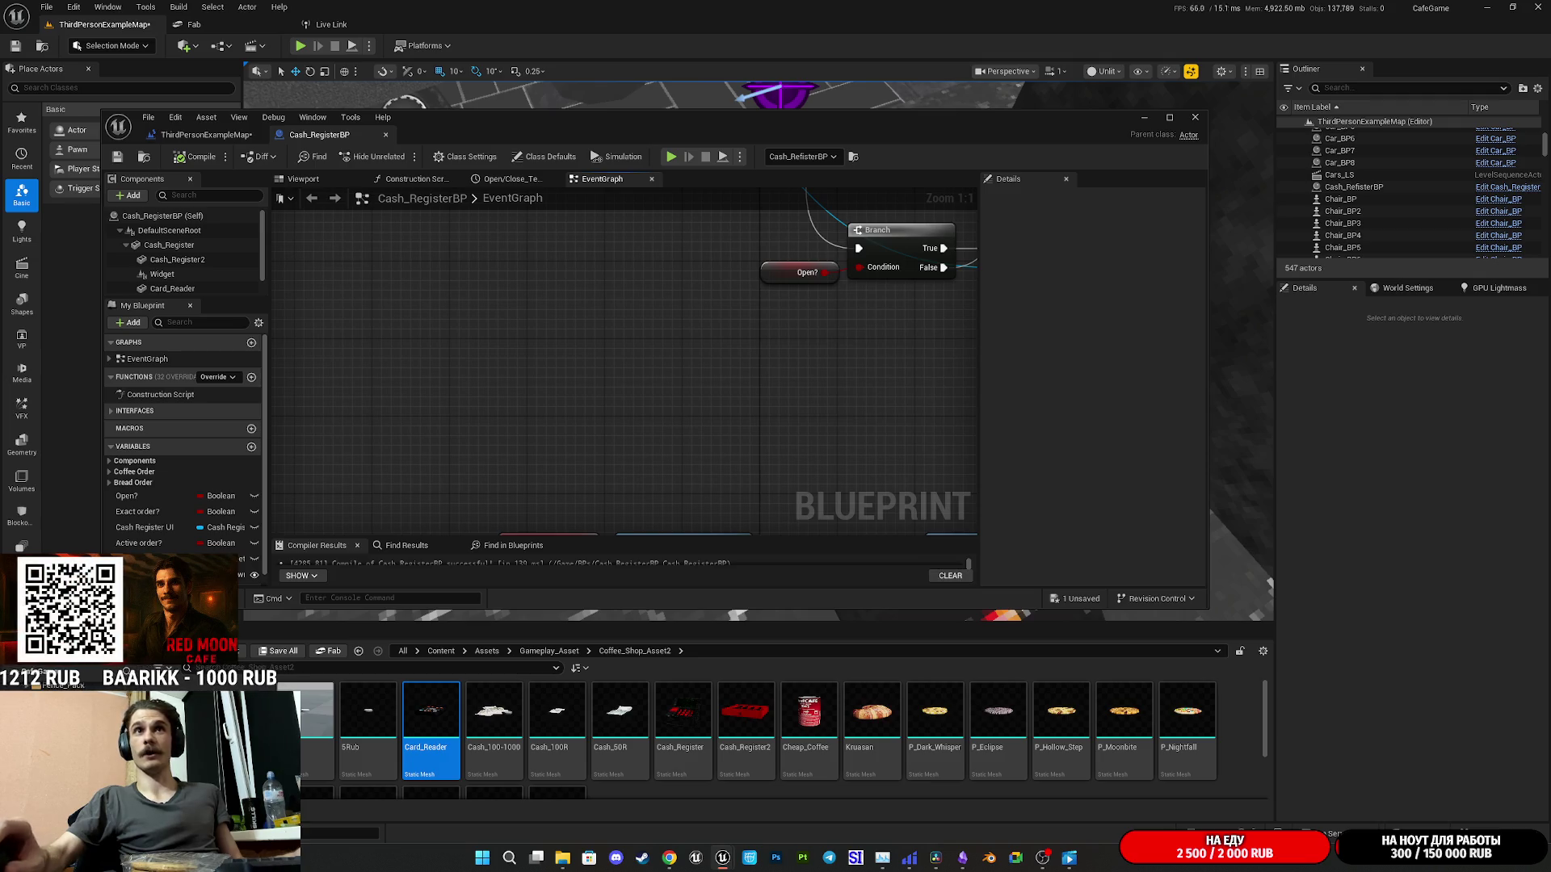
- Move and enlarge the floating Cash_RegisterBP editor, then maximize it again
mouse_move(848, 141)
left_mouse_down()
mouse_move(1025, 142)
mouse_move(1012, 155)
mouse_move(836, 86)
mouse_move(756, 76)
left_mouse_up()
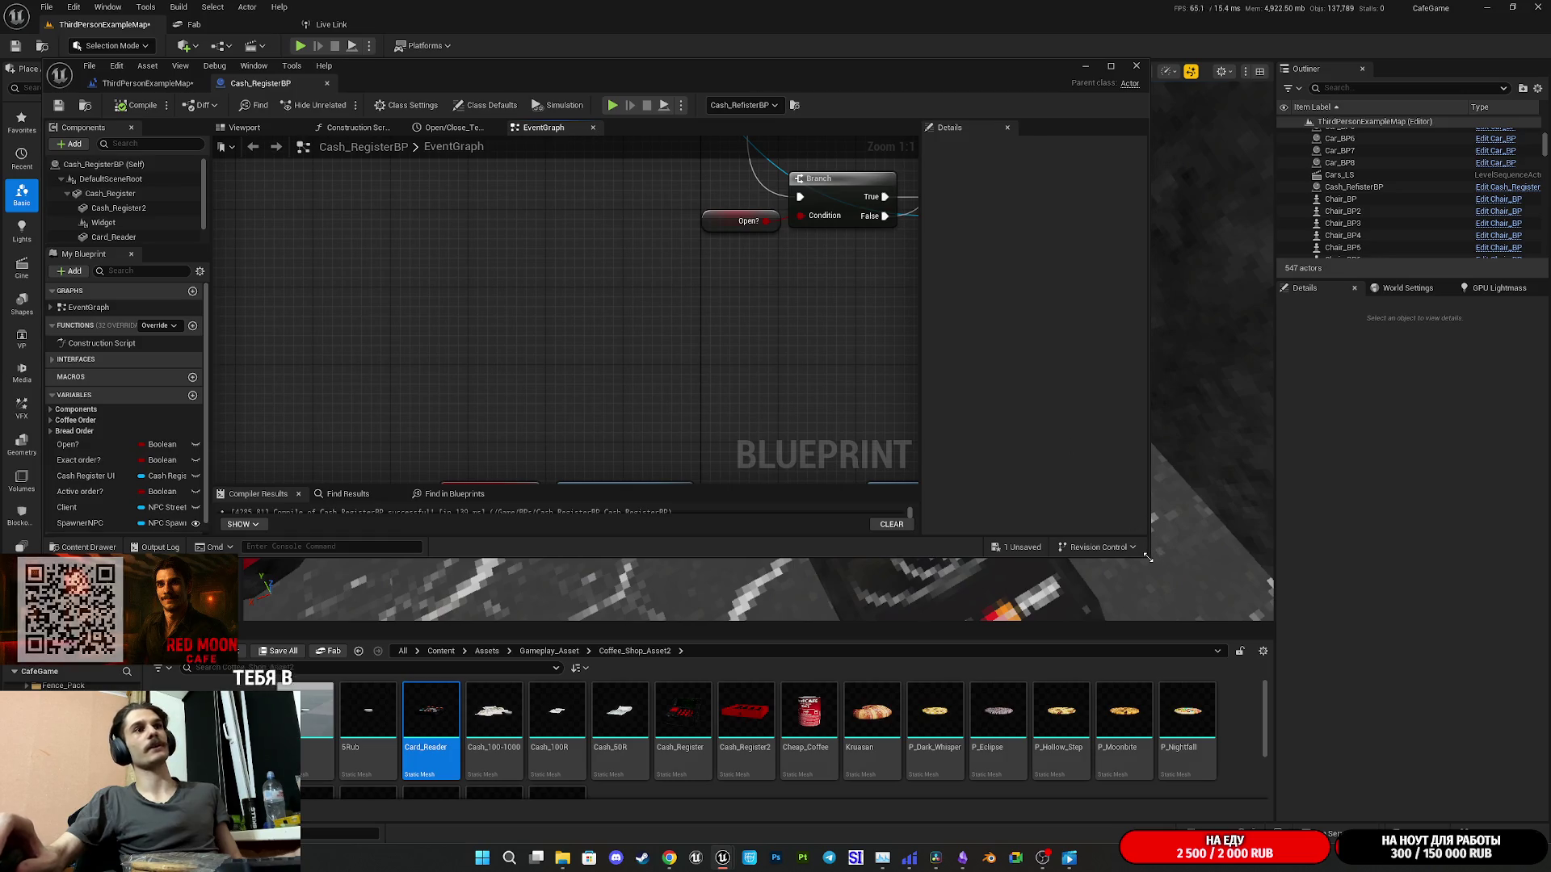
left_click_drag(1148, 557, 1274, 639)
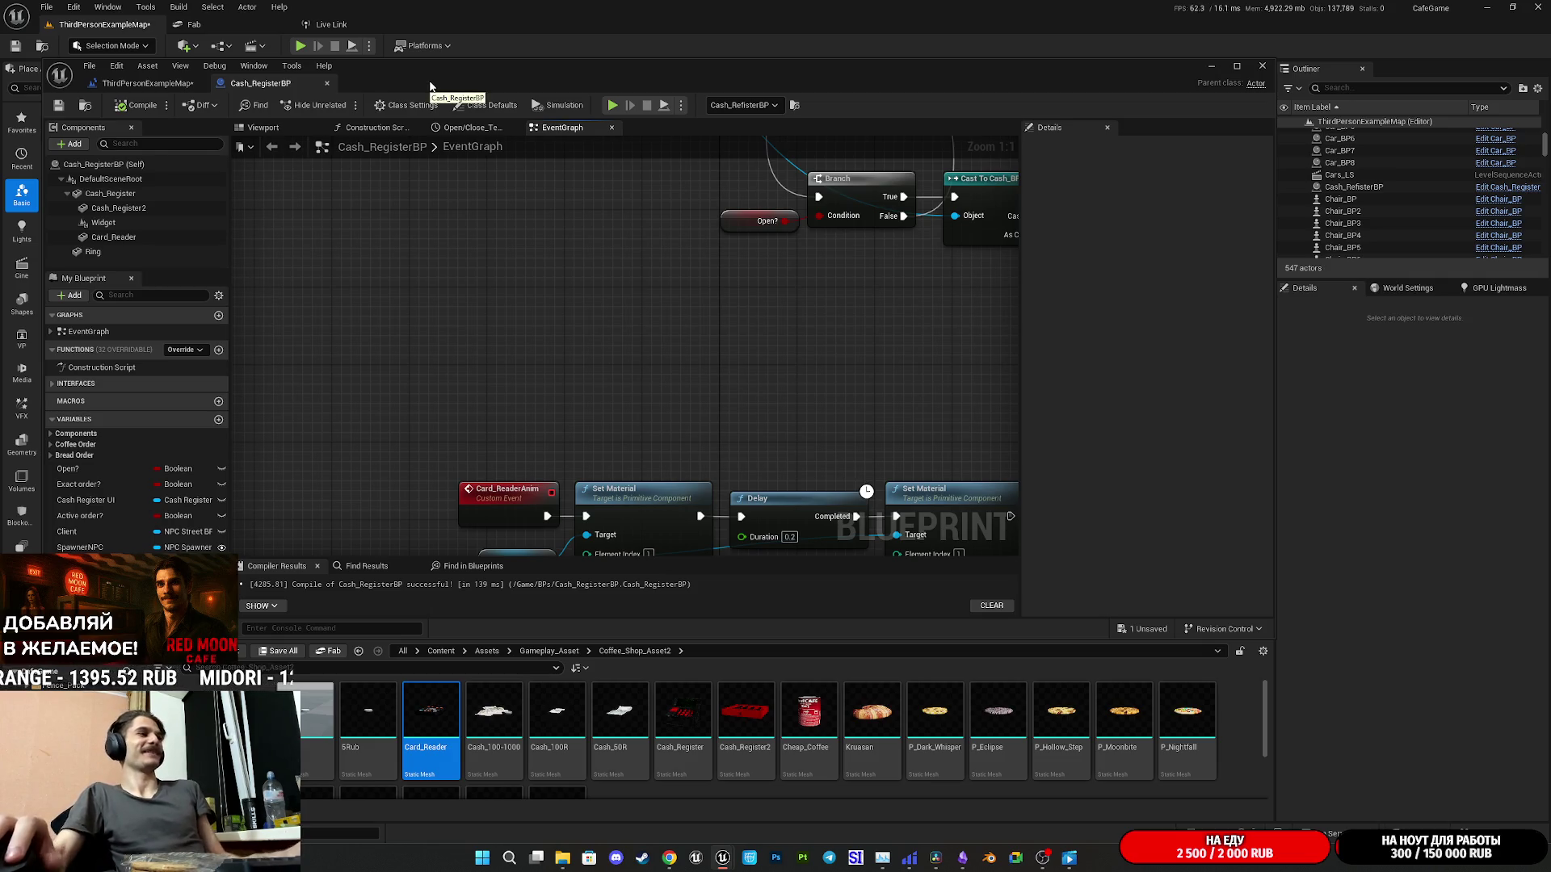
double_click(429, 85)
- Open the Card_Reader mesh to find its RedL_M material, then return to the event graph
double_click(1163, 12)
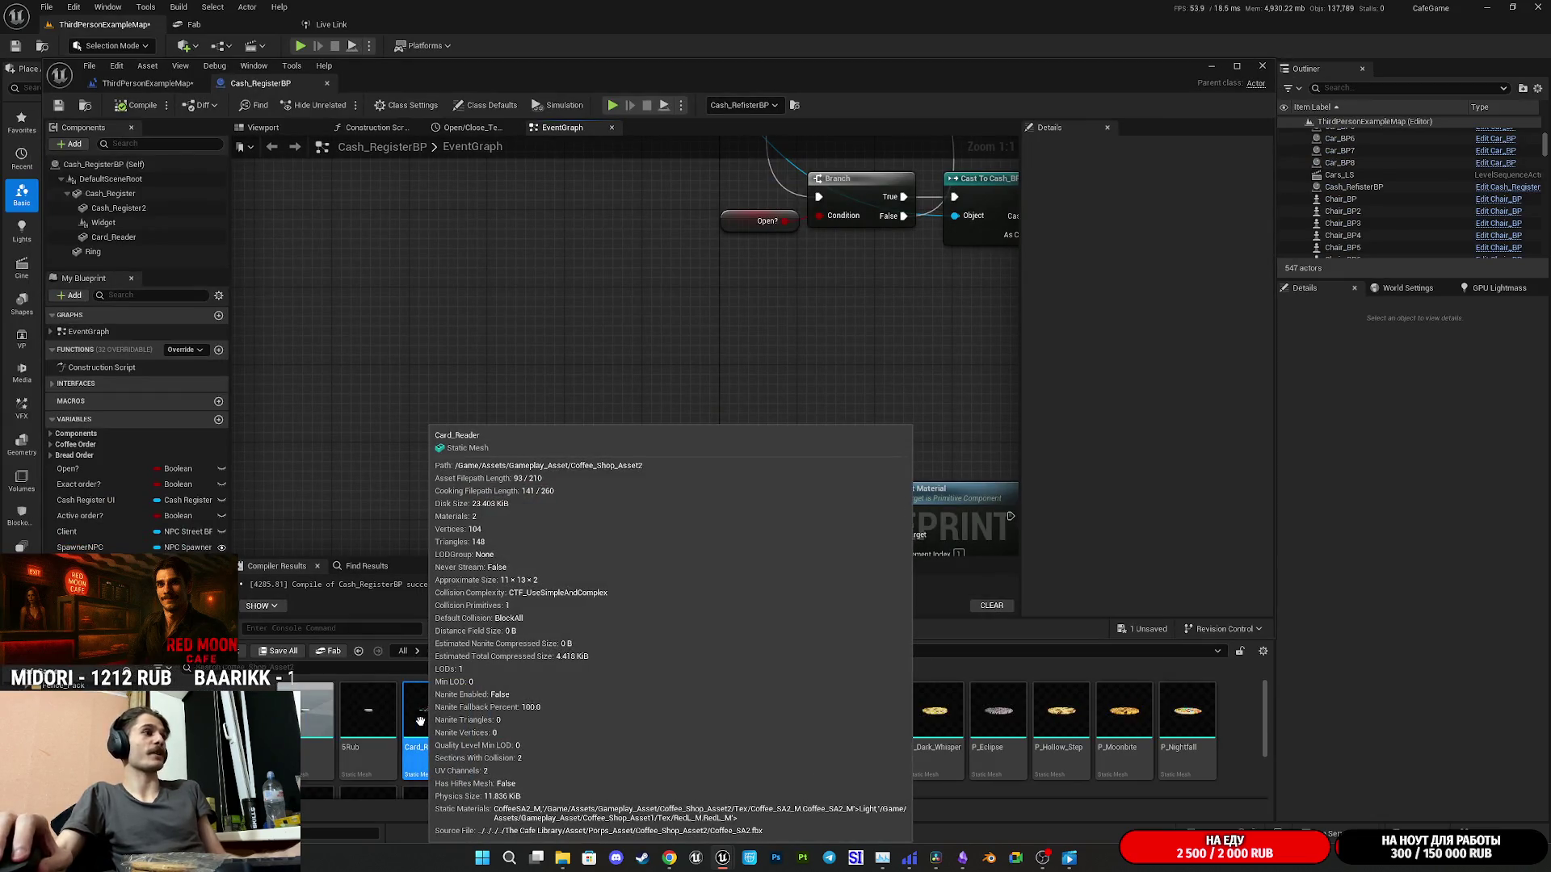
double_click(420, 721)
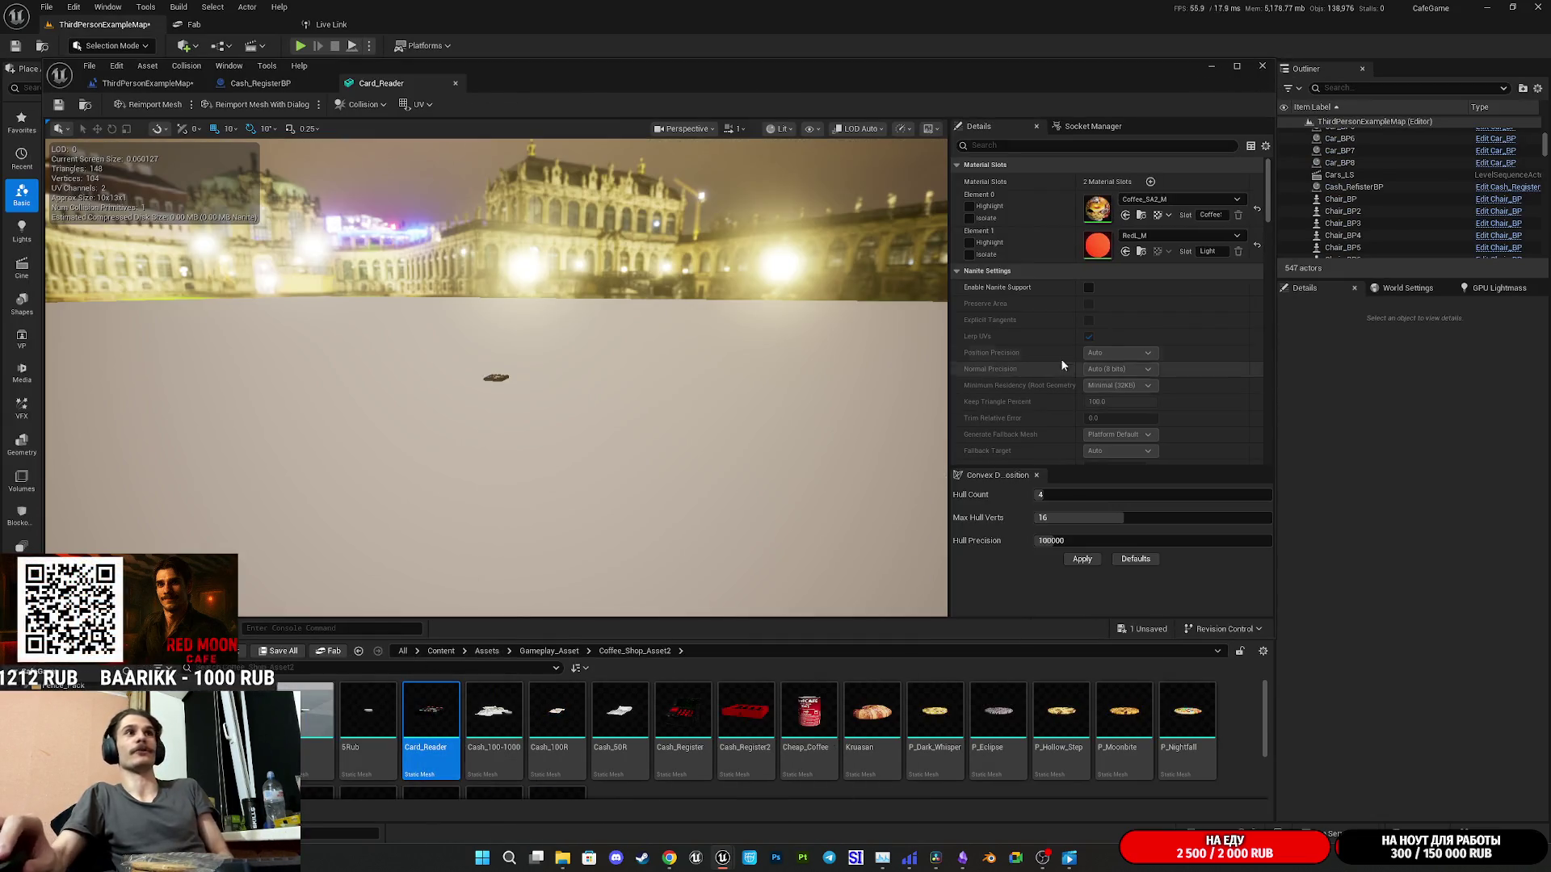
left_click(1141, 252)
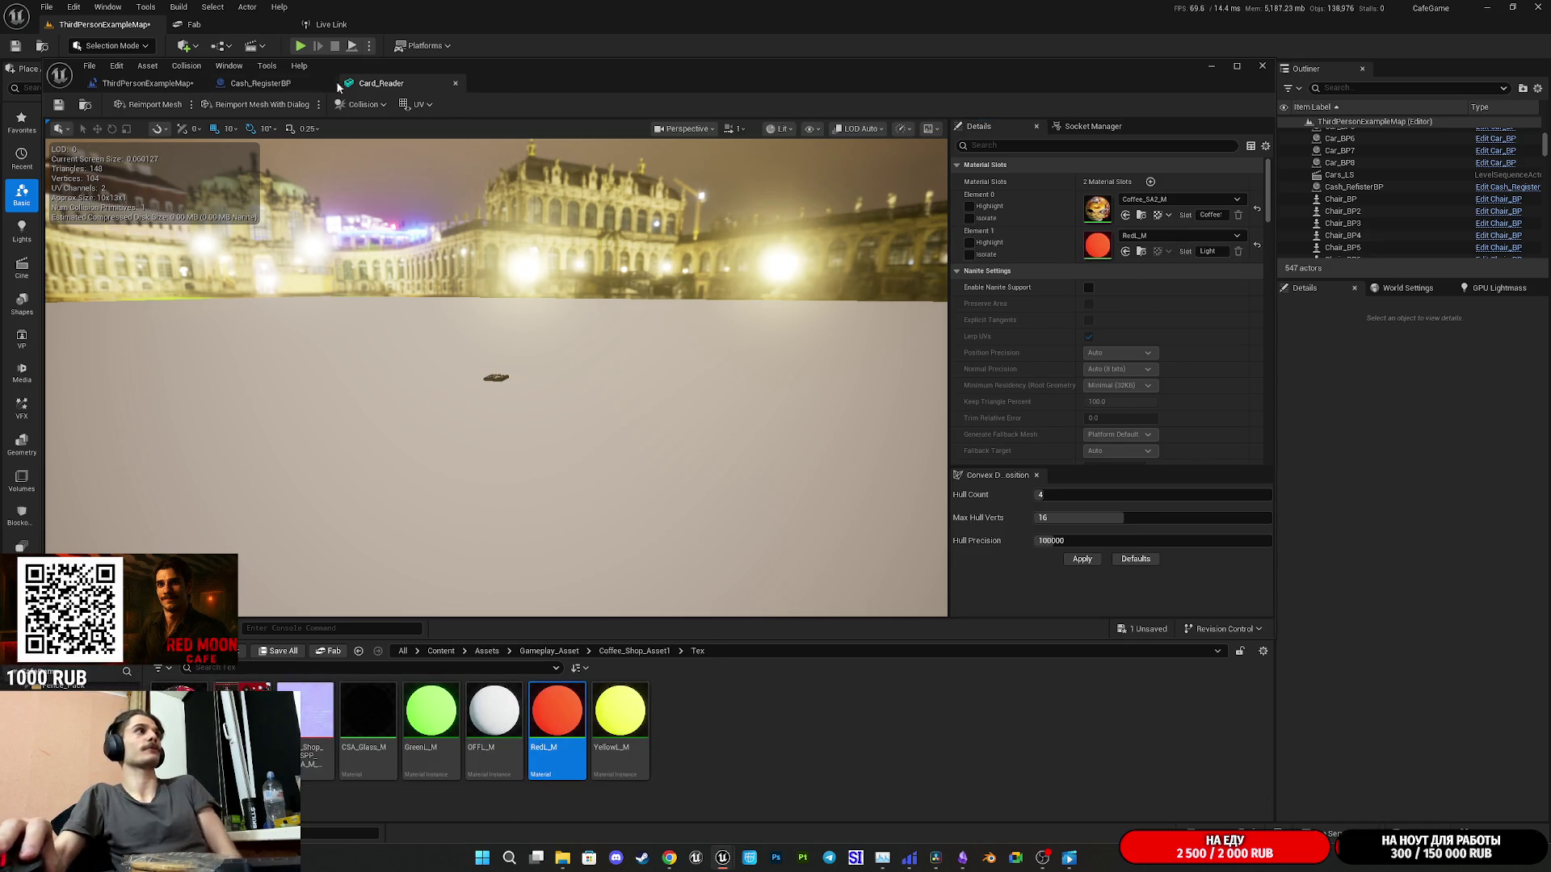
left_click(260, 83)
- Assign GreenL_M to the first Set Material and RedL_M to the second, then save
mouse_move(690, 388)
left_mouse_down()
mouse_move(550, 235)
mouse_move(588, 238)
left_mouse_up()
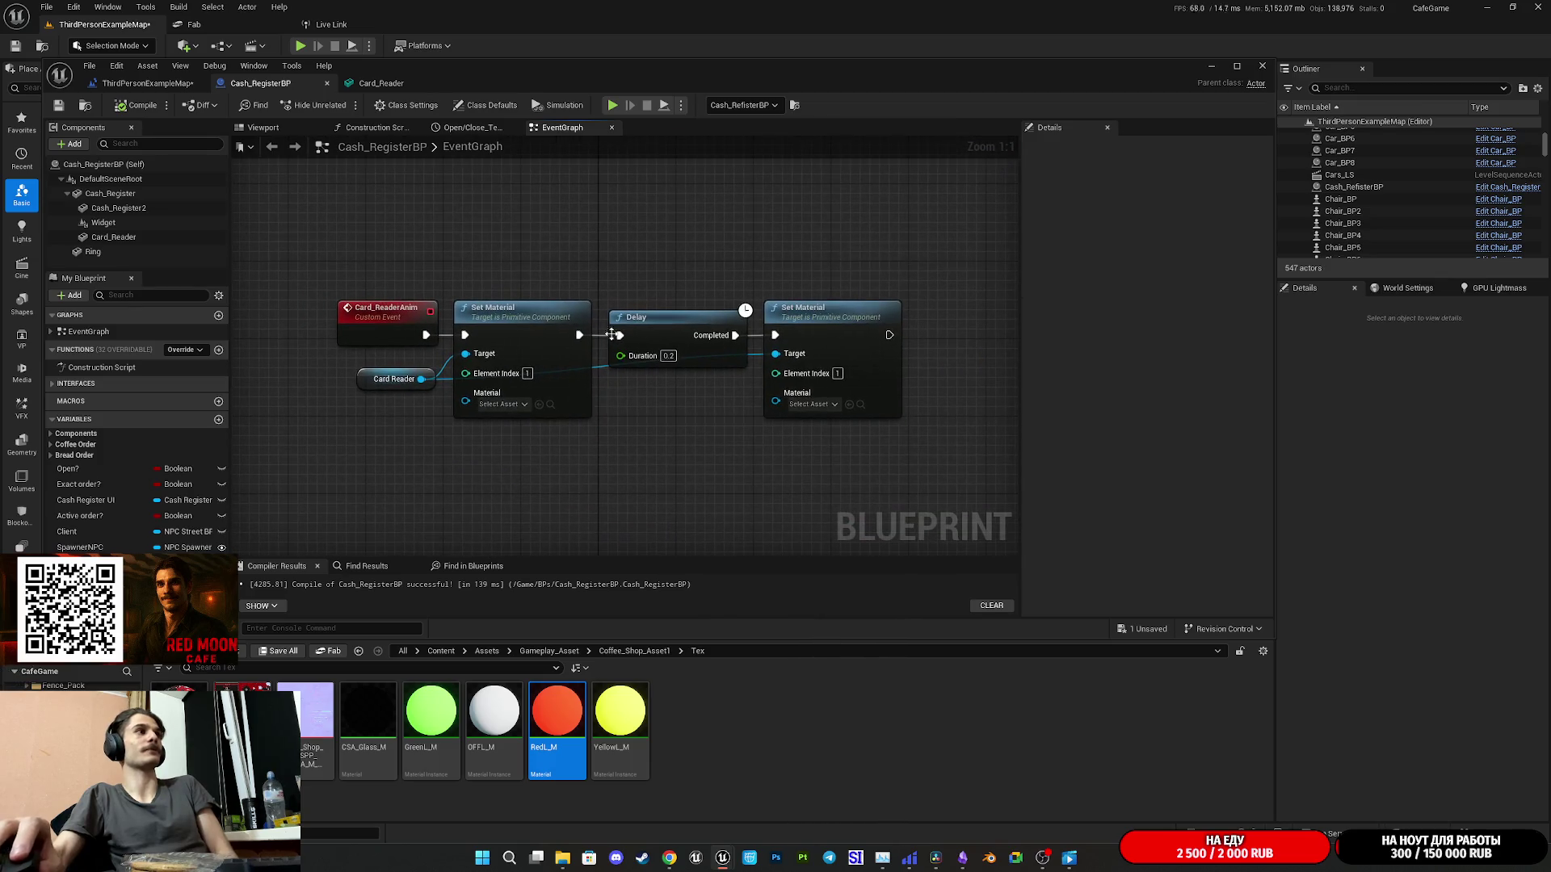
left_click_drag(431, 711, 508, 394)
left_click(559, 707)
mouse_move(559, 707)
left_mouse_down()
mouse_move(824, 409)
mouse_move(808, 402)
left_mouse_up()
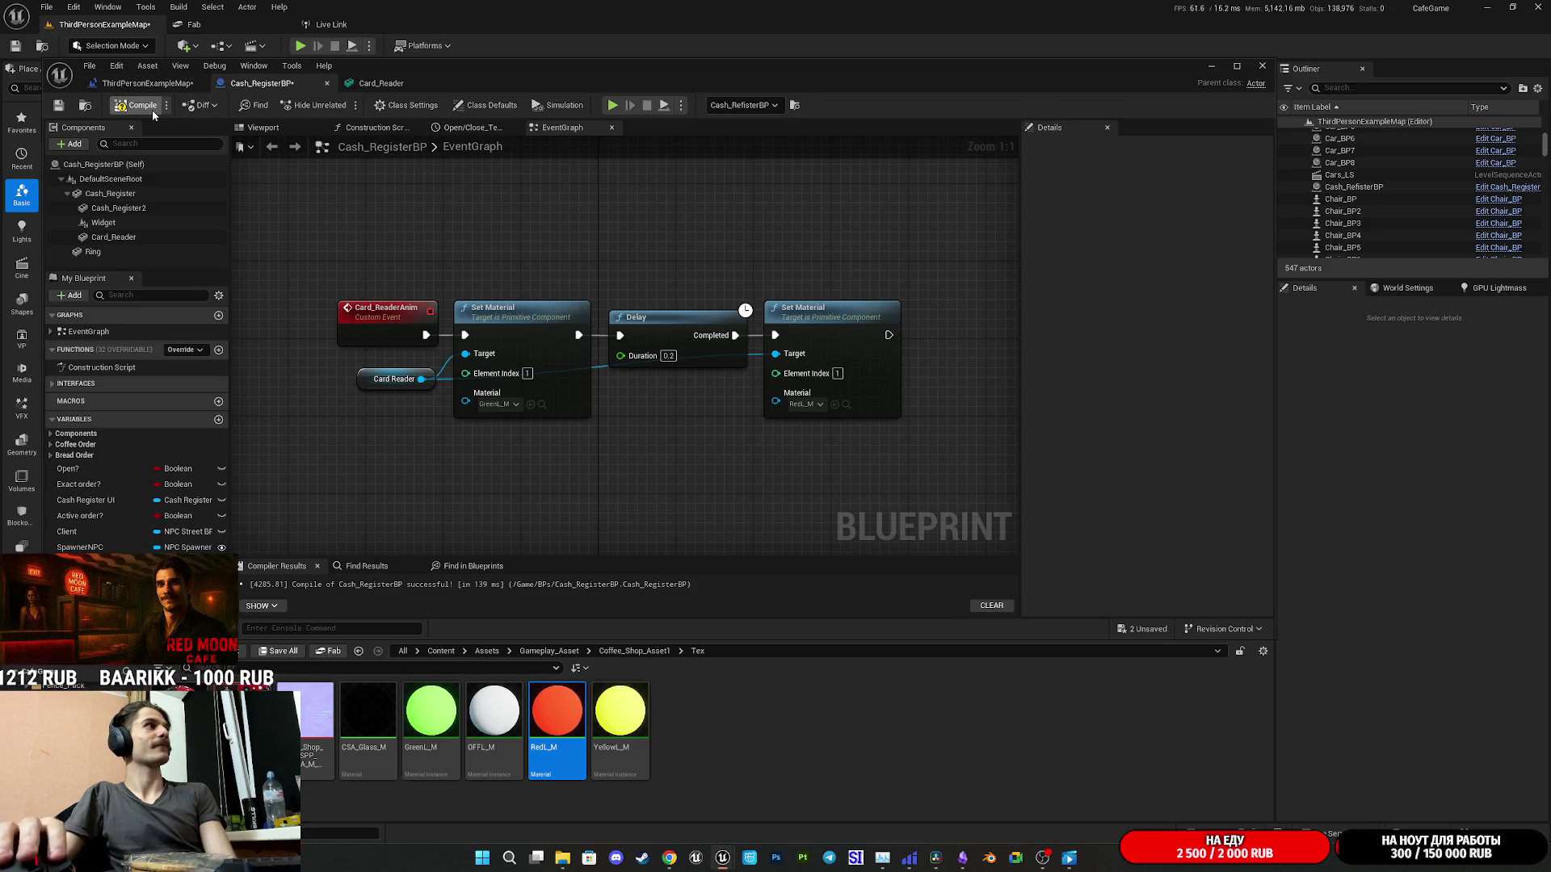
left_click(60, 111)
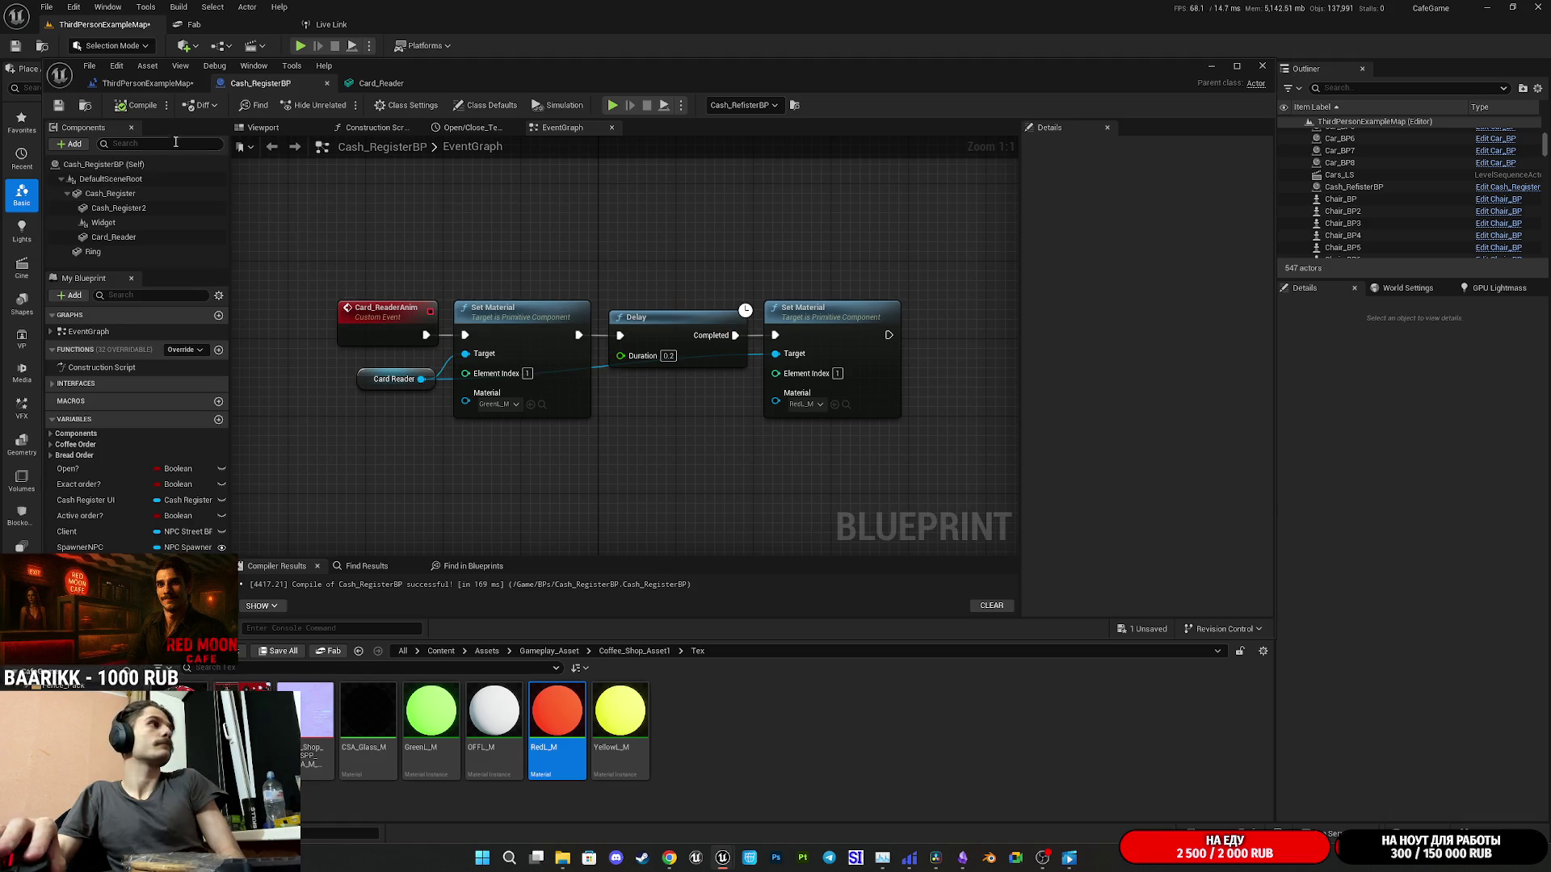
- Save all changes, then move the Blueprint editor aside and minimize it
left_click(43, 49)
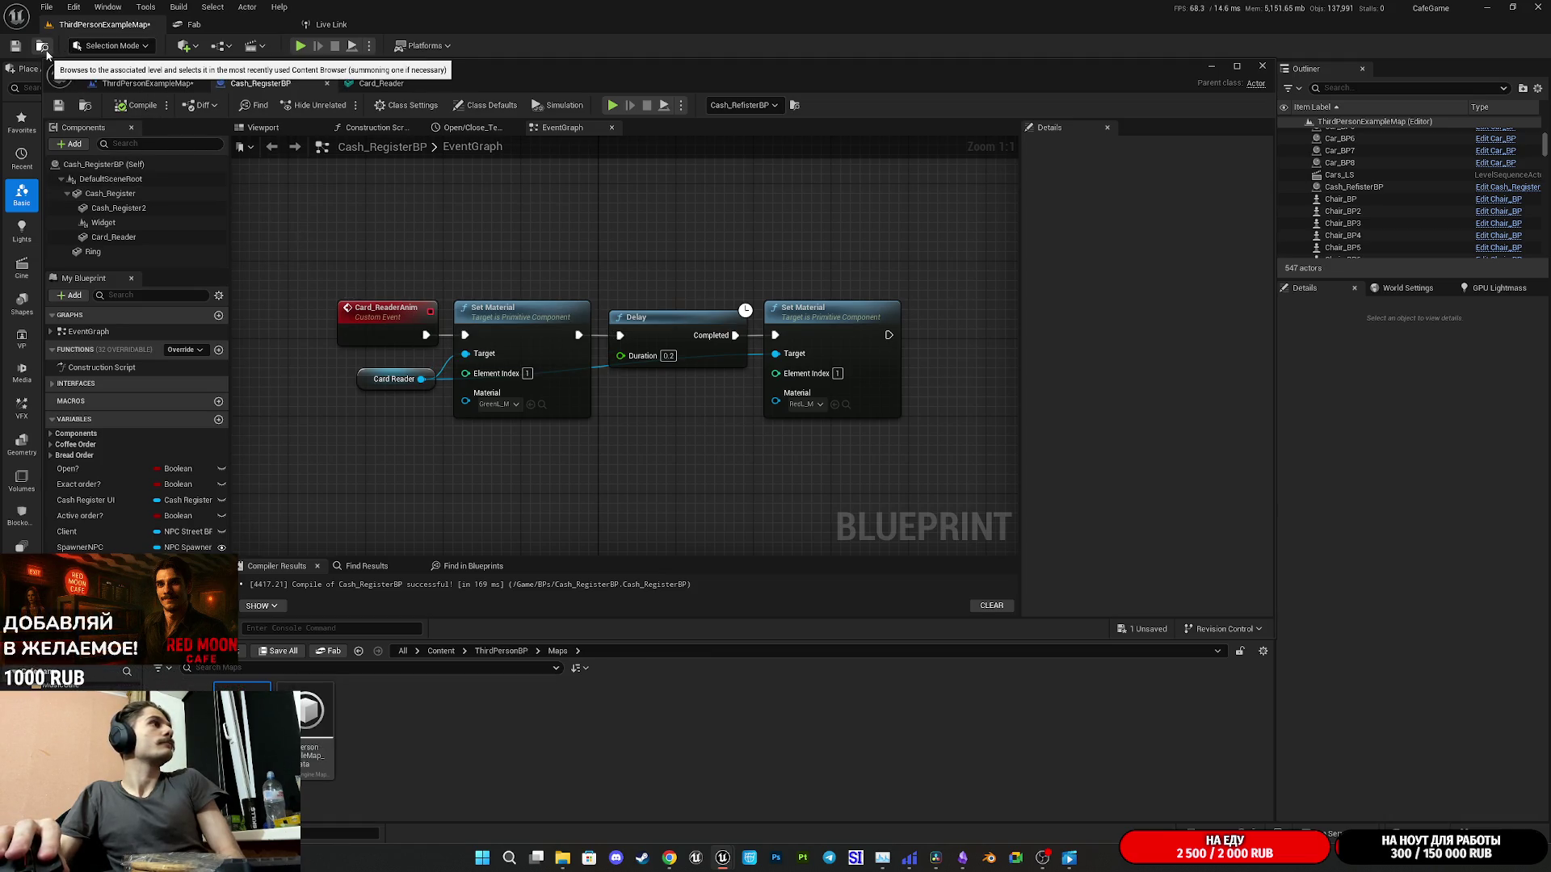
left_click(18, 47)
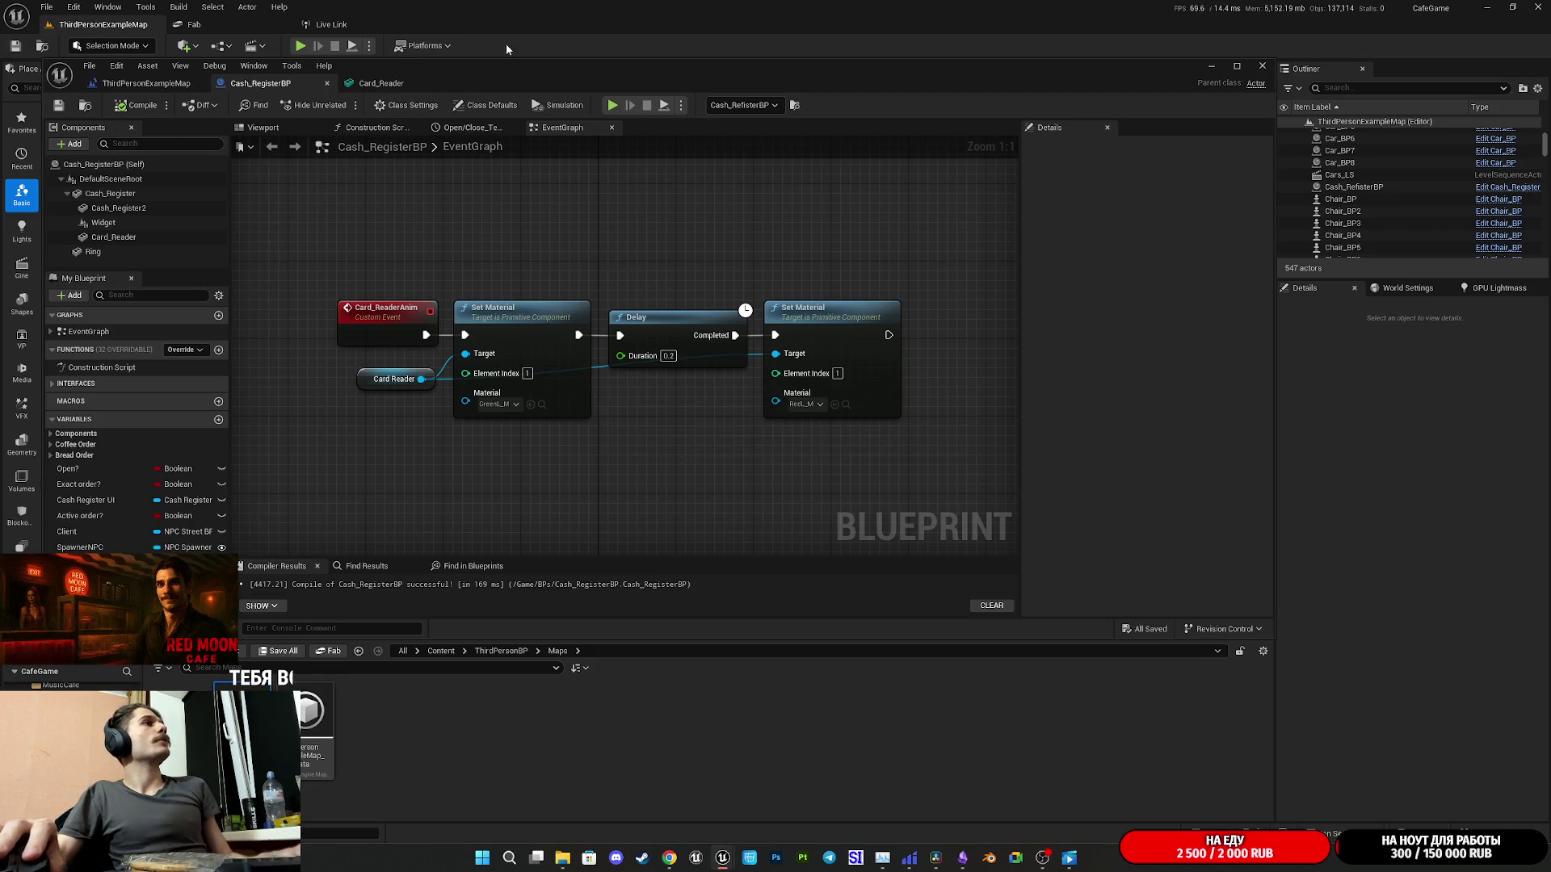
left_click_drag(515, 73, 595, 111)
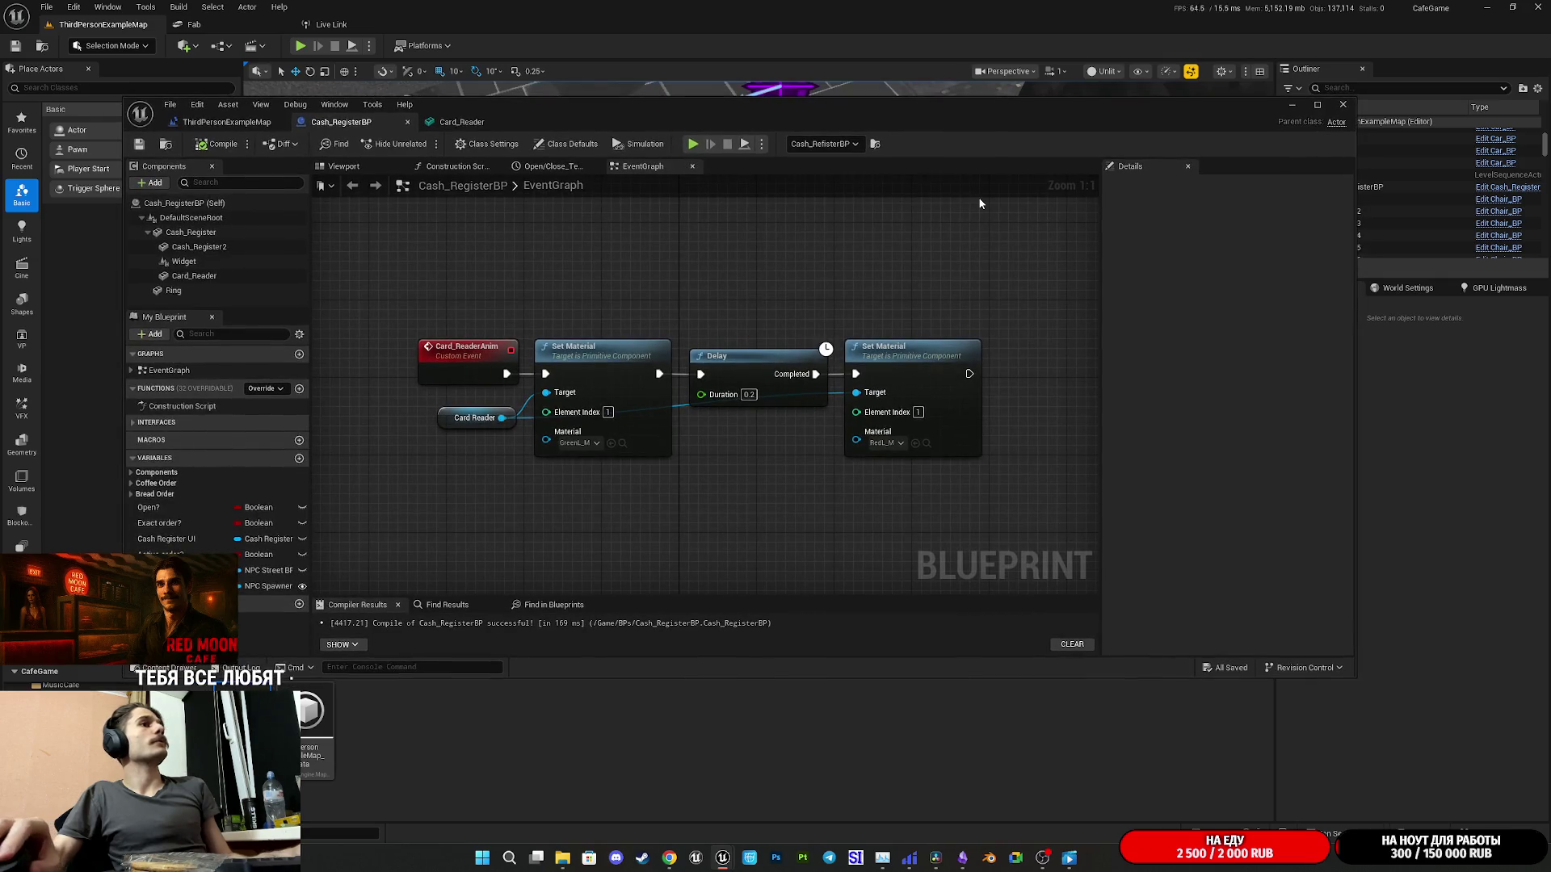
left_click_drag(1017, 356, 785, 349)
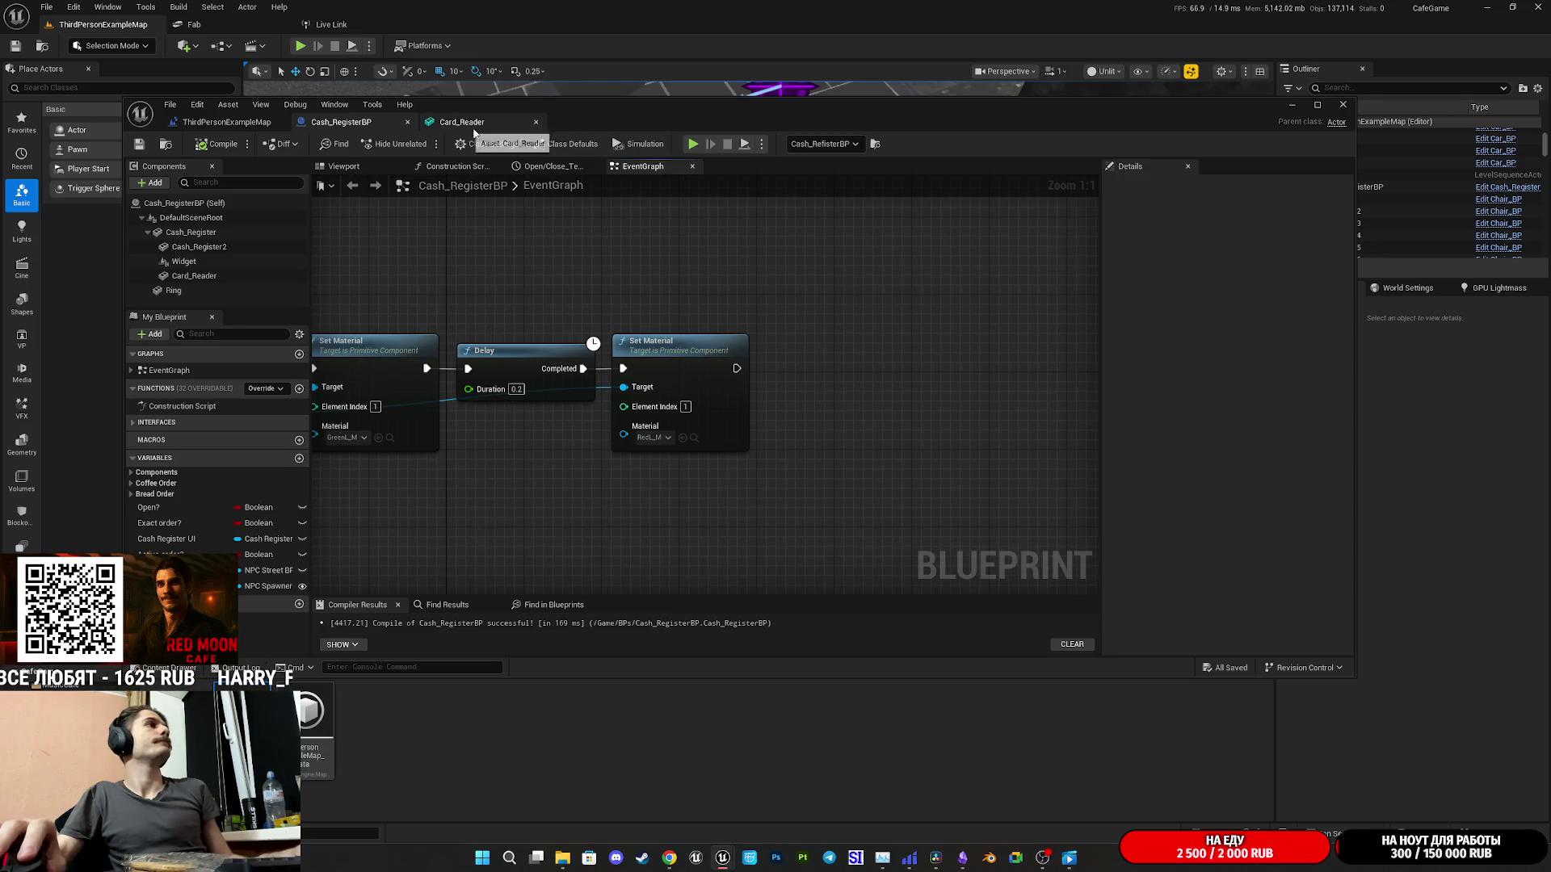
left_click_drag(632, 125, 862, 192)
left_click_drag(541, 424, 727, 456)
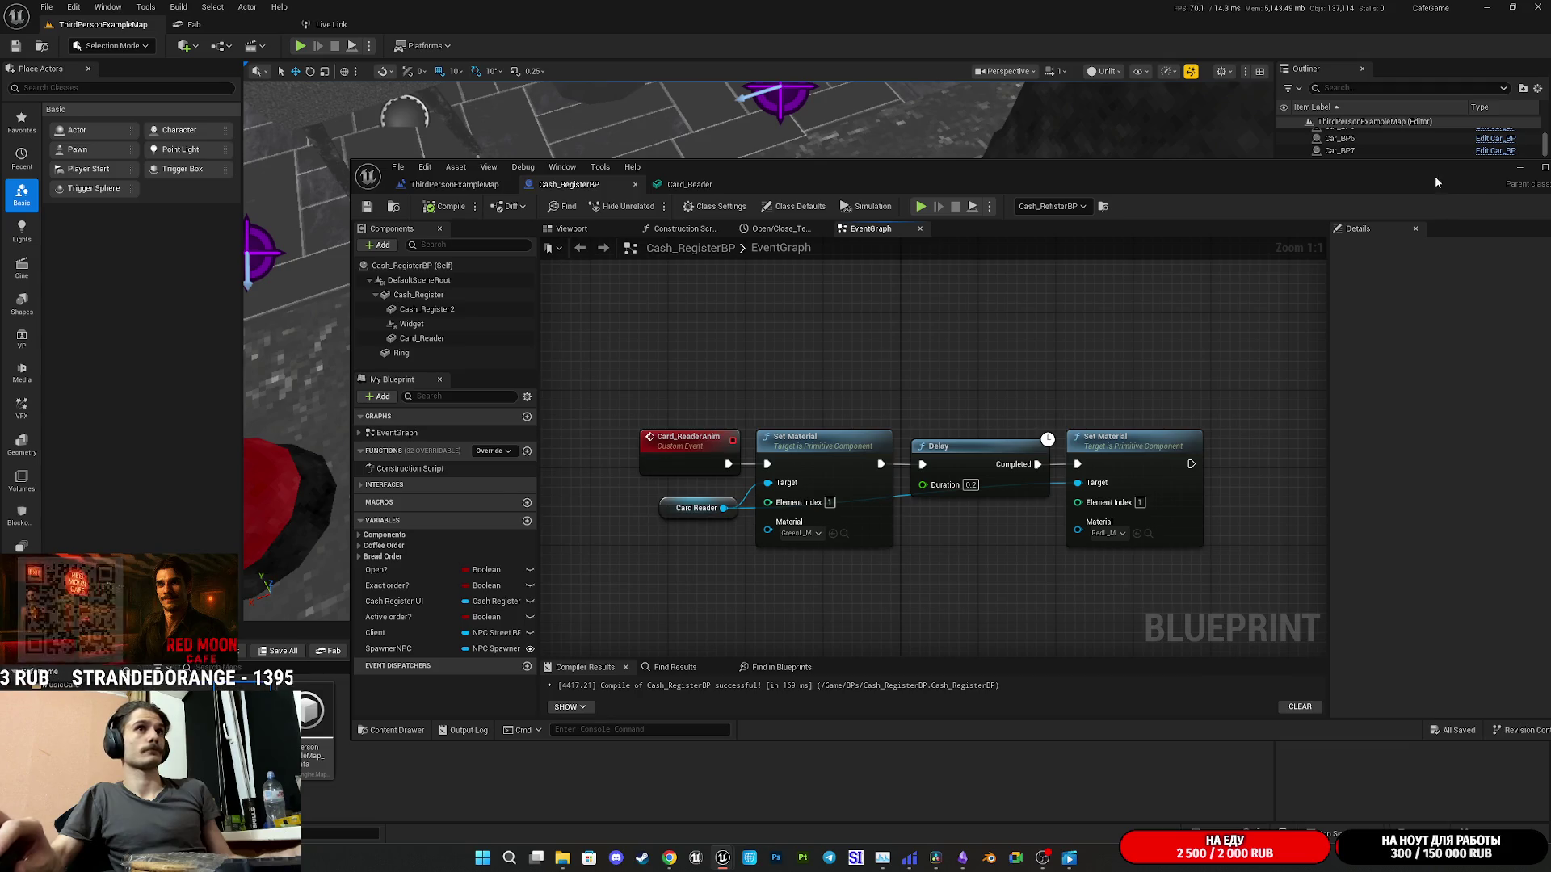
left_click_drag(1436, 176, 1208, 195)
left_click(1297, 189)
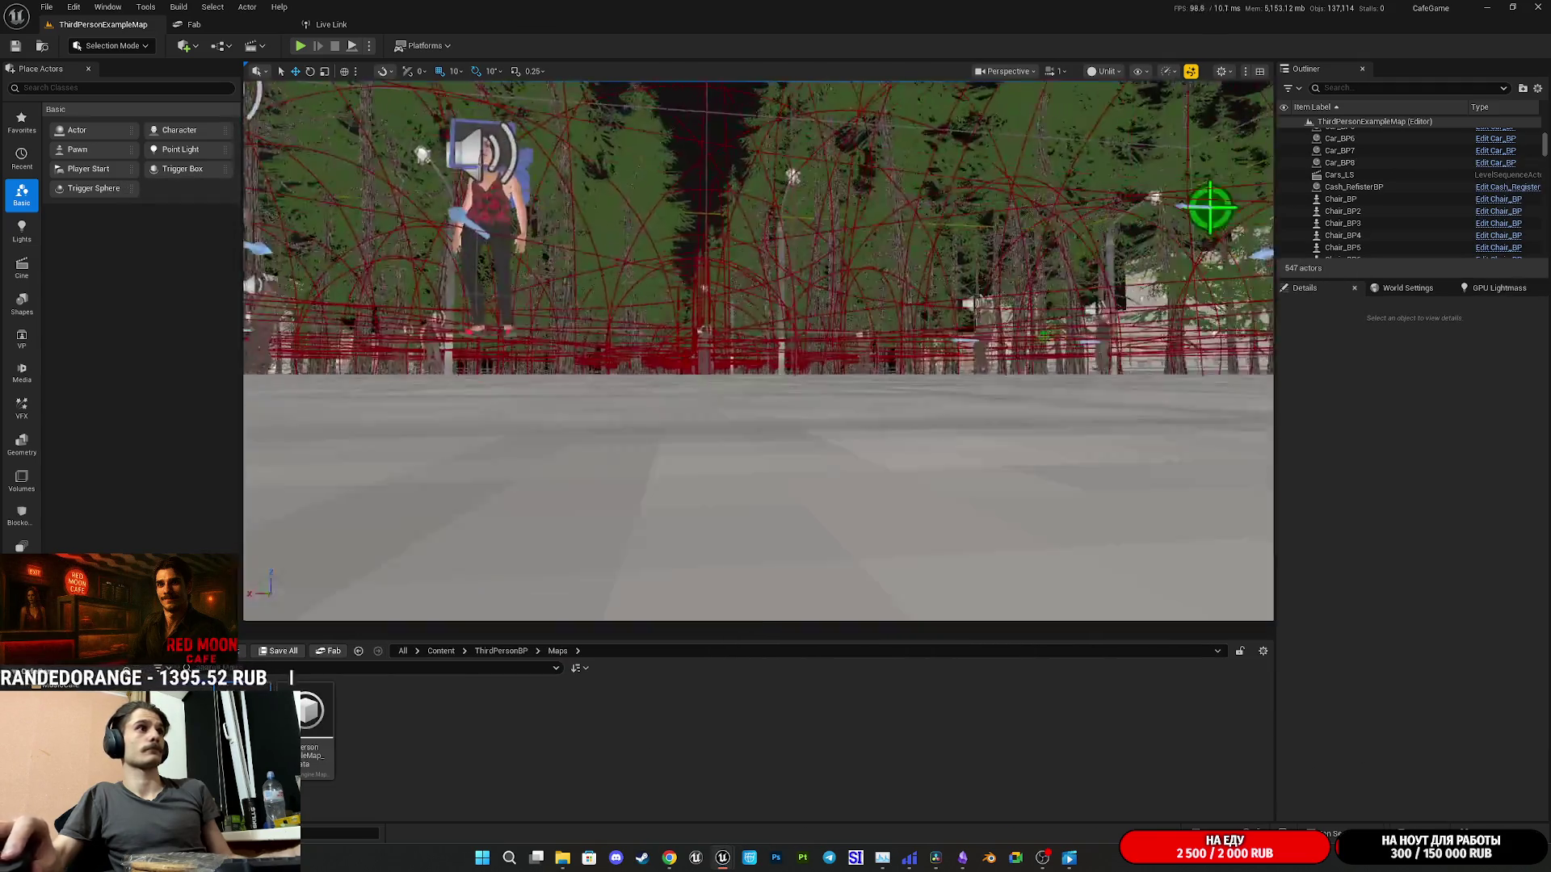
- Select a street NPC in the park and open its NPC_Street_BP blueprint
left_click_drag(919, 364, 919, 364)
left_click(926, 364)
left_click(1507, 307)
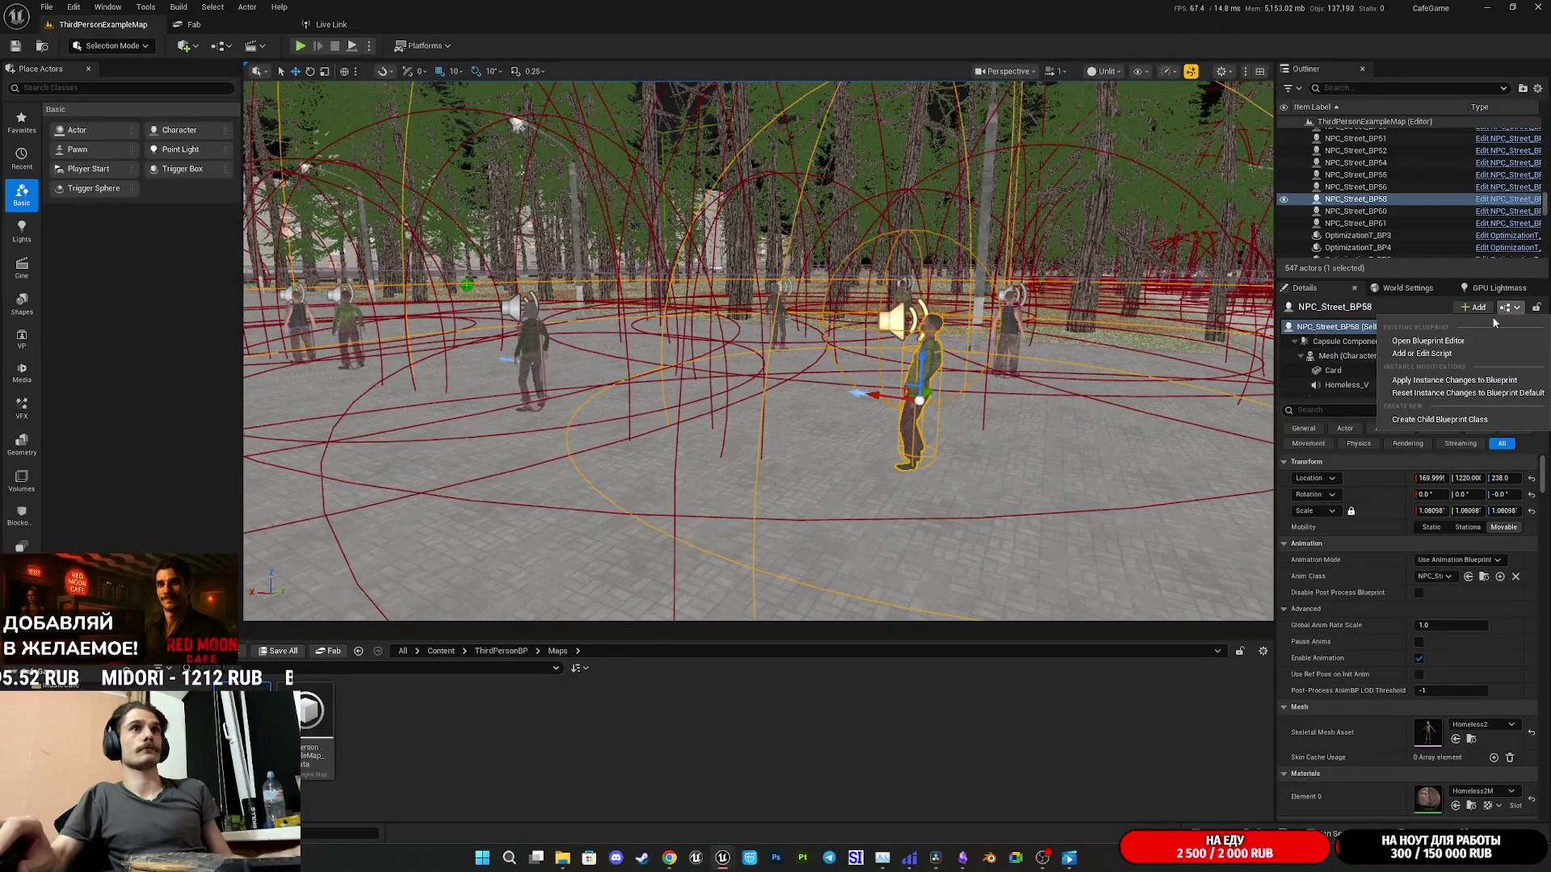
left_click(1456, 338)
scroll(784, 533, "down", 7)
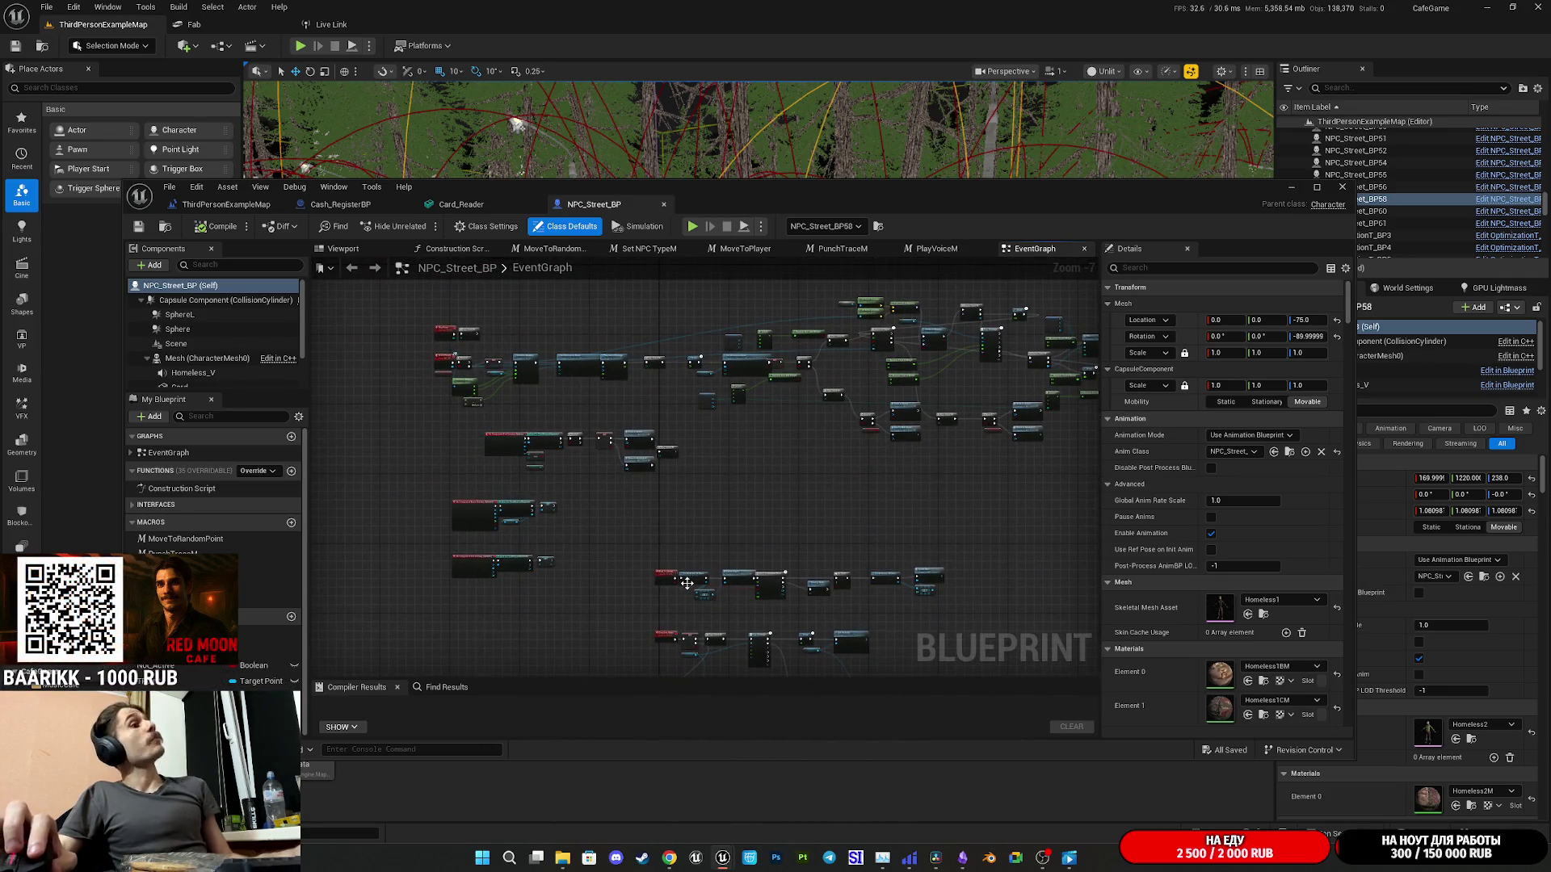
- Pan the graph to the Play Montage node and browse to its To_Card_Montage asset
scroll(713, 370, "up", 7)
mouse_move(714, 371)
left_mouse_down()
mouse_move(730, 460)
mouse_move(582, 364)
left_mouse_up()
left_click_drag(642, 461, 376, 543)
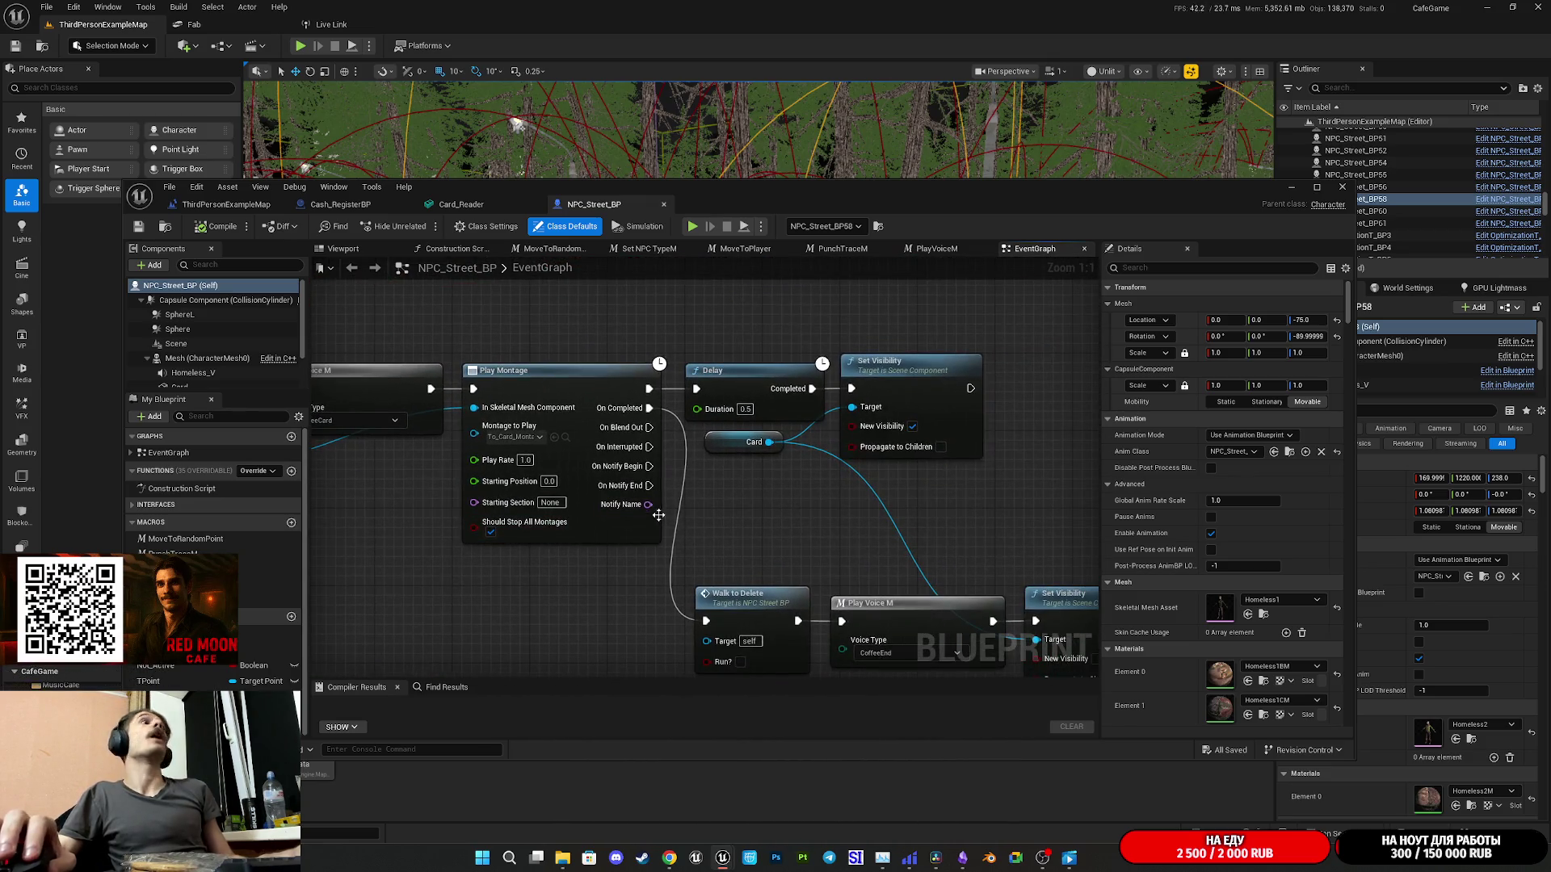
mouse_move(726, 529)
left_mouse_down()
mouse_move(689, 446)
mouse_move(650, 497)
left_mouse_up()
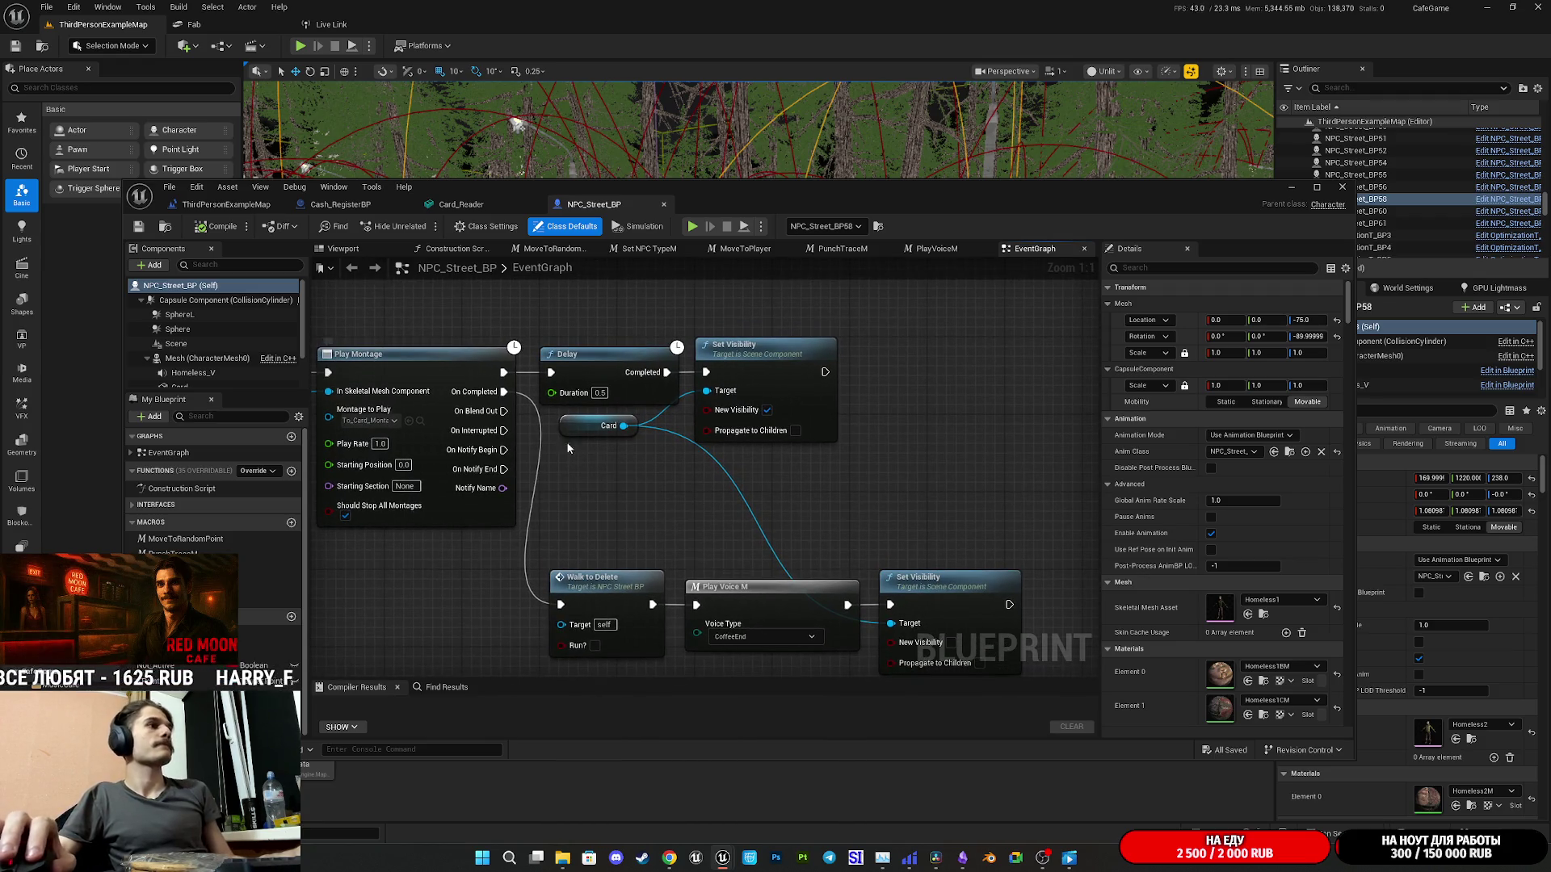
left_click_drag(658, 488, 665, 455)
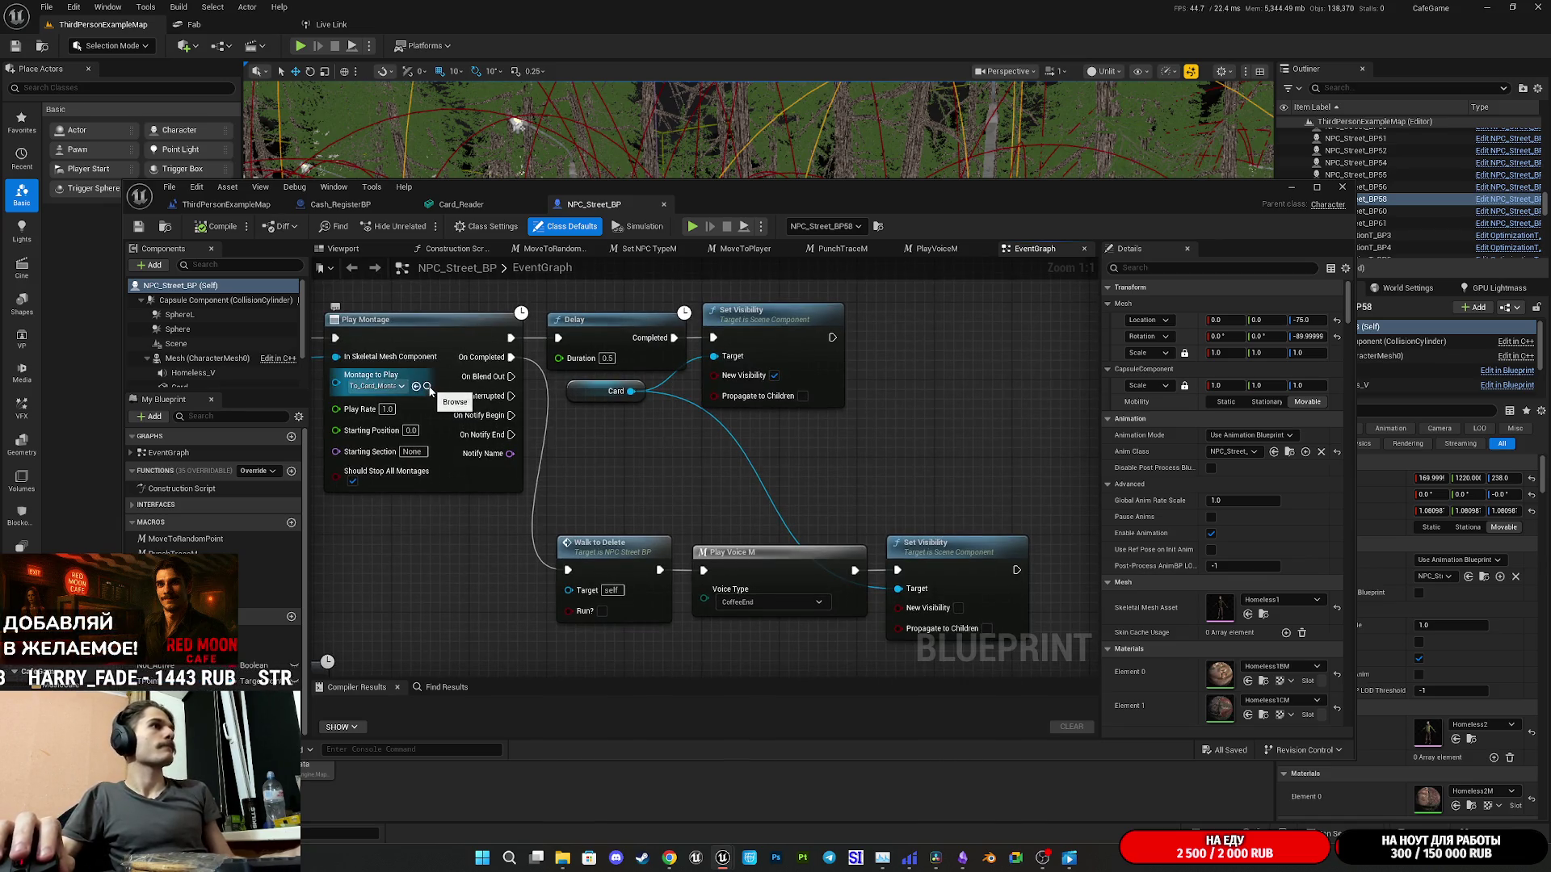
left_click(428, 387)
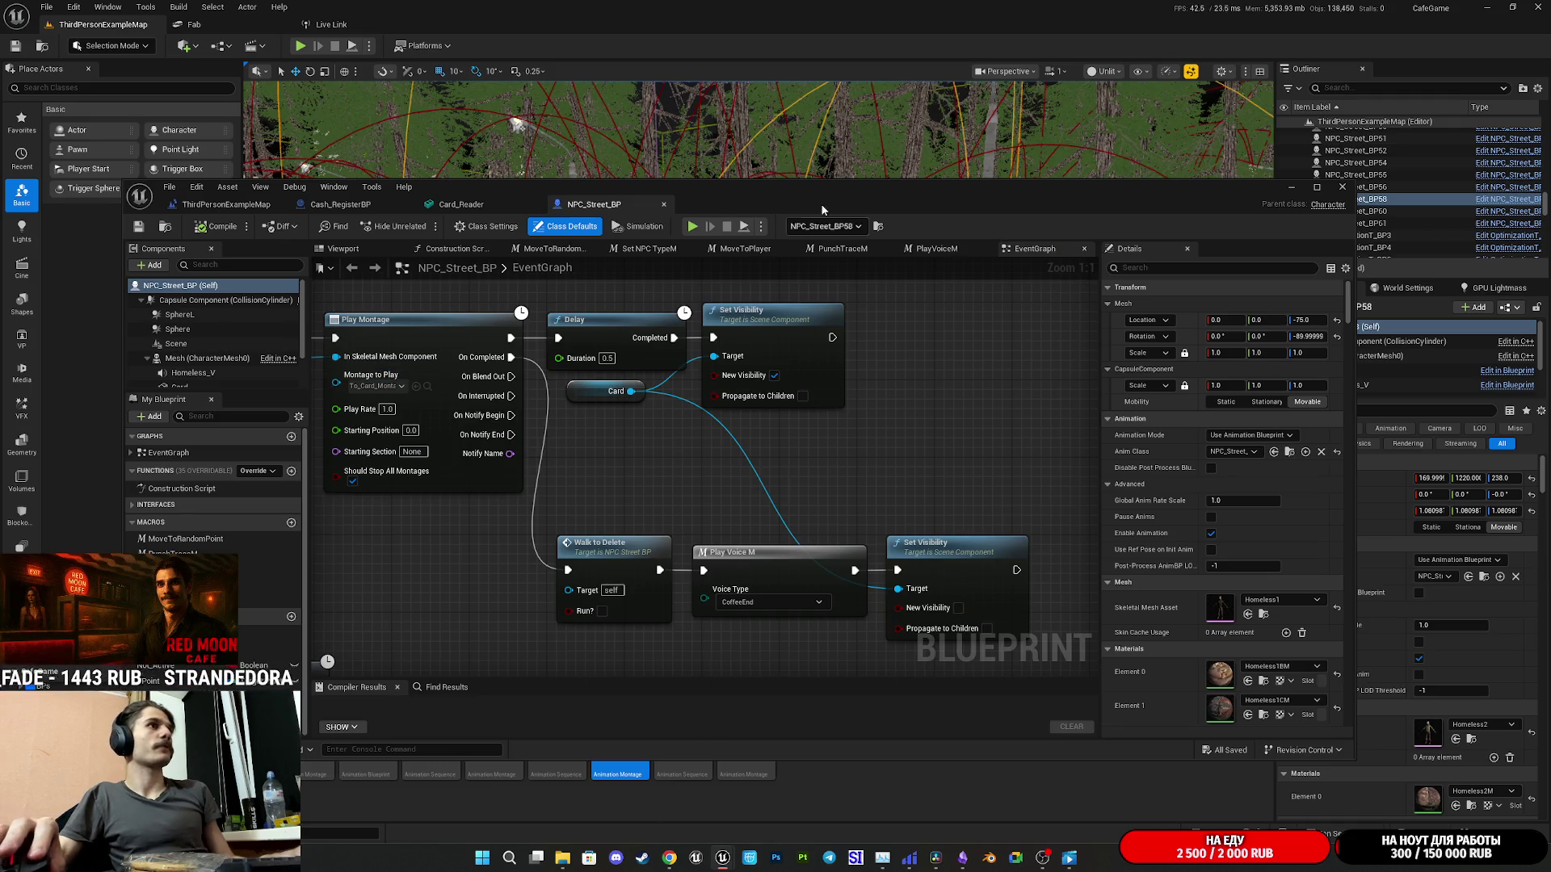
left_click_drag(814, 207, 817, 128)
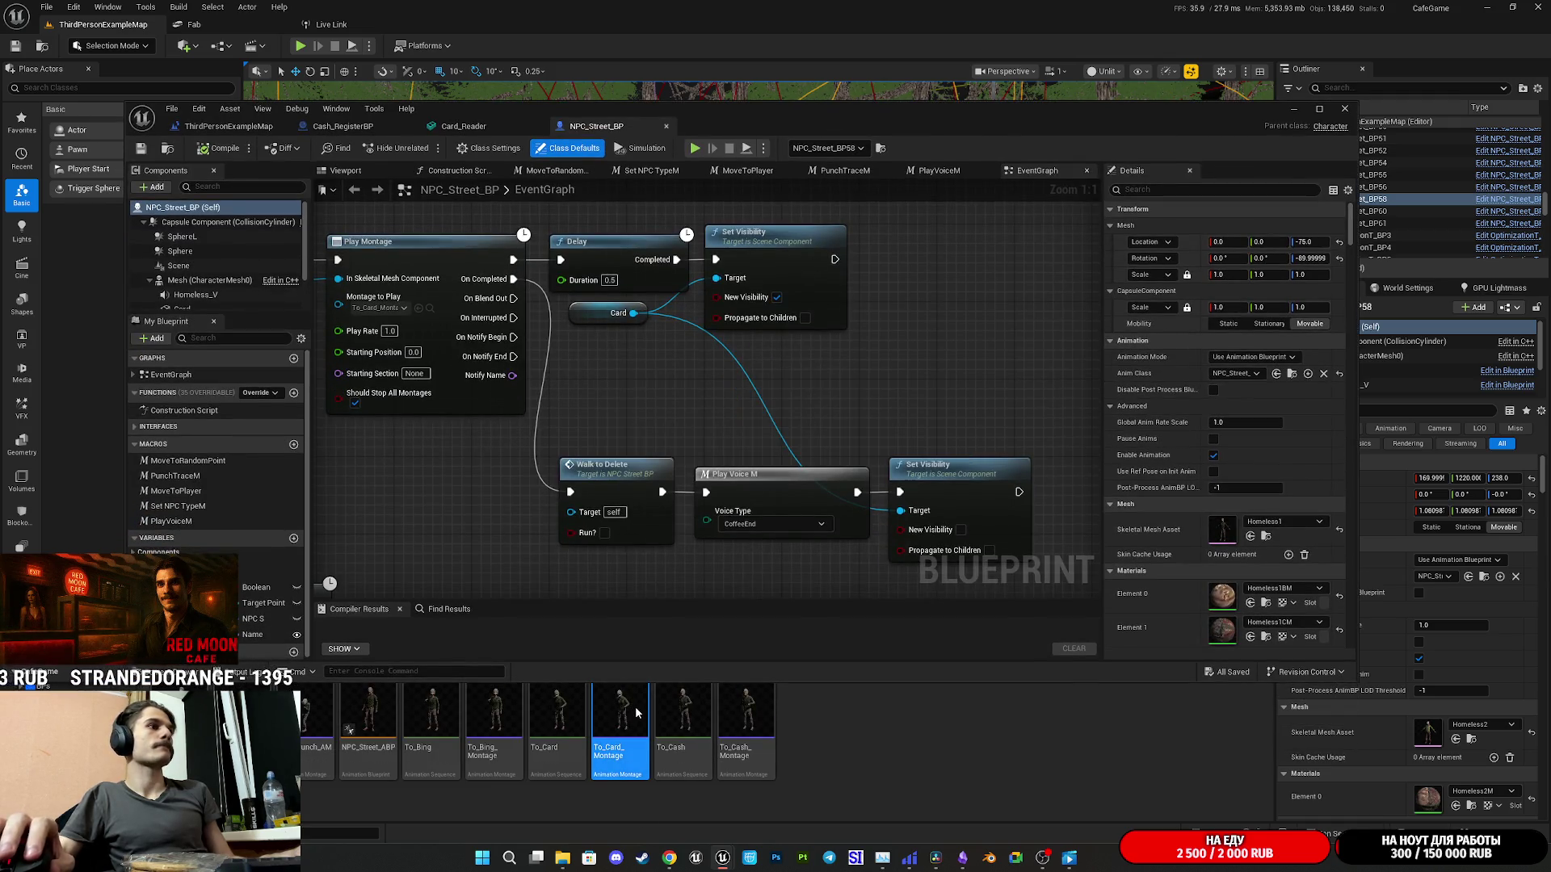
- Inspect To_Card_Montage, close it, and maximize the NPC_Street_BP editor
double_click(637, 713)
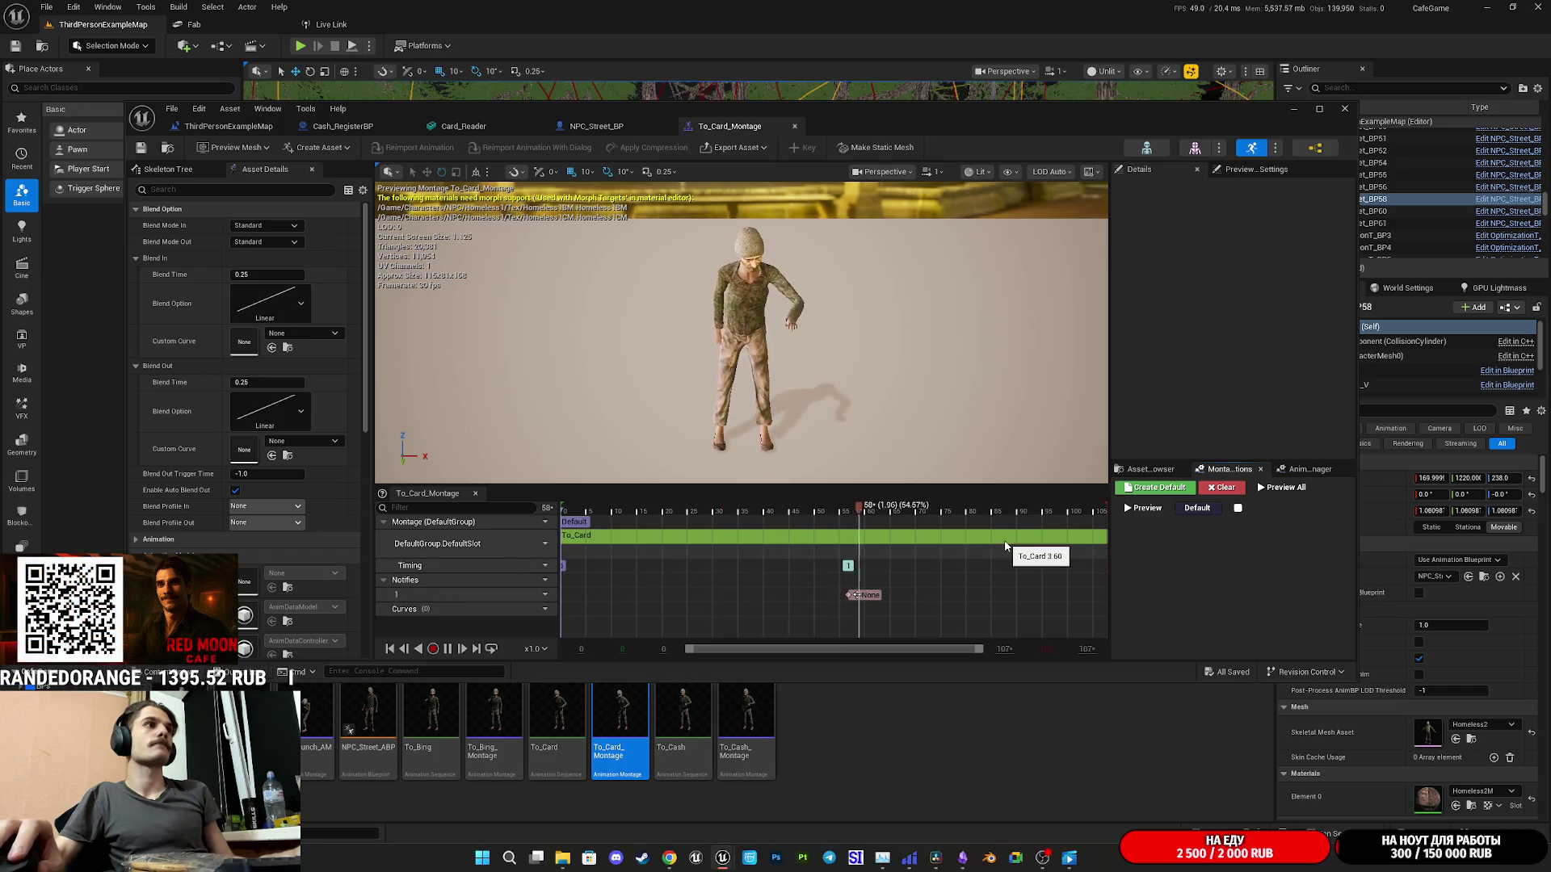
middle_click(725, 129)
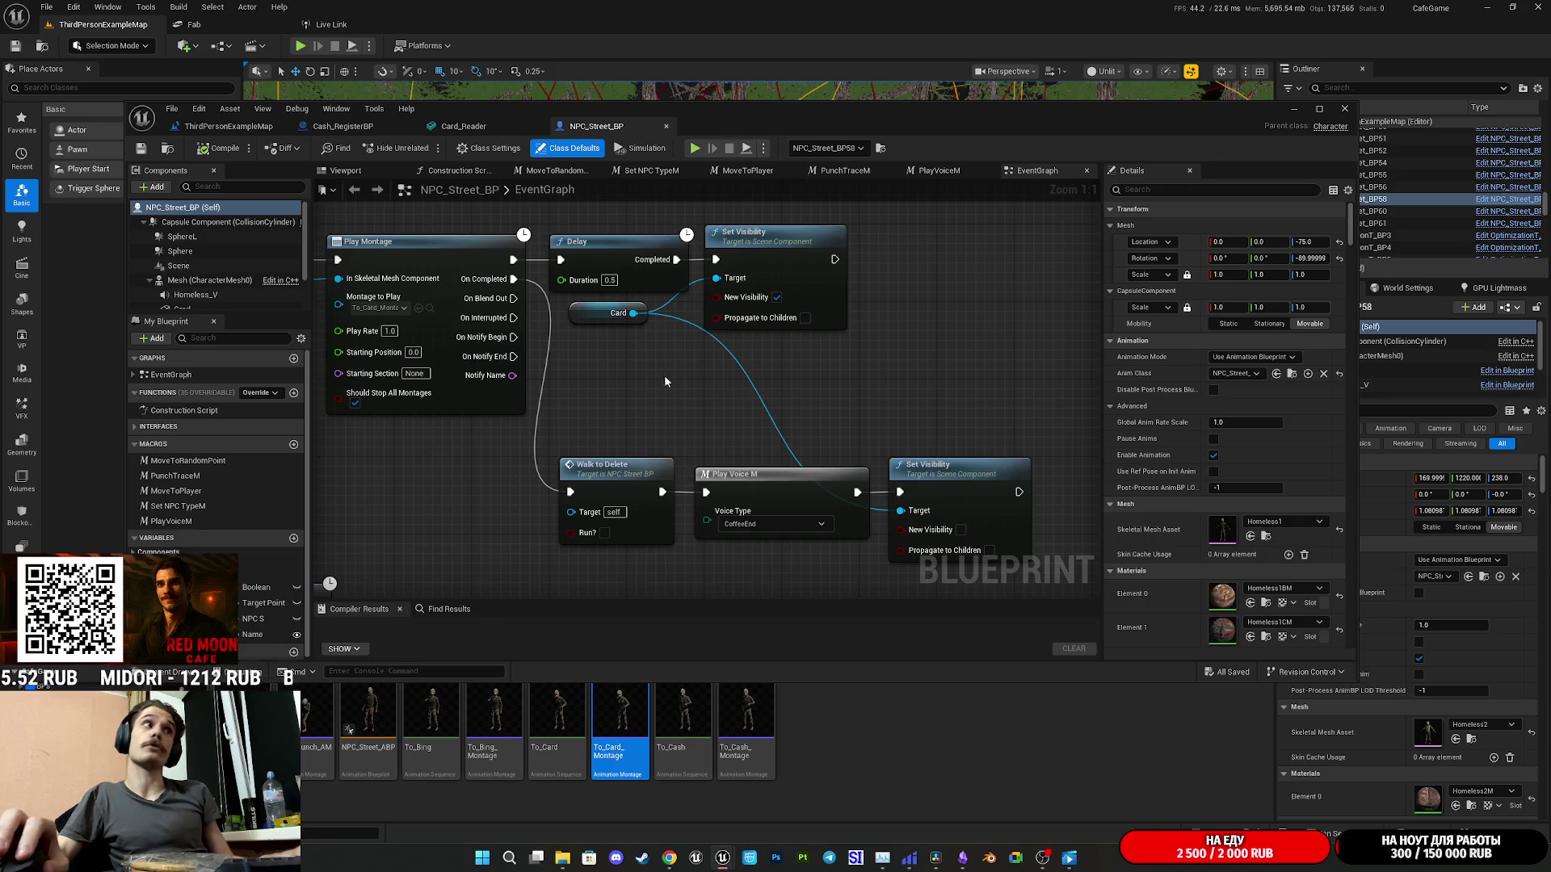
mouse_move(588, 371)
left_mouse_down()
mouse_move(553, 395)
mouse_move(598, 400)
left_mouse_up()
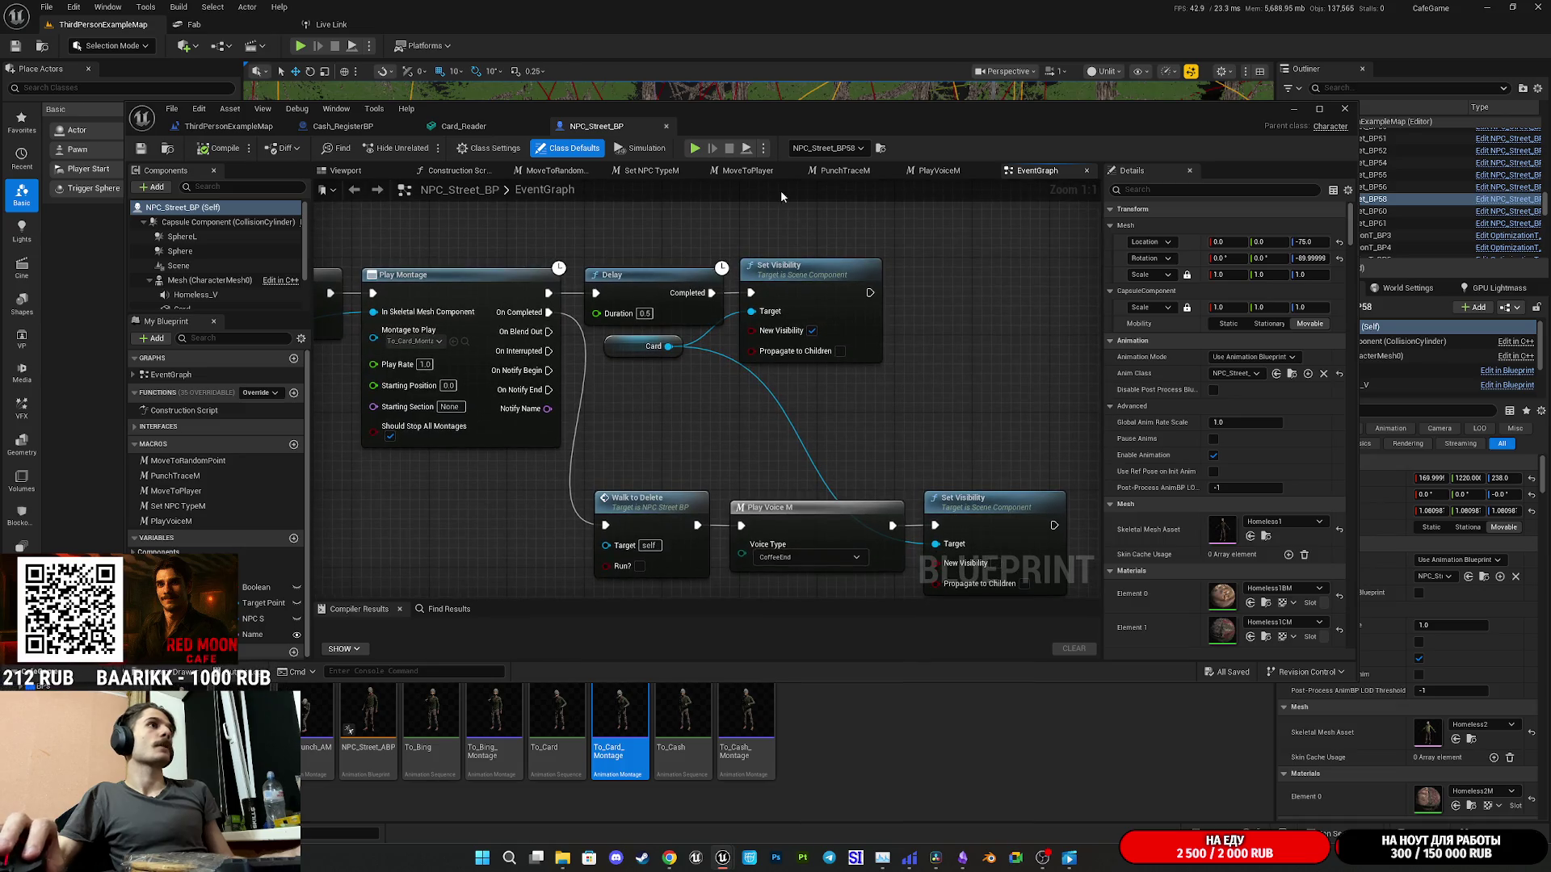
double_click(739, 128)
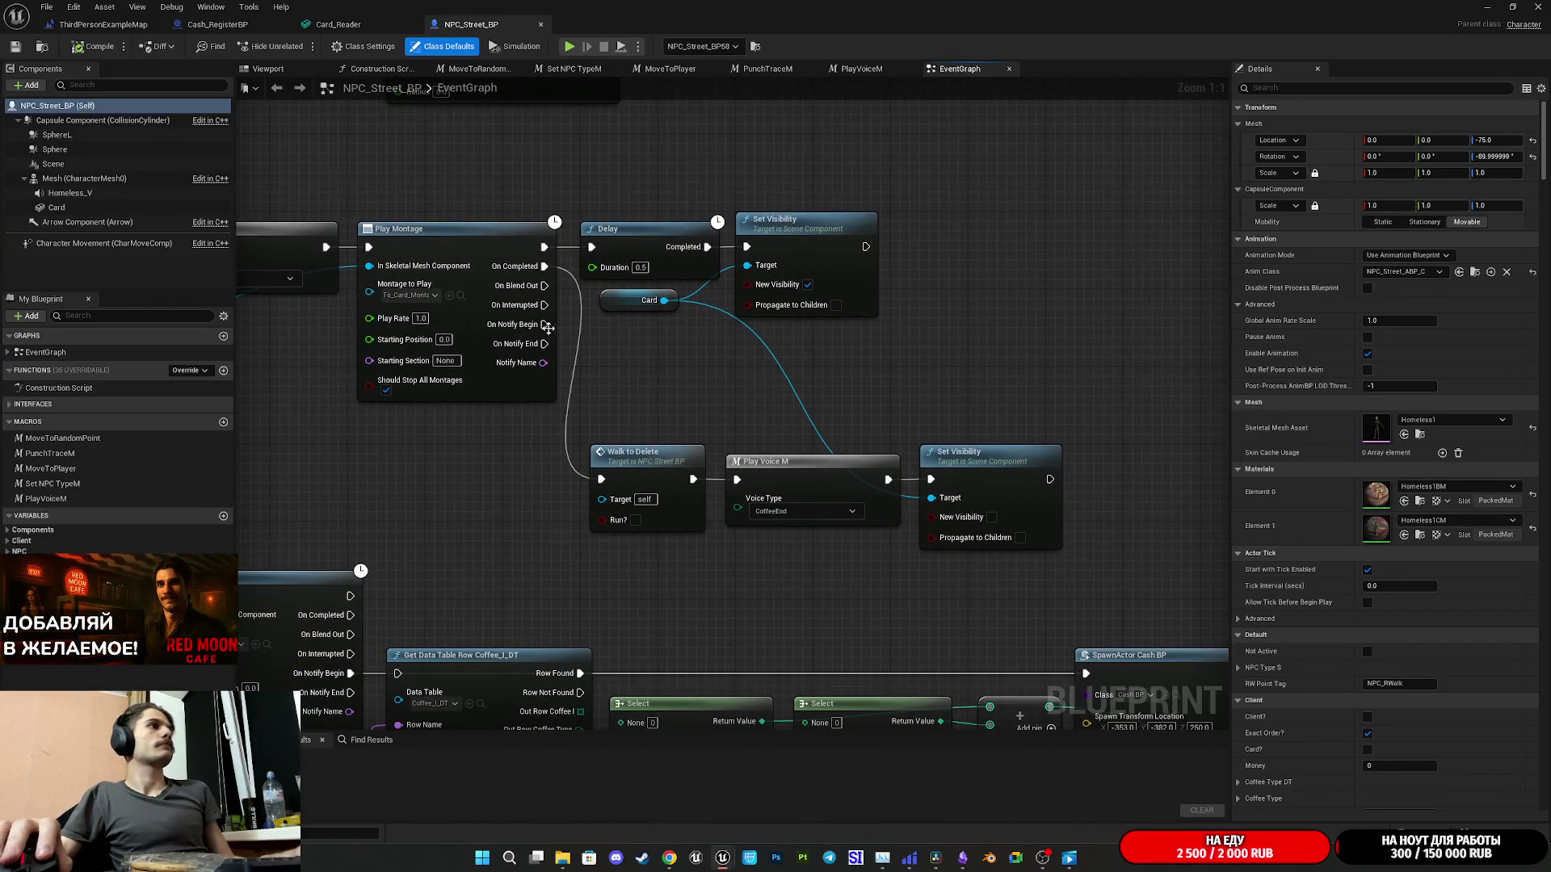
- Add a Get All Actors Of Class node from On Notify Begin, with class Cash Register BP
left_click_drag(550, 332, 622, 379)
type("get a")
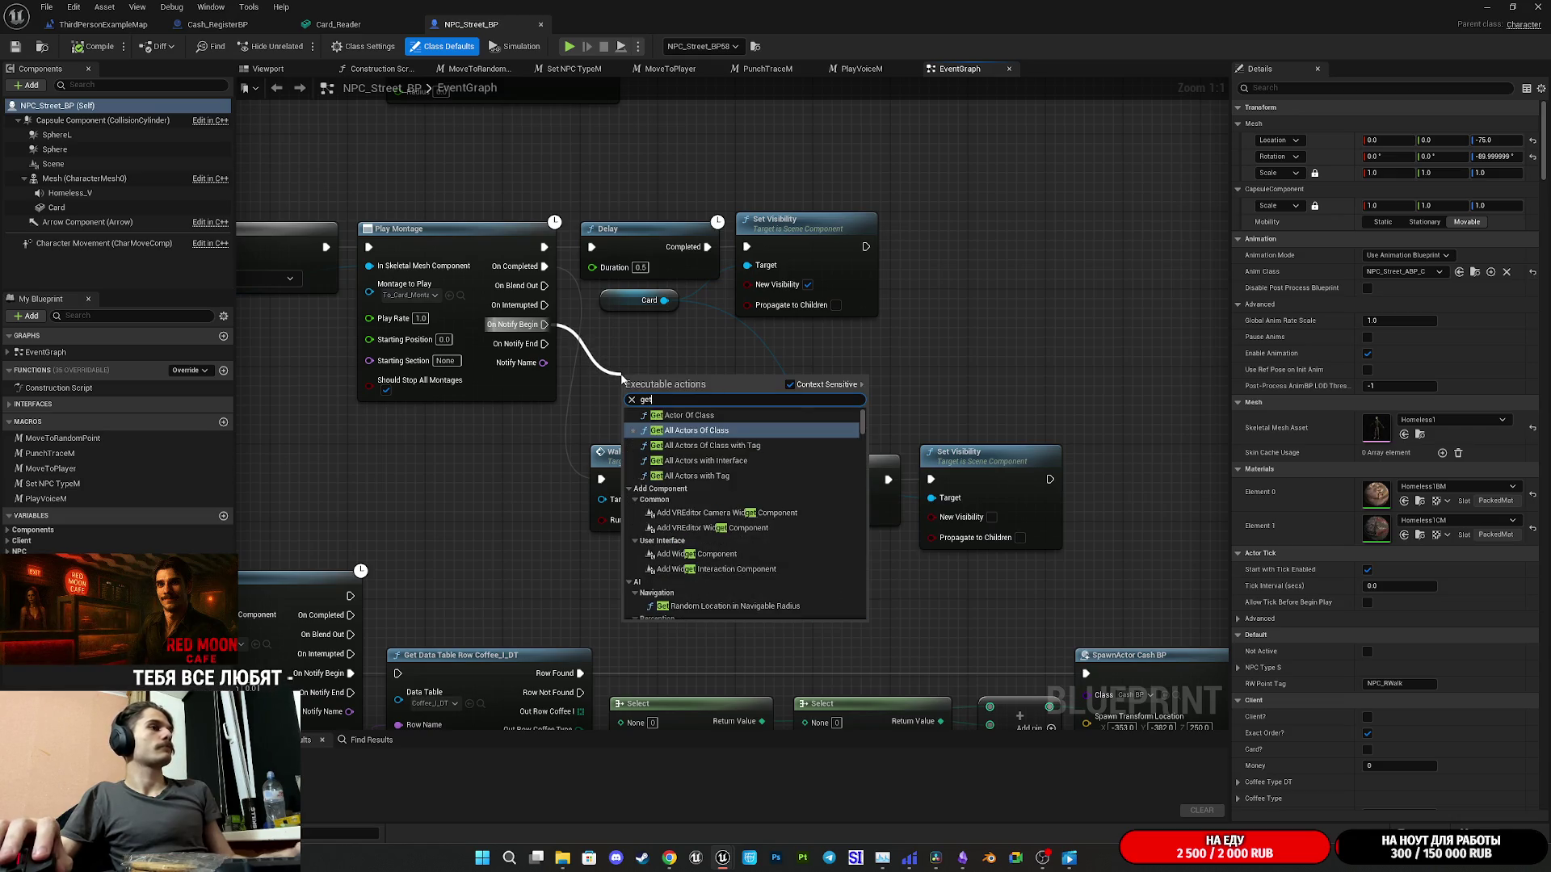
left_click(711, 429)
left_click_drag(683, 357, 674, 367)
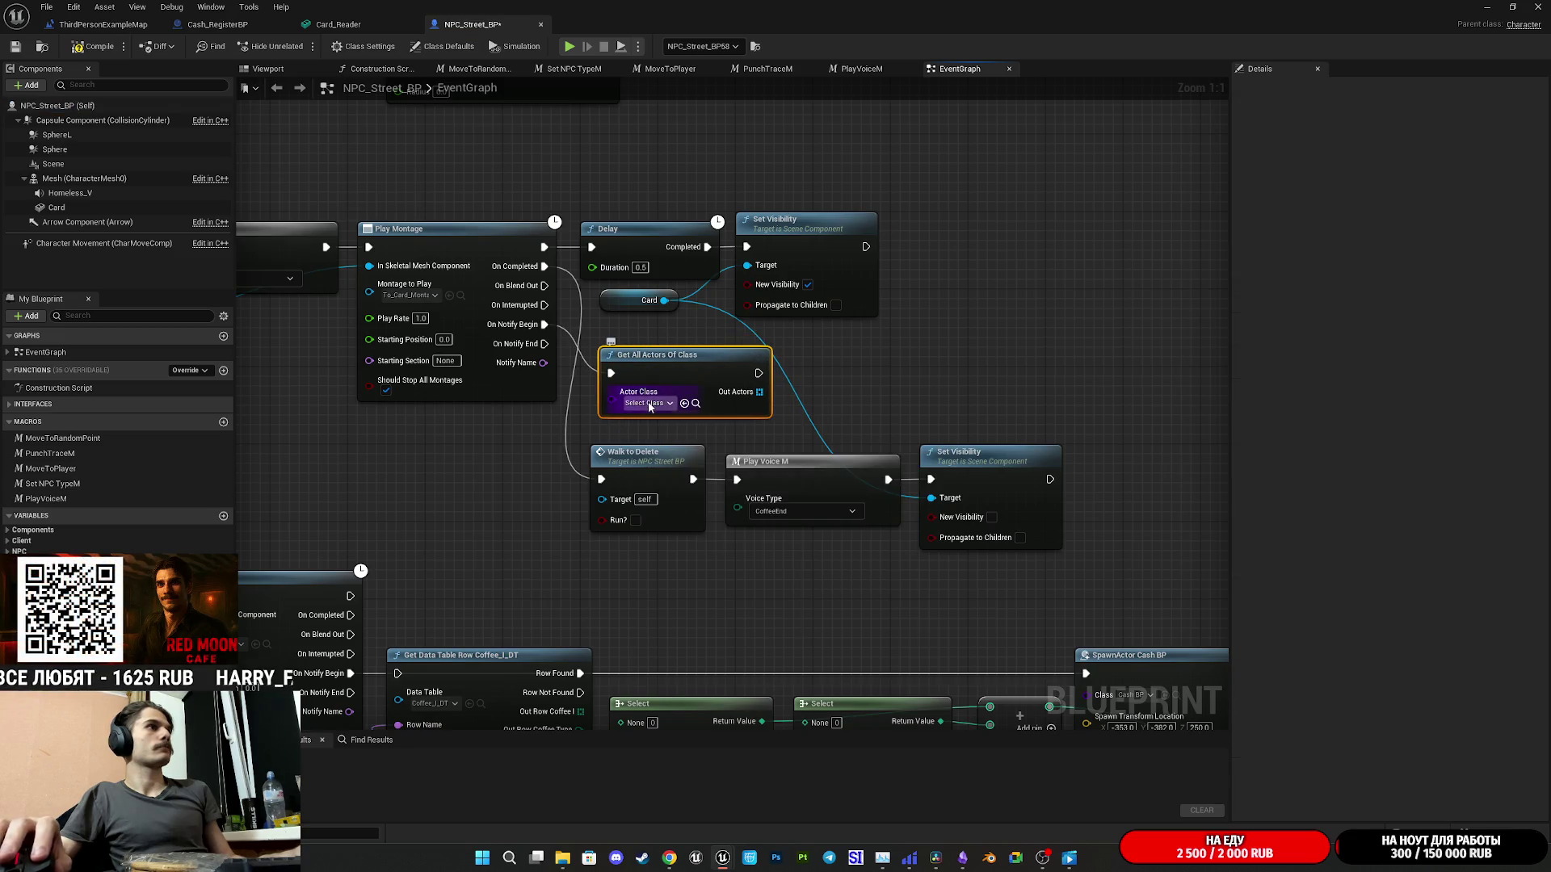
left_click(649, 403)
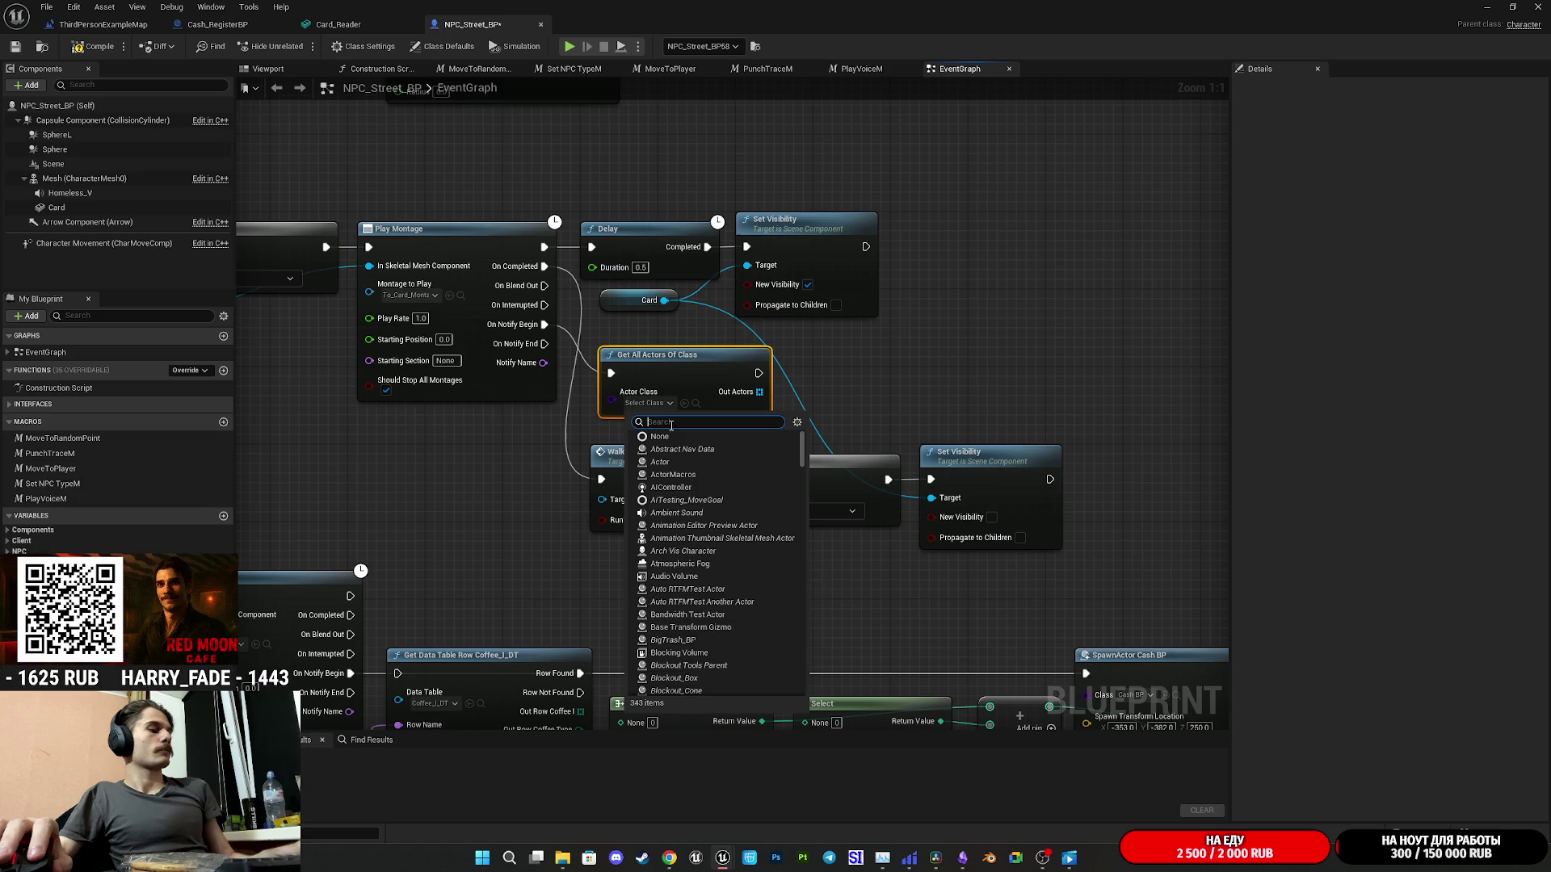
type("cas")
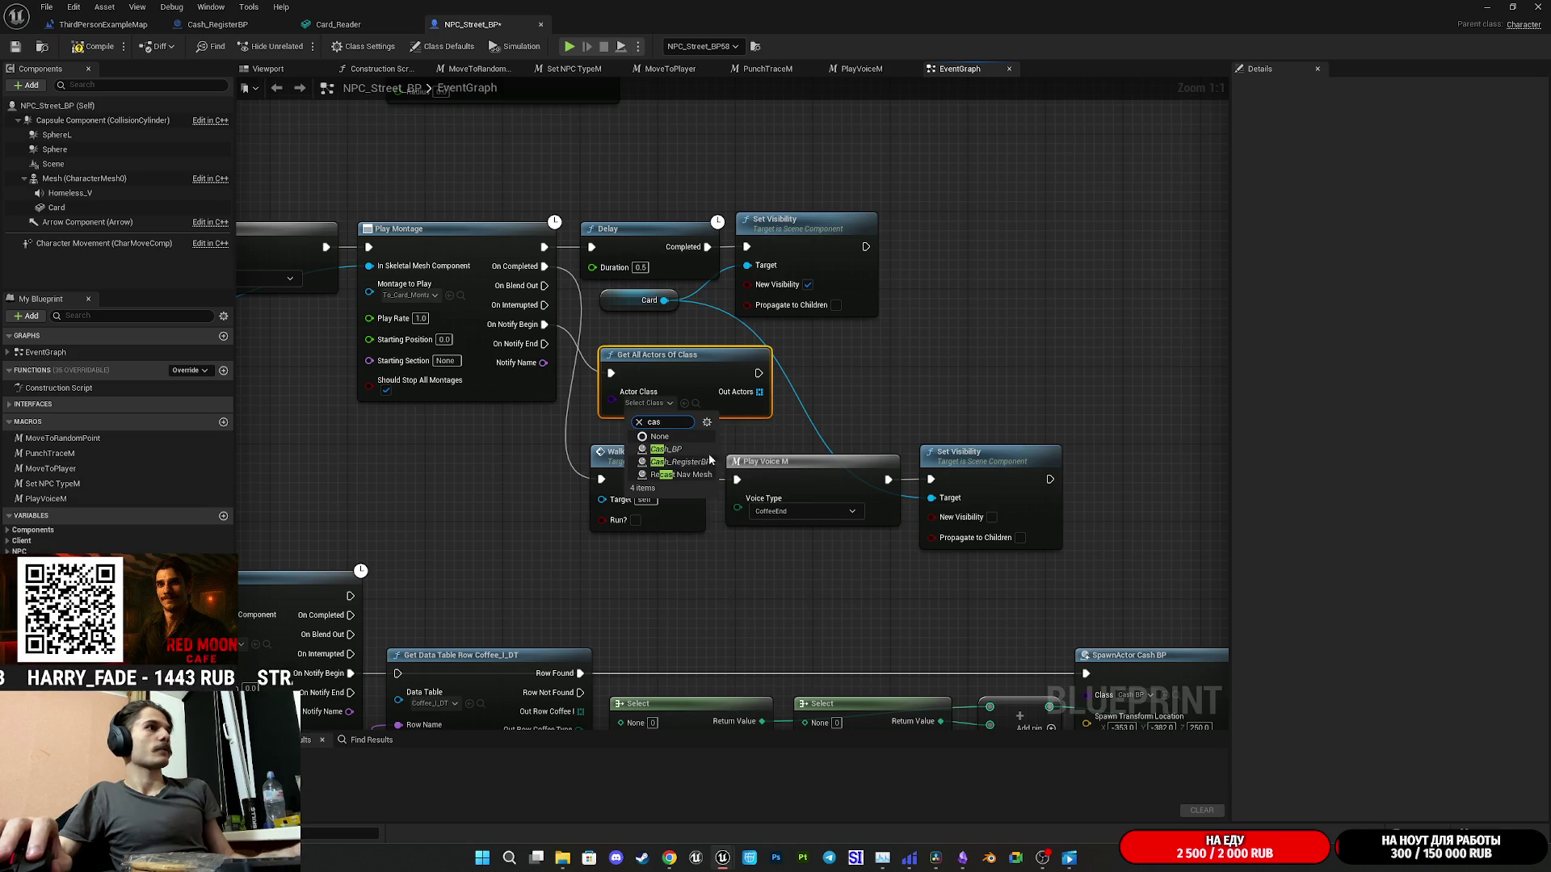
left_click(693, 464)
- Get index 0 of the found actors and call Card Reader Anim on it
left_click_drag(760, 398, 805, 399)
type("get")
left_click(870, 521)
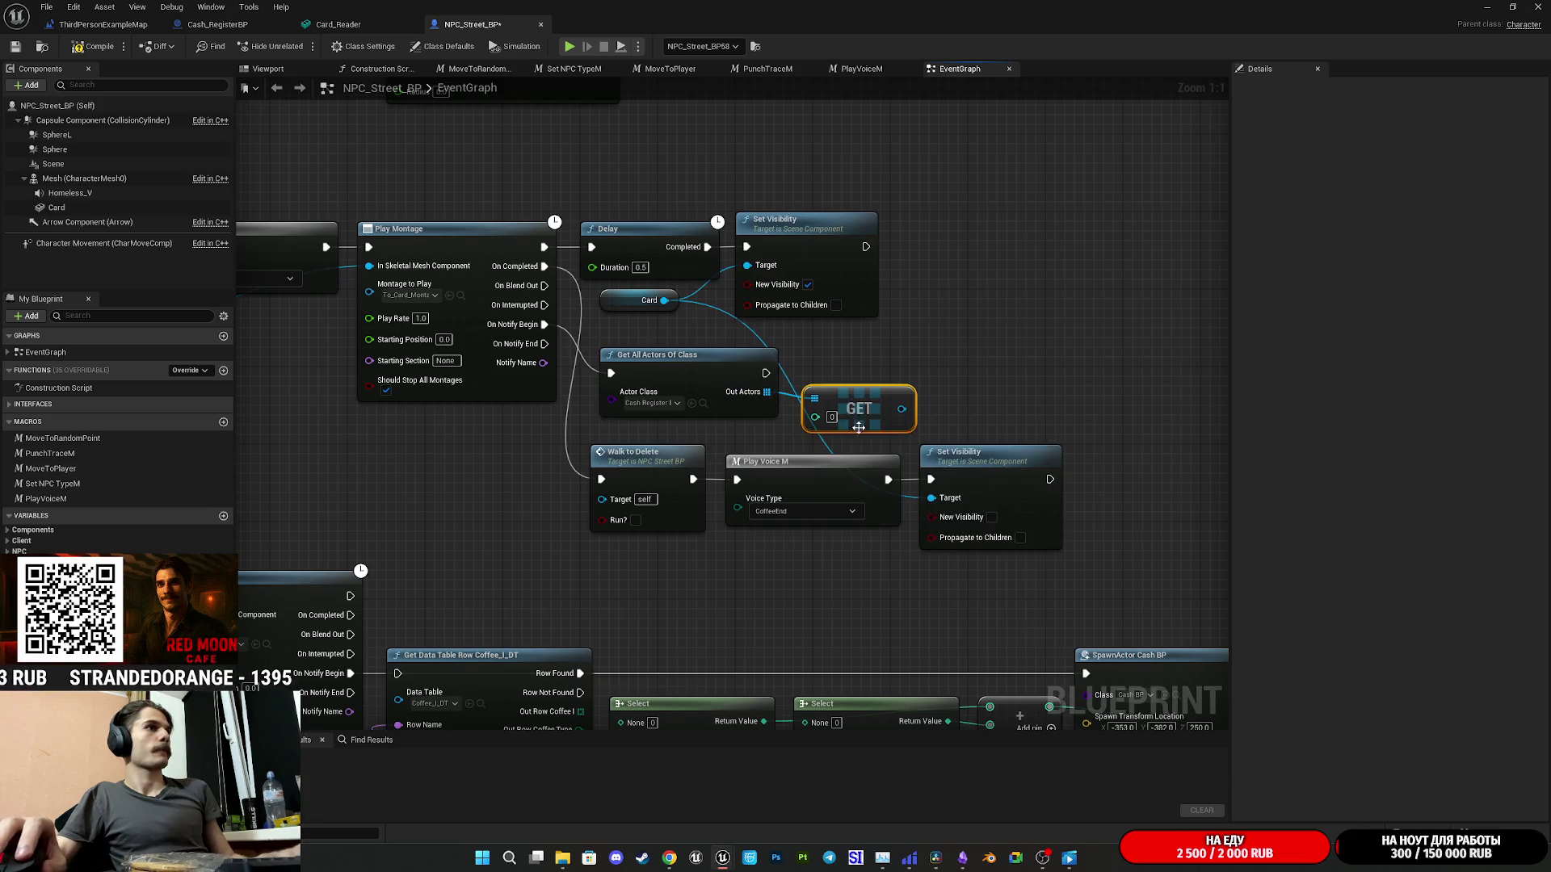
left_click_drag(746, 442, 532, 464)
left_click_drag(677, 411, 753, 374)
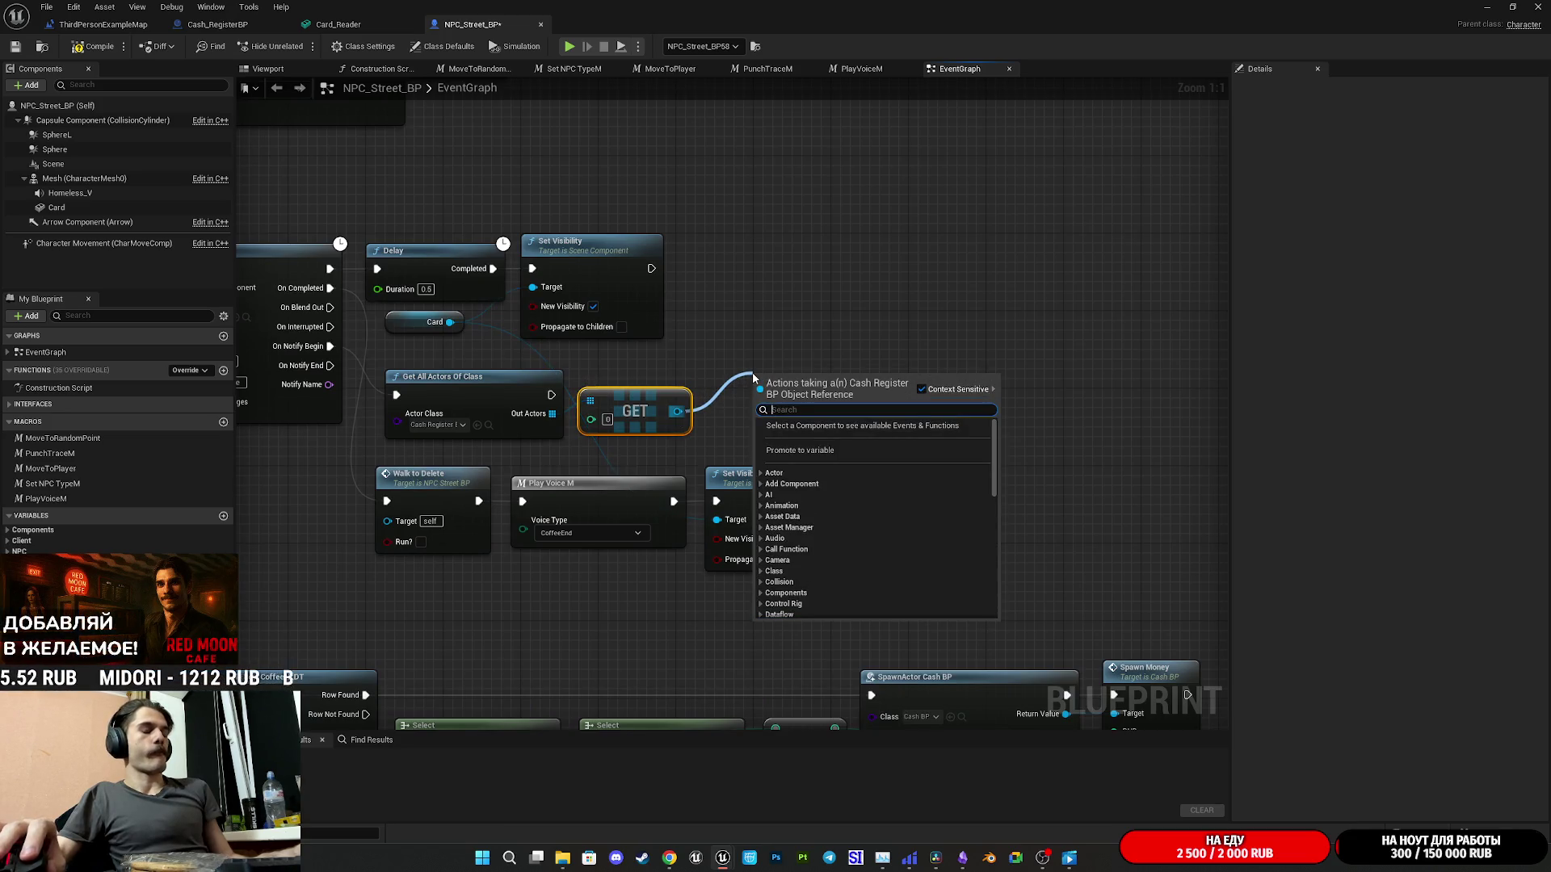
type("get")
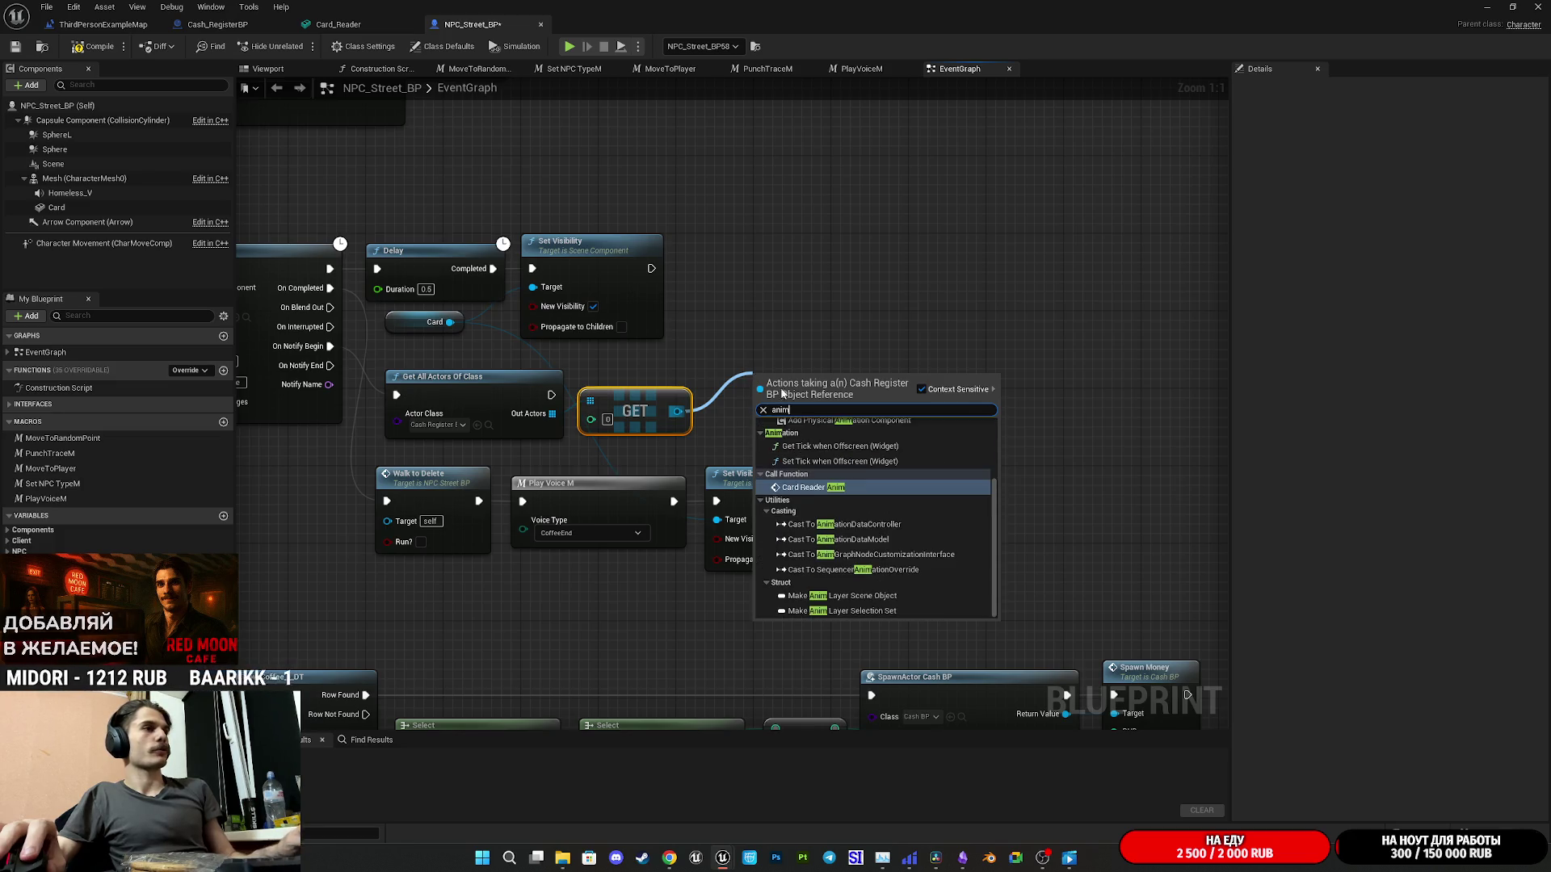
key("Escape")
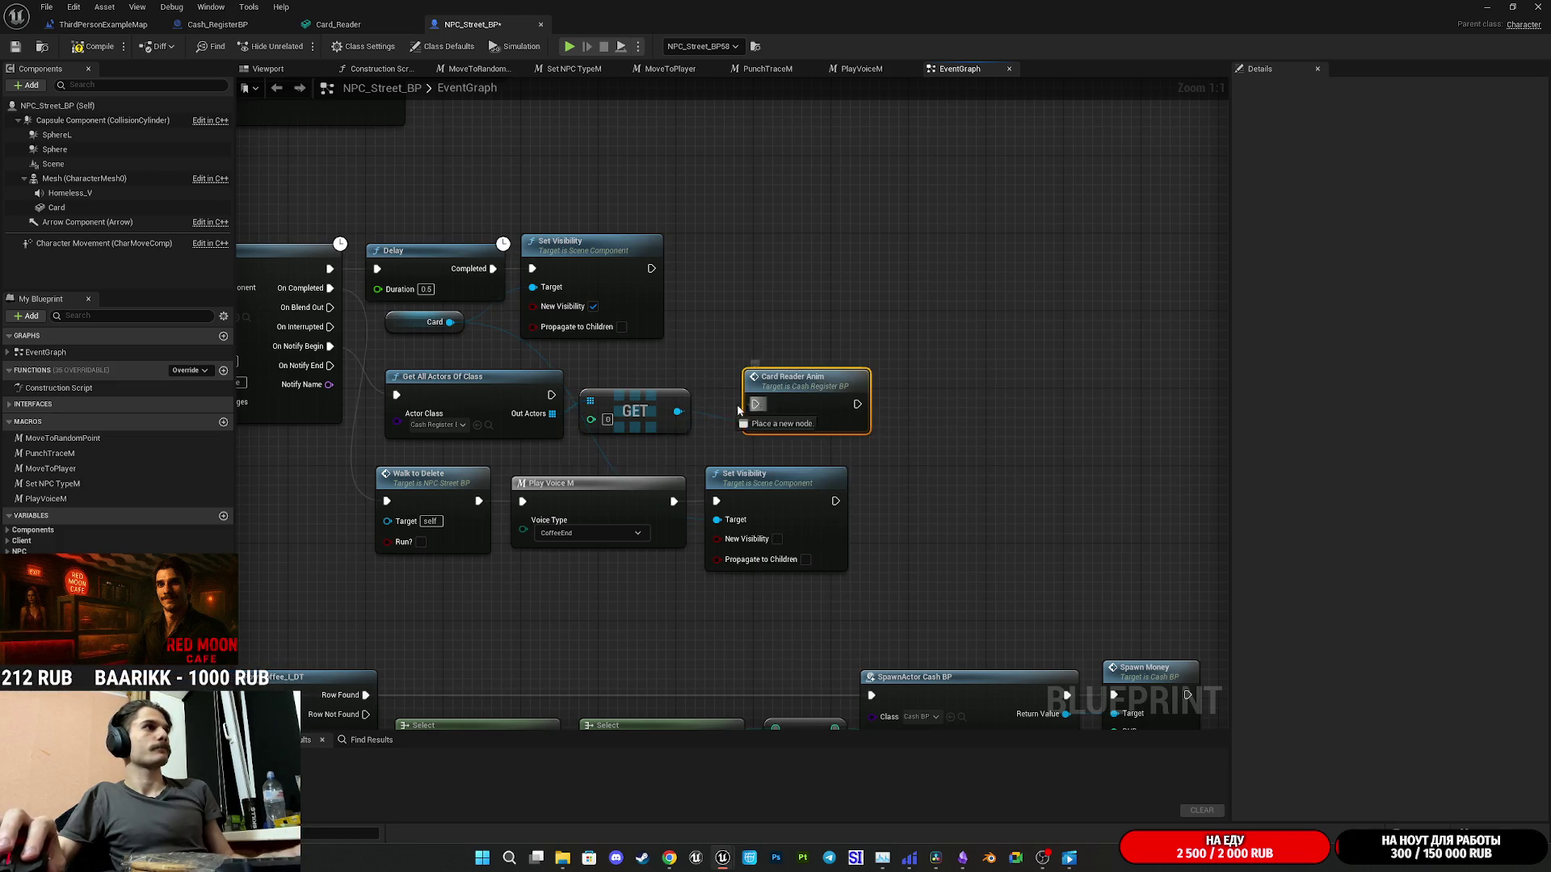
- Tidy the nodes, compile and save NPC_Street_BP, and return to the level editor
left_click_drag(839, 406, 801, 396)
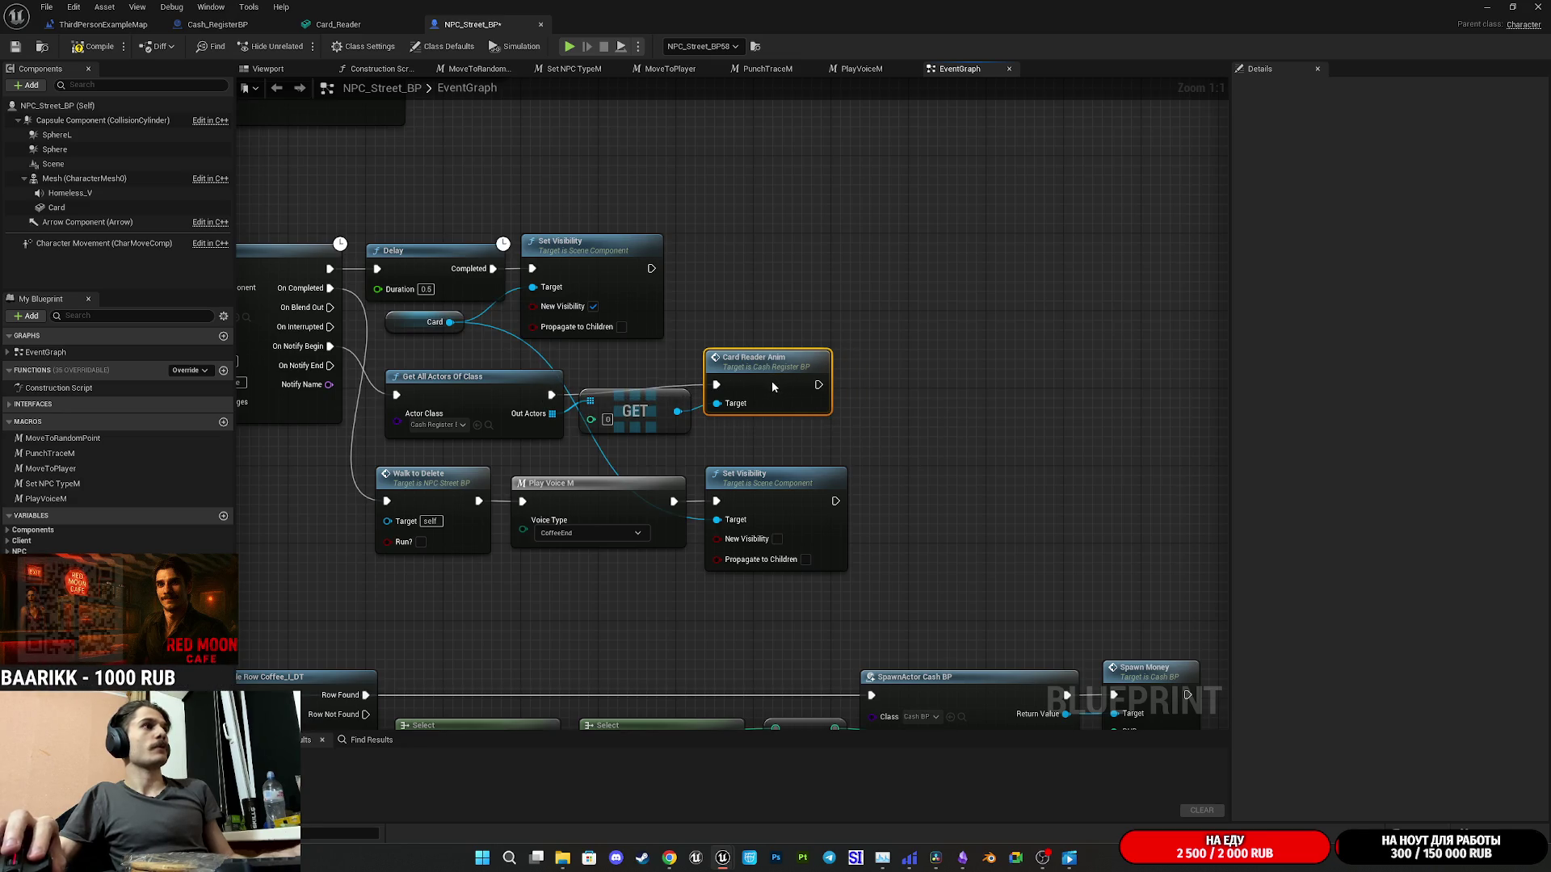
left_click(711, 336)
left_click_drag(410, 271, 610, 268)
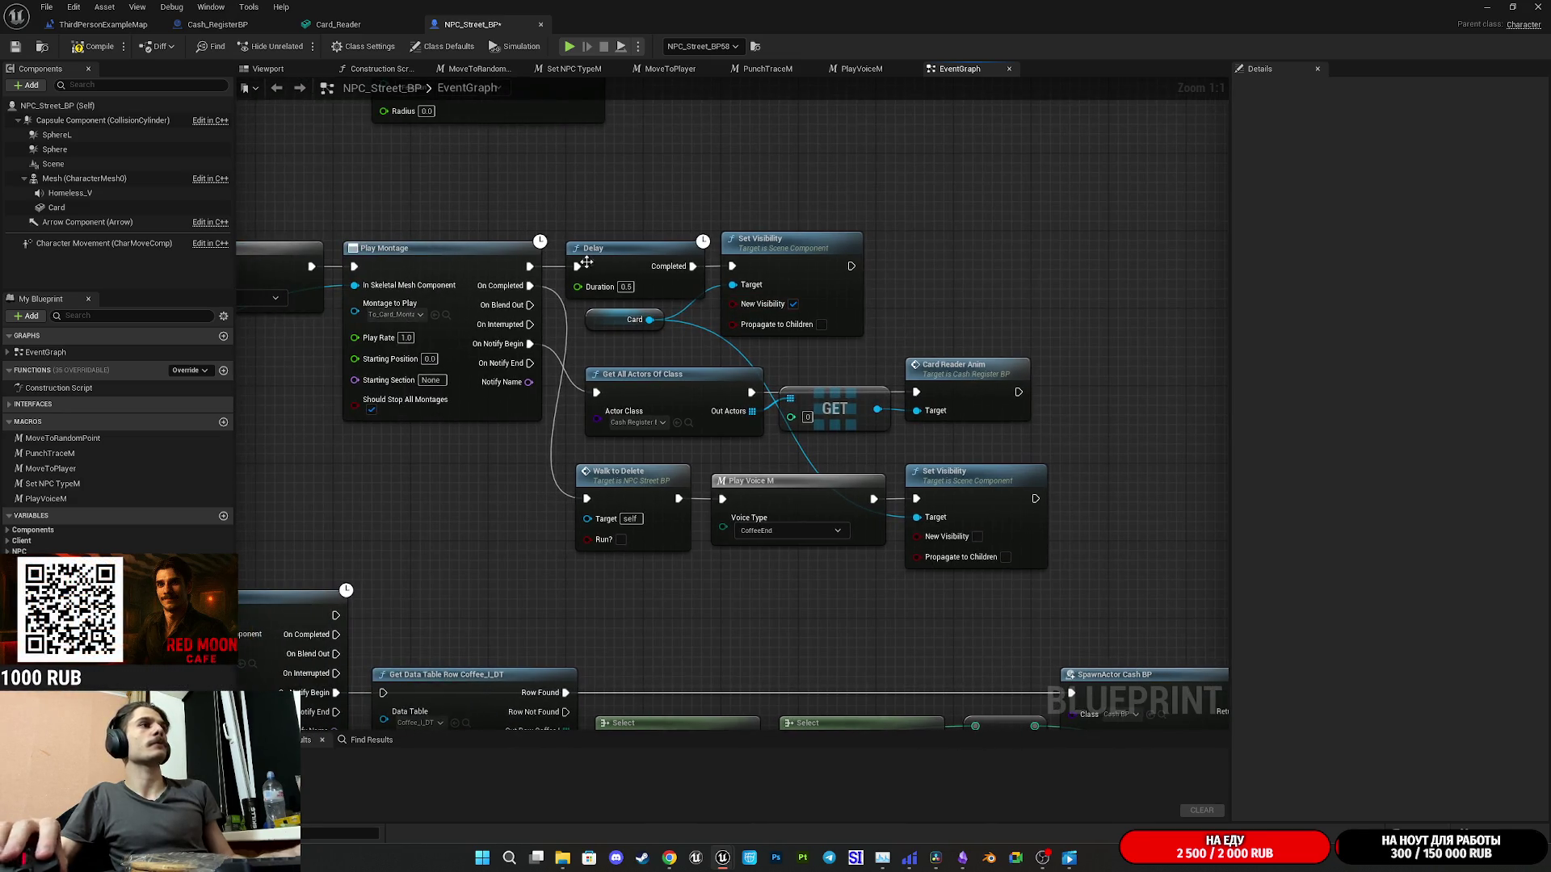
left_click(16, 48)
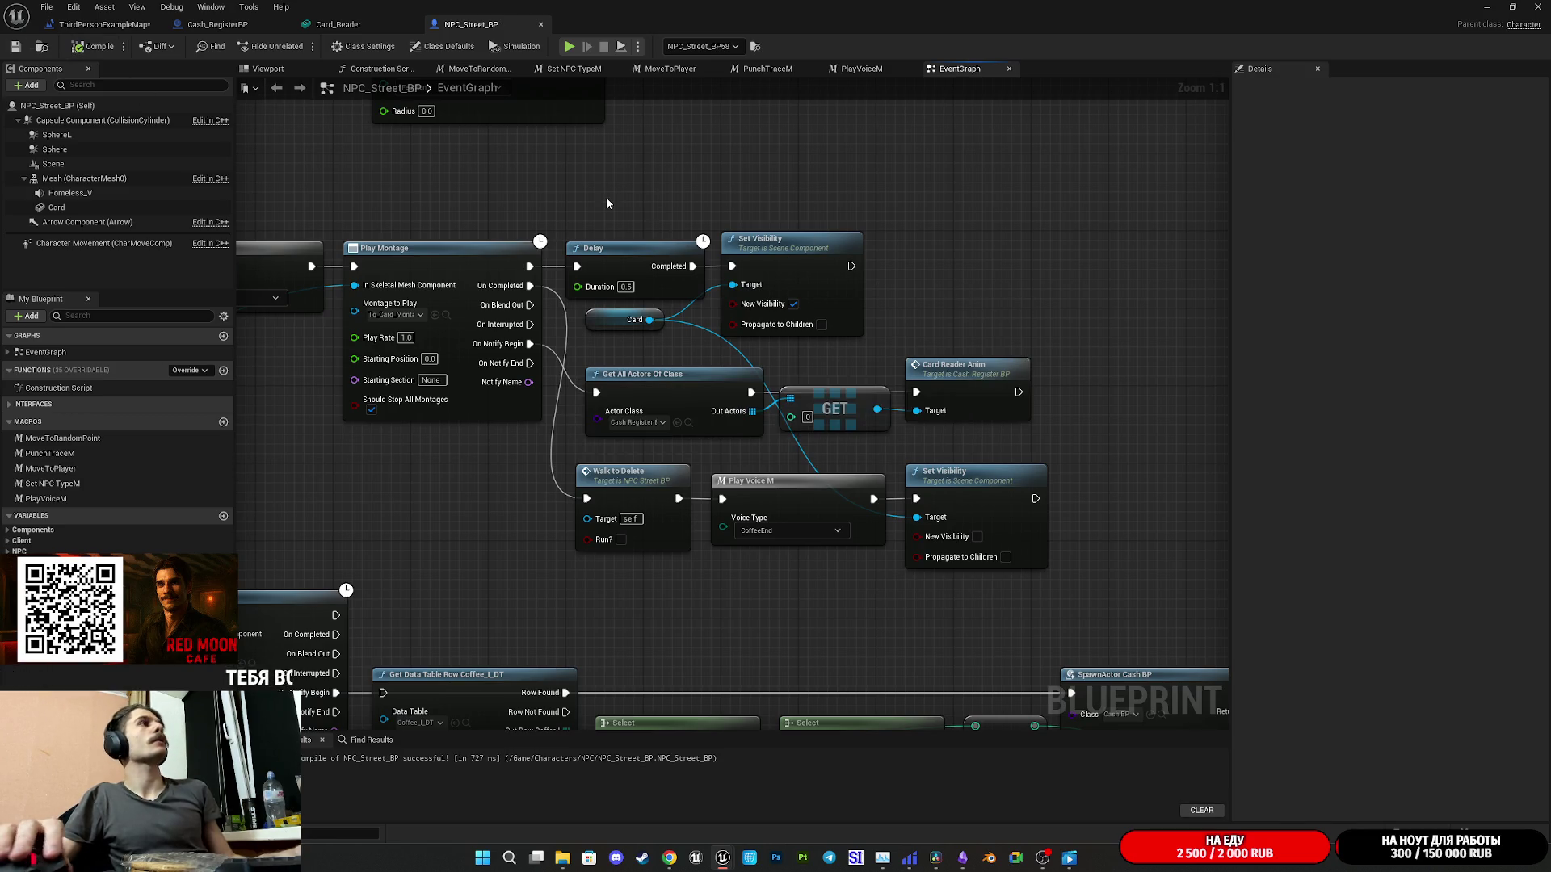
left_click(1510, 7)
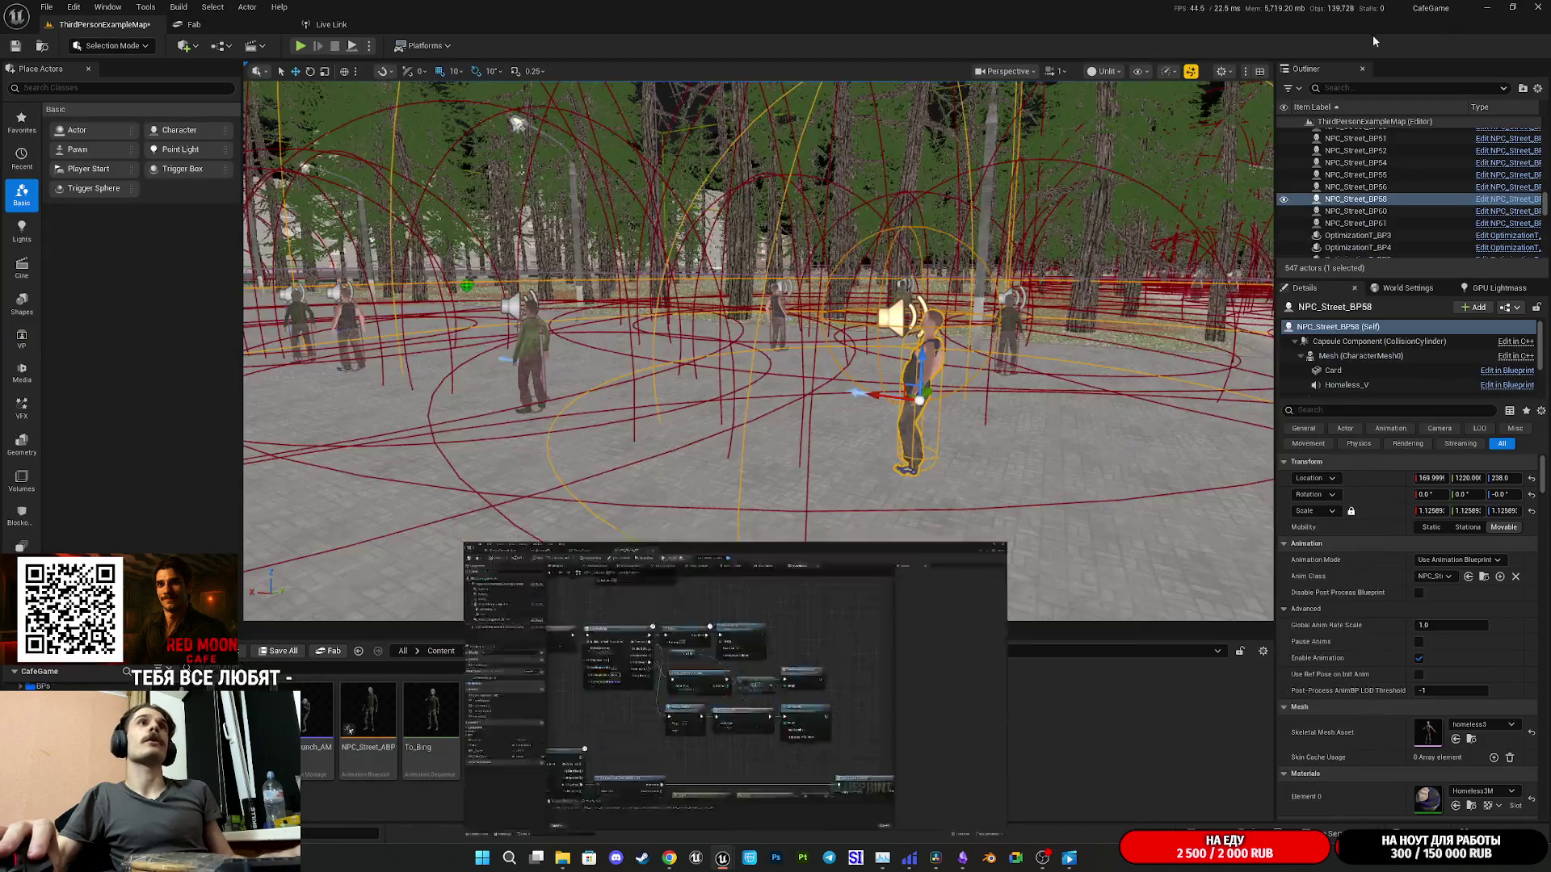
- Save all content including the changed map, then run and stop a quick play session
left_click(281, 653)
left_click(872, 567)
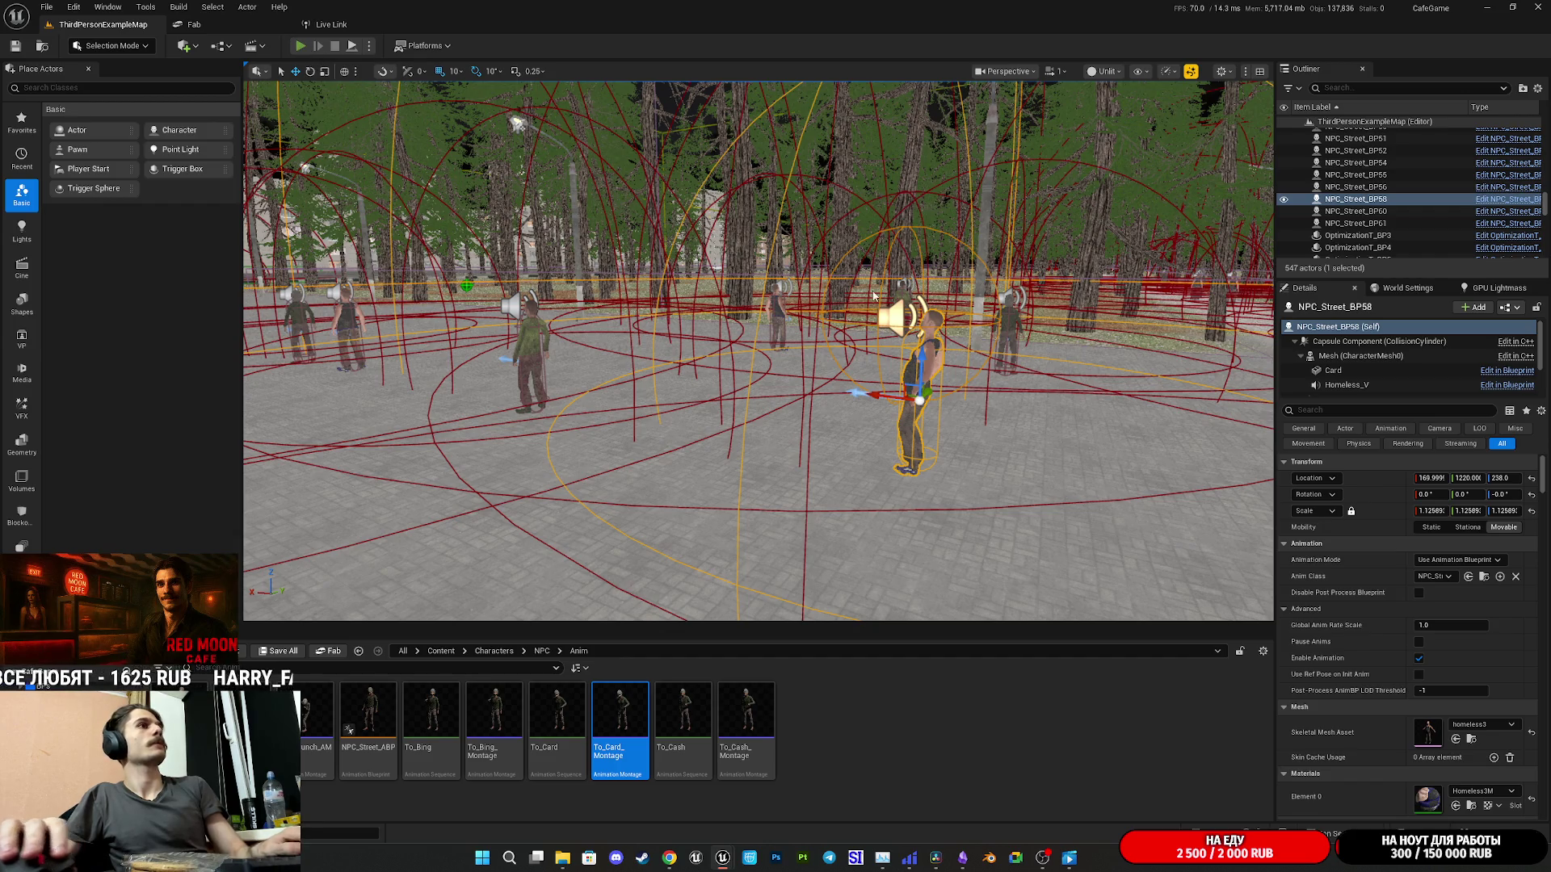
key("alt+p")
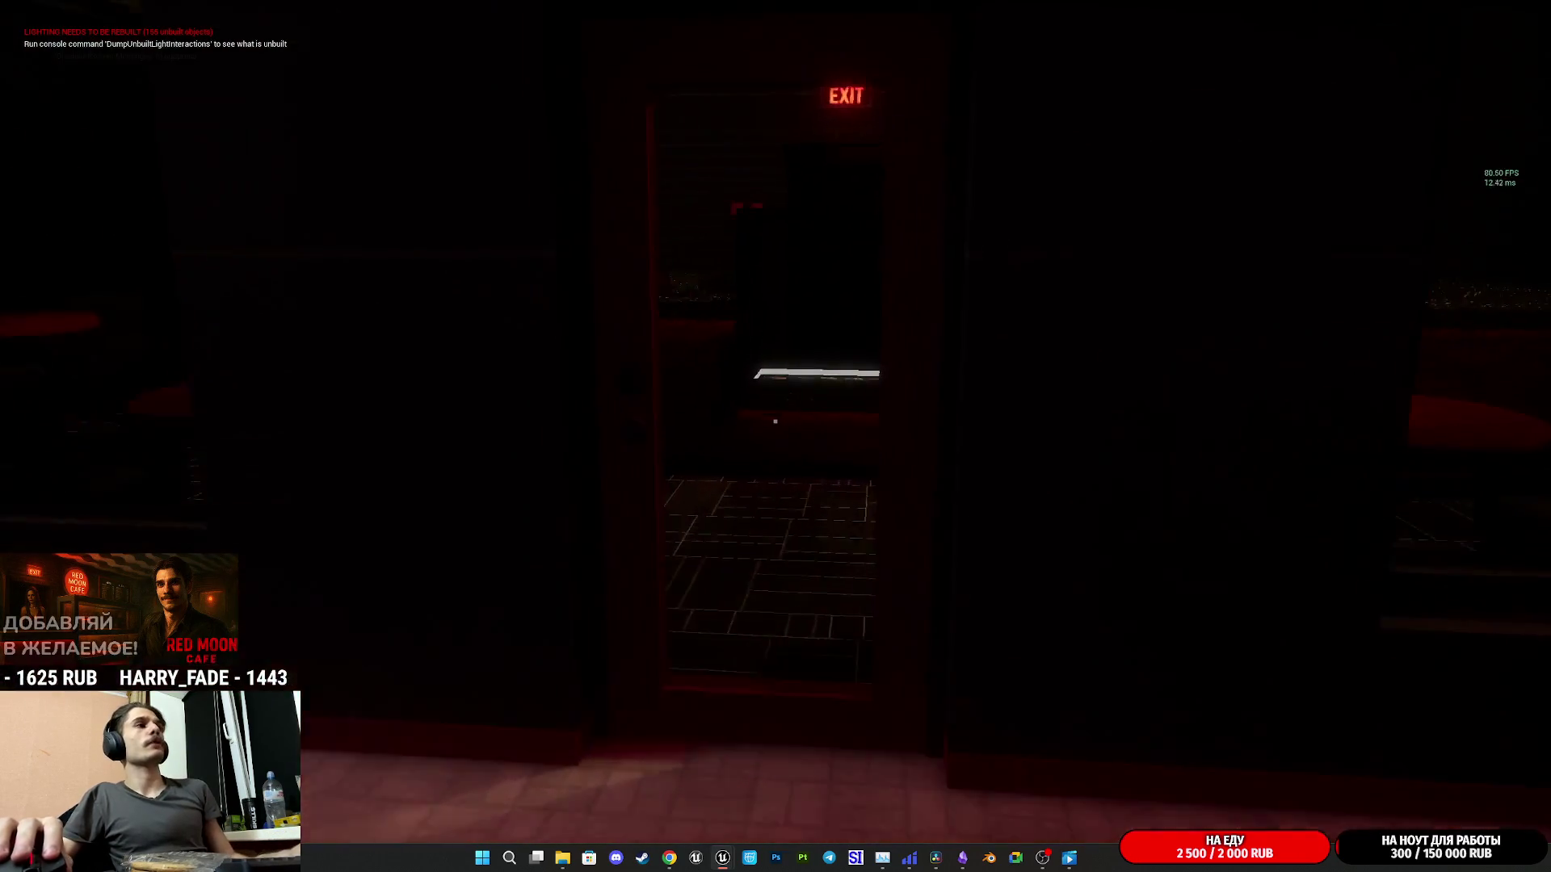
key("Escape")
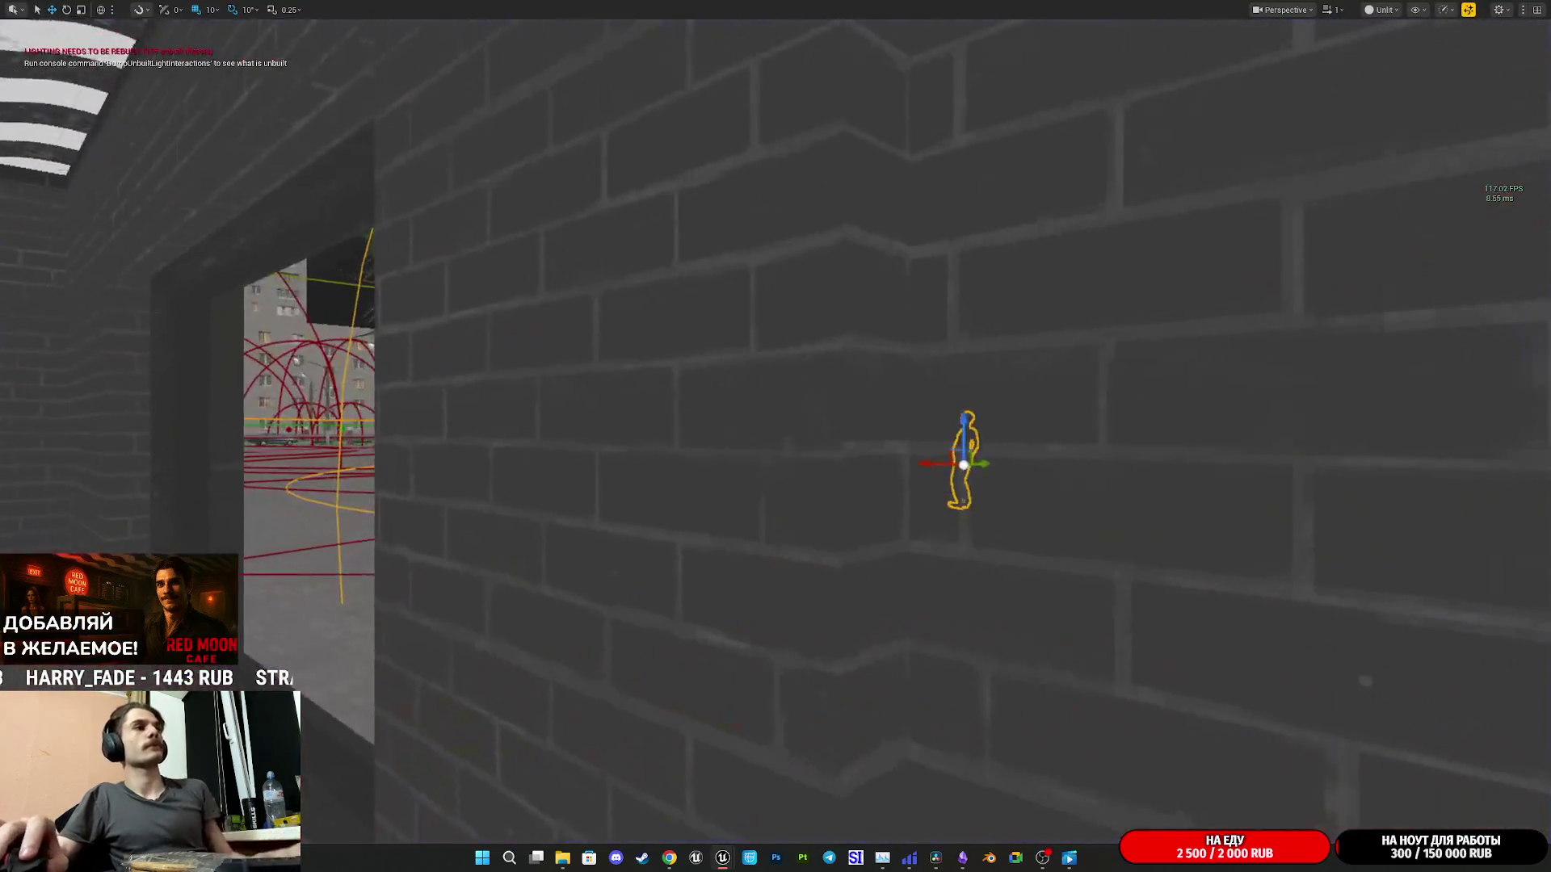
- Enable Card? for the NPC spawner's first entry, Index[0]
key("w")
key("g")
key("F11")
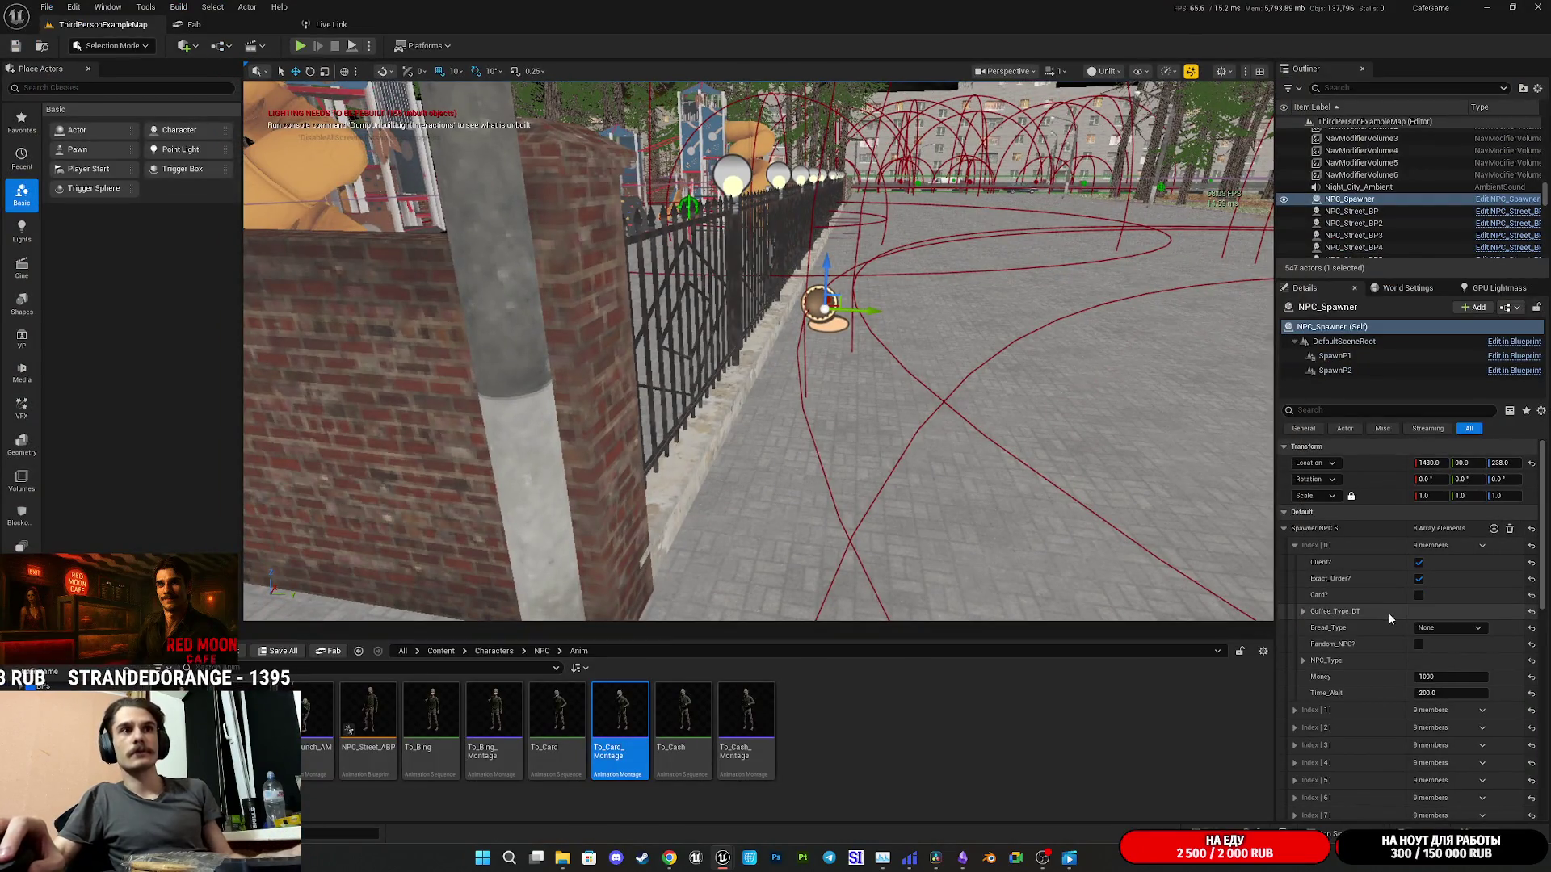
left_click(1419, 595)
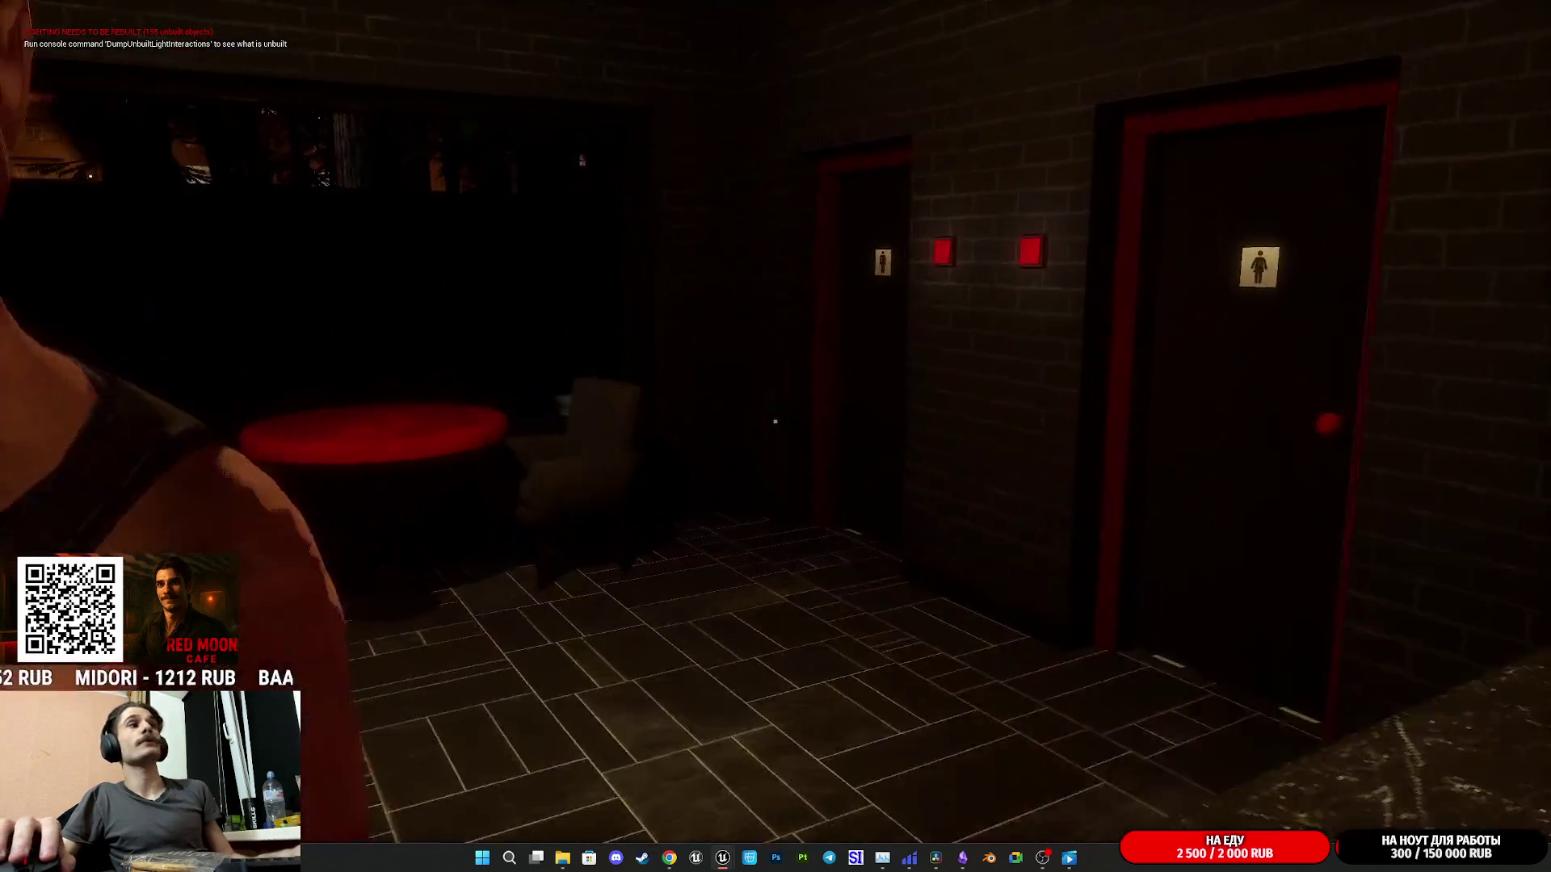
- Play-test the counter: walk to the card reader, set down the paper cup and lid it
key("w")
mouse_move(775, 421)
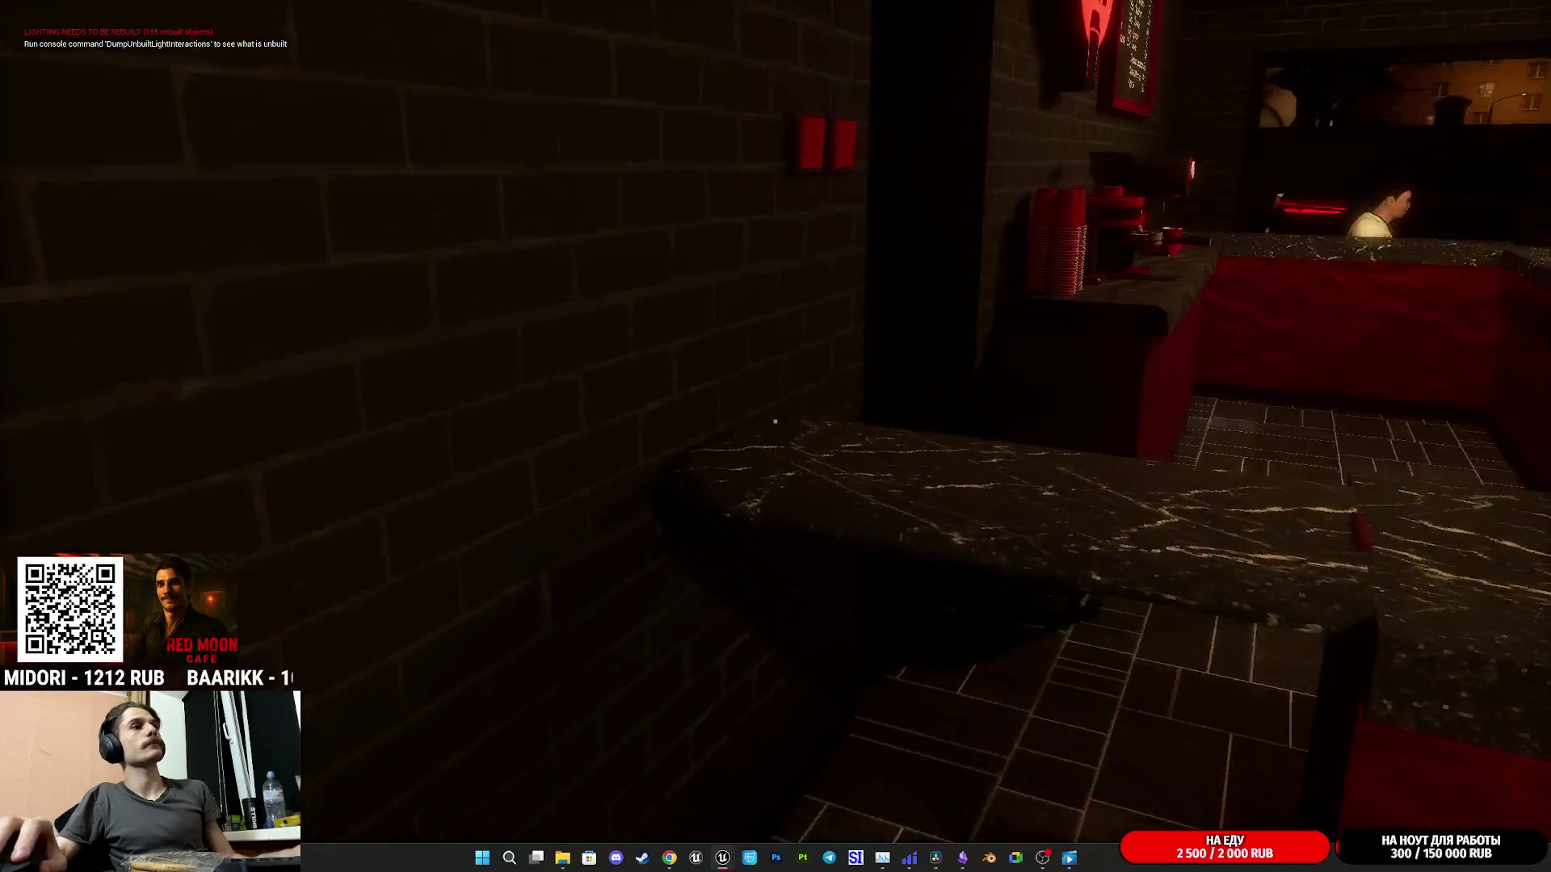
key("w")
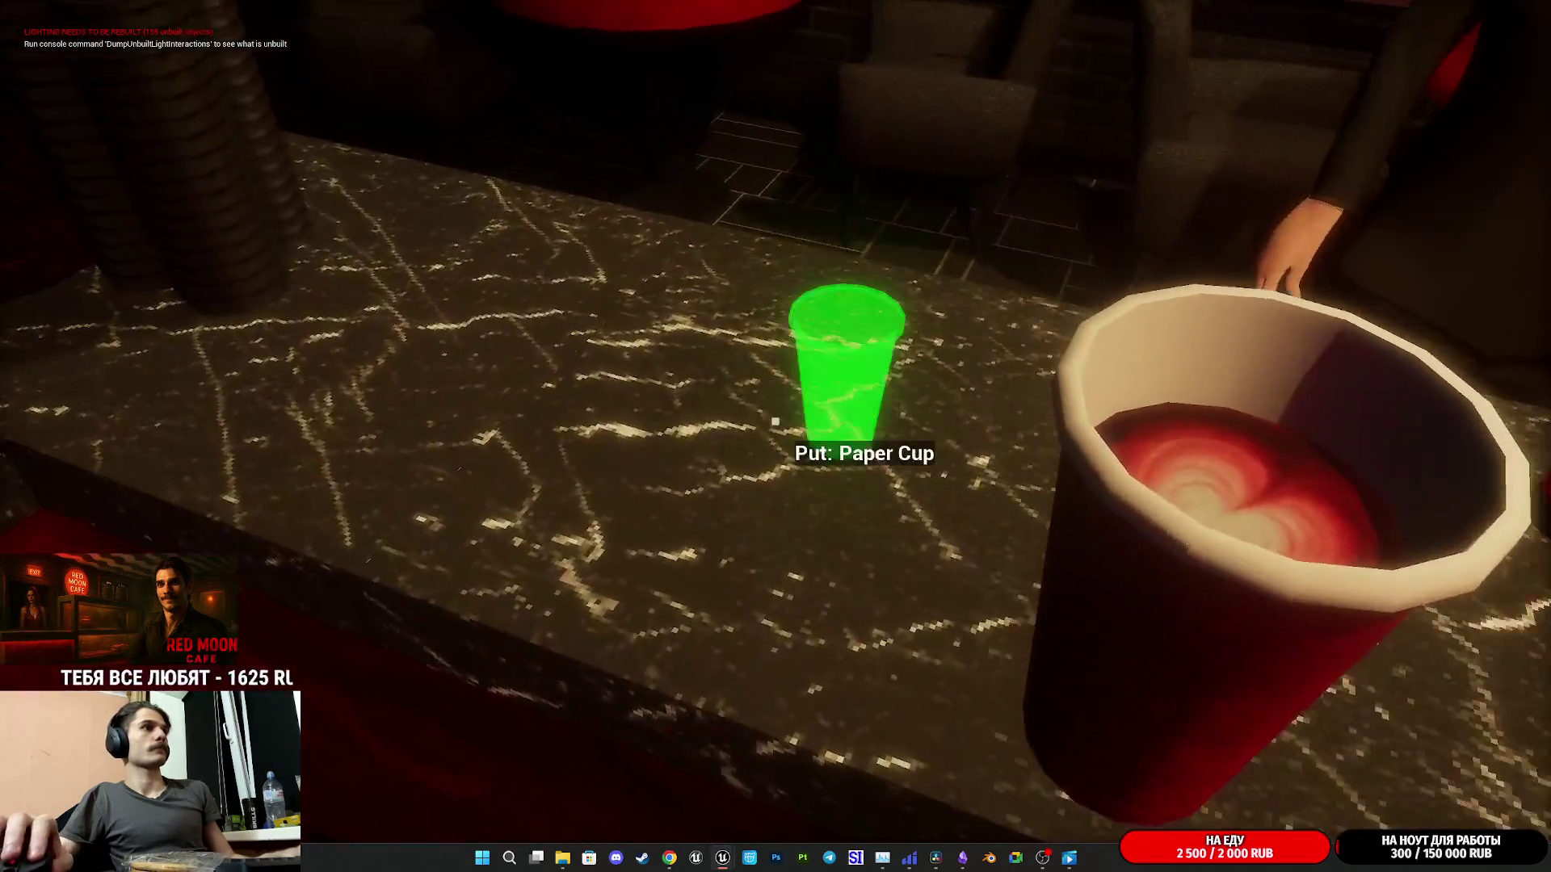
left_click(775, 421)
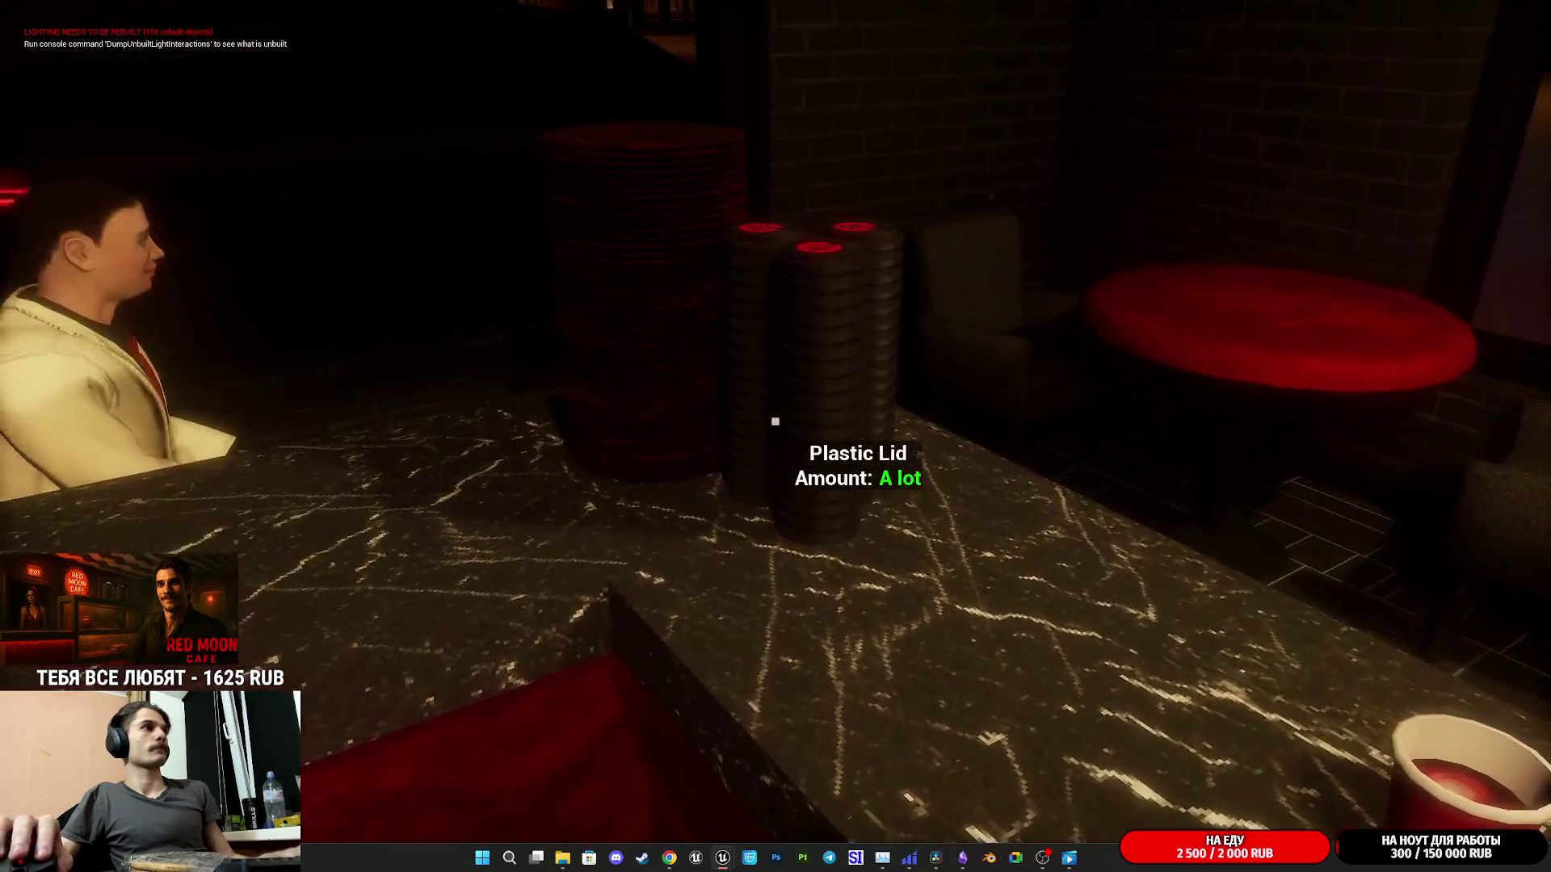
left_click(775, 421)
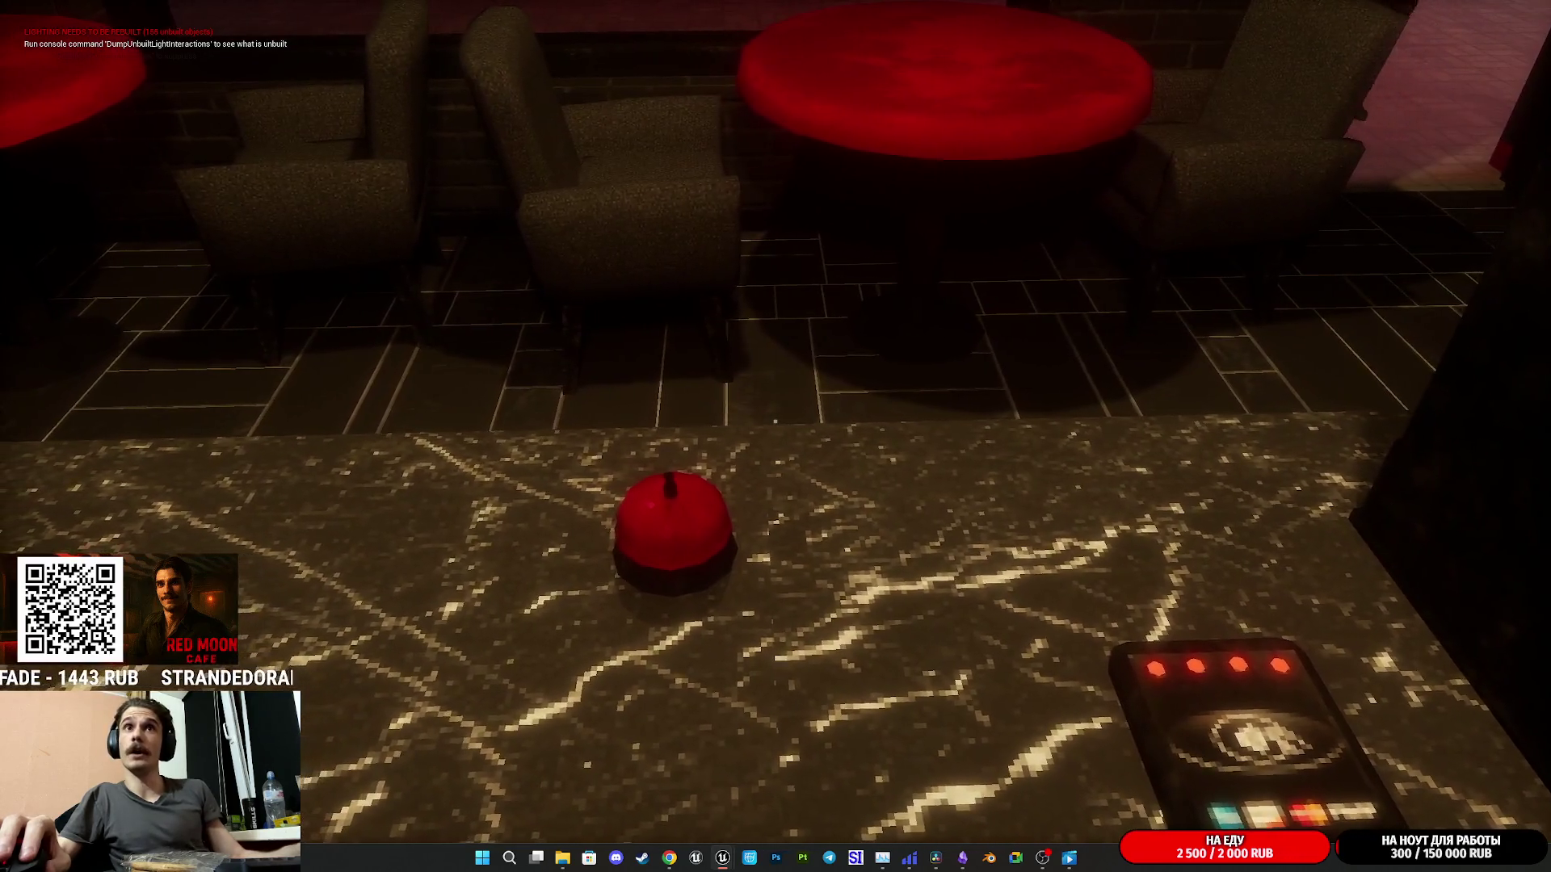
key("Escape")
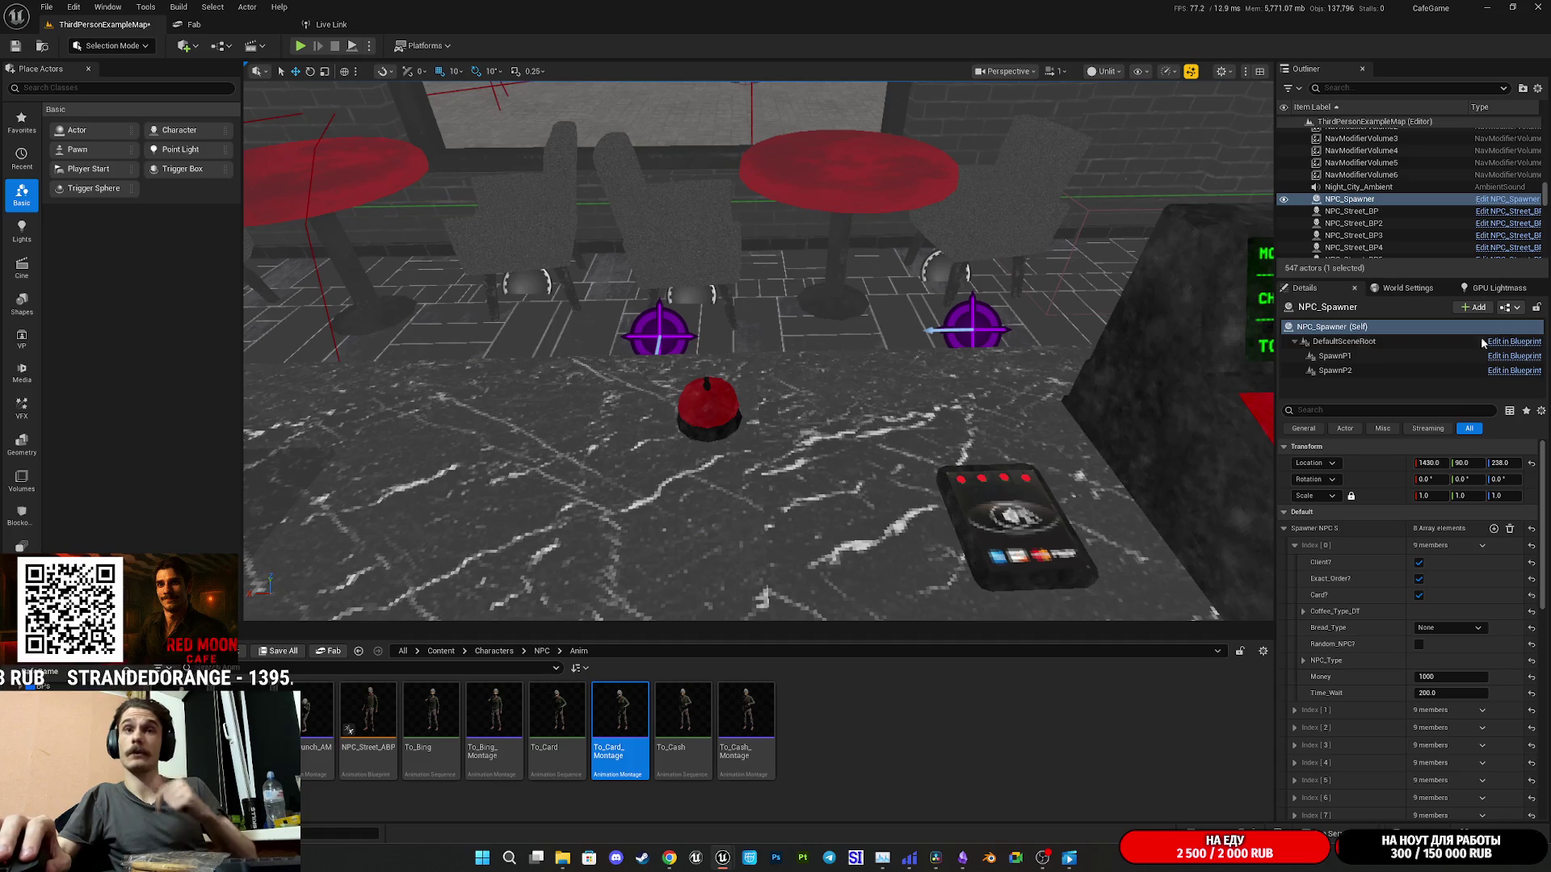
- Open Cash_RegisterBP from the Card Reader Anim node, set Delay to 0.5, compile and save
mouse_move(722, 858)
left_click(783, 803)
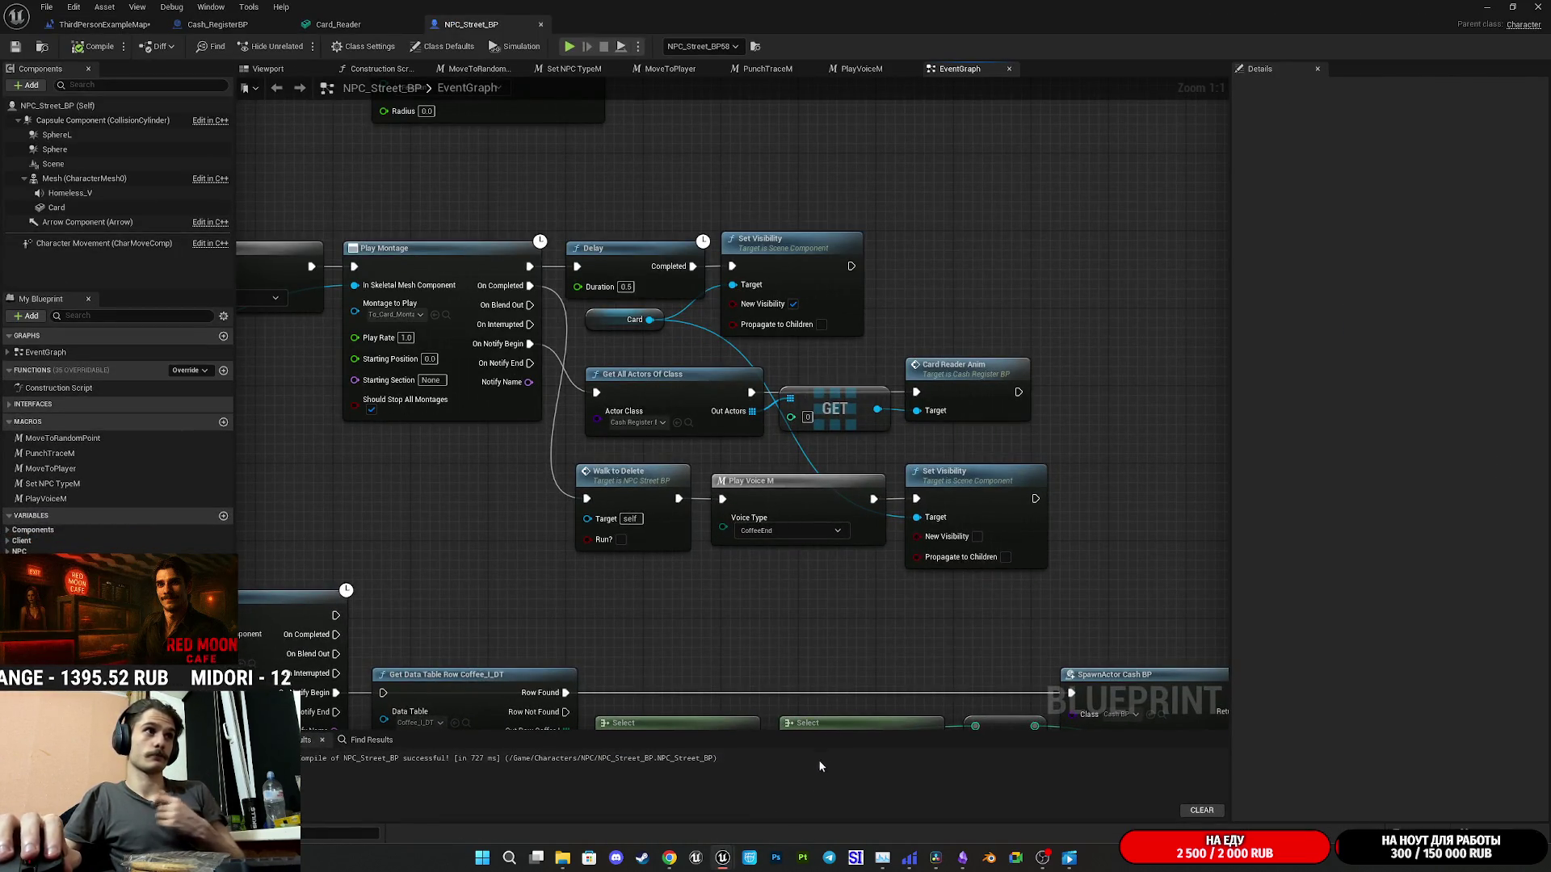
double_click(976, 375)
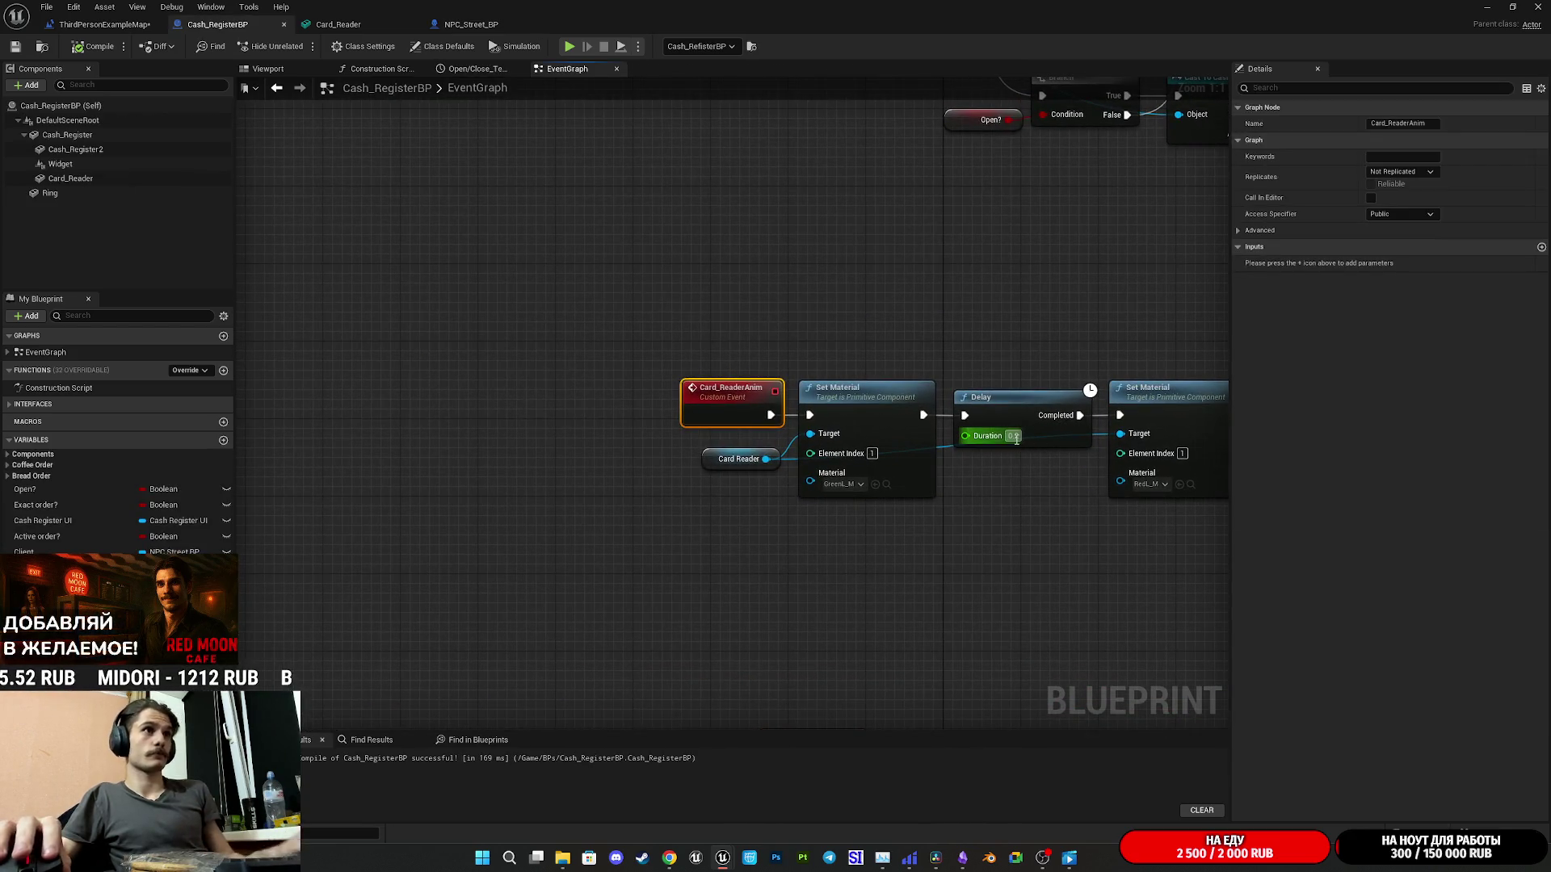
type("0.5")
key("Return")
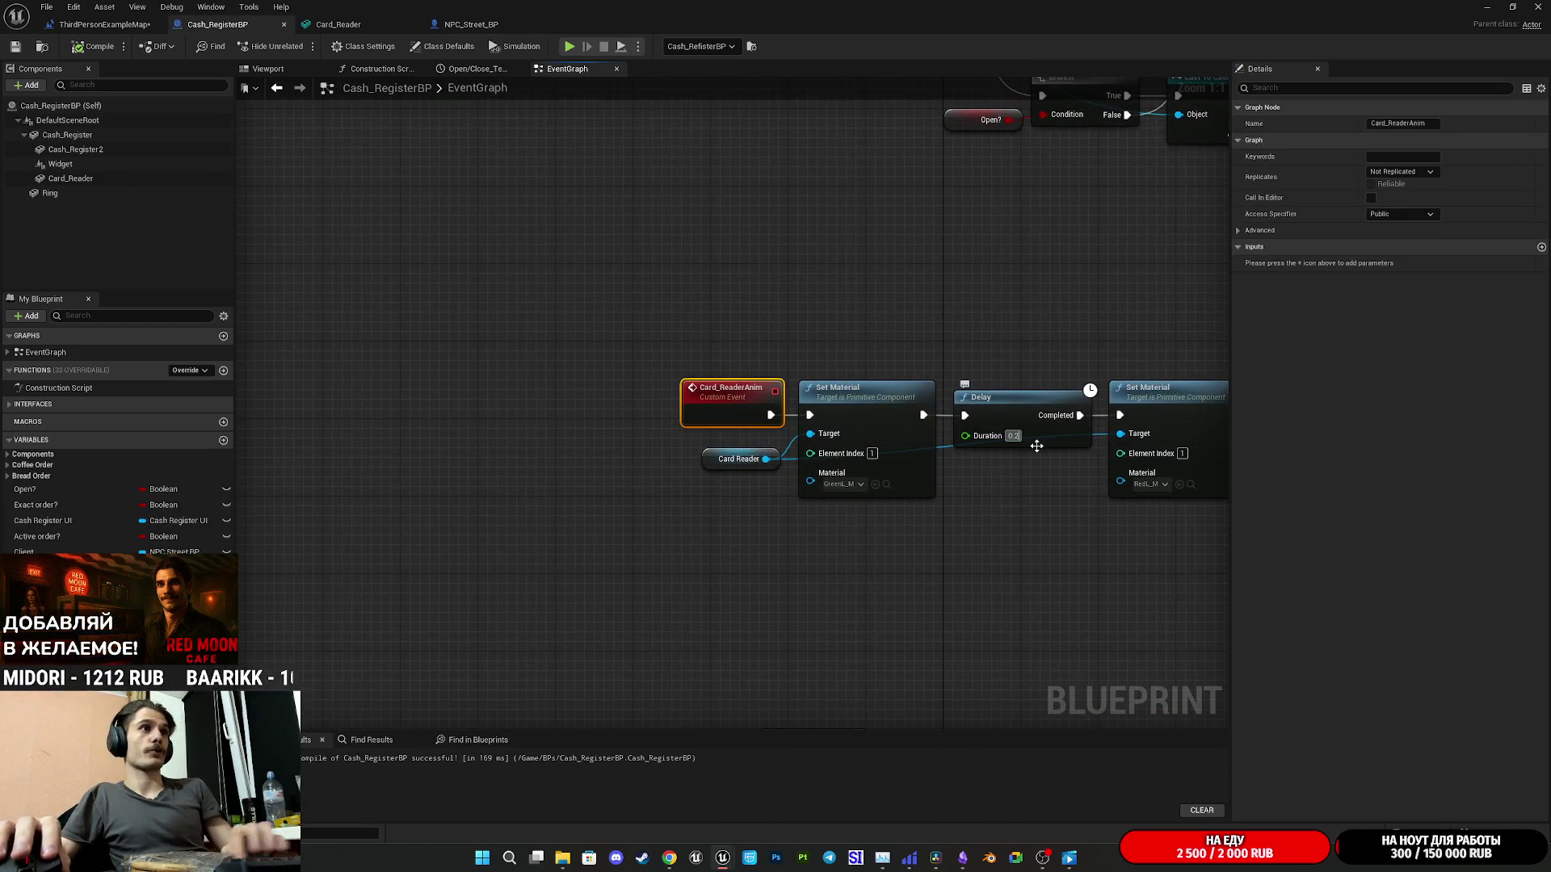
left_click(1067, 503)
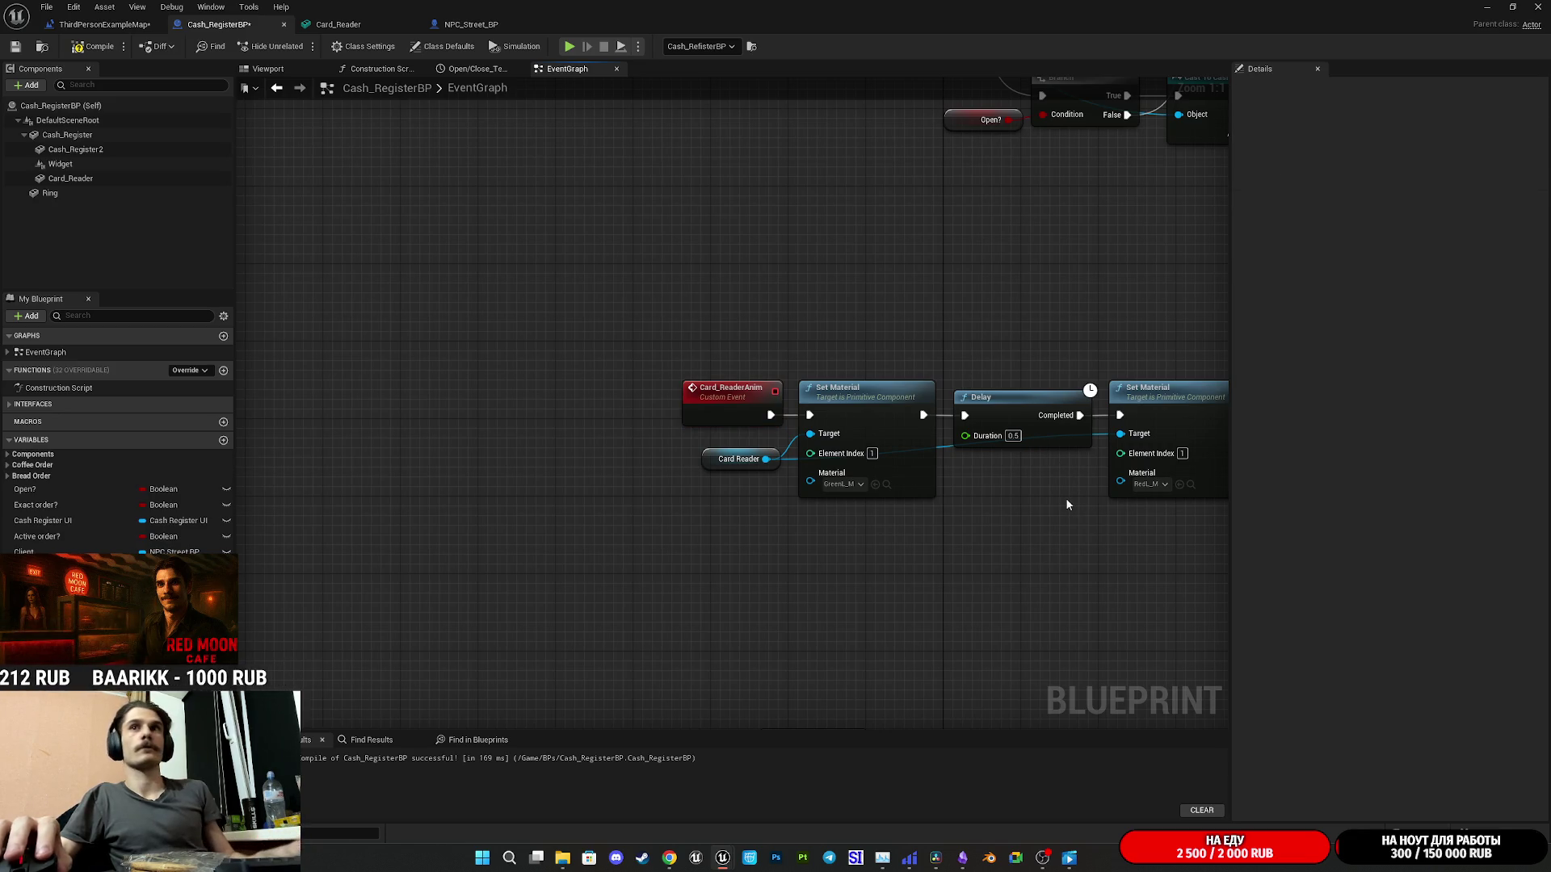
left_click(16, 47)
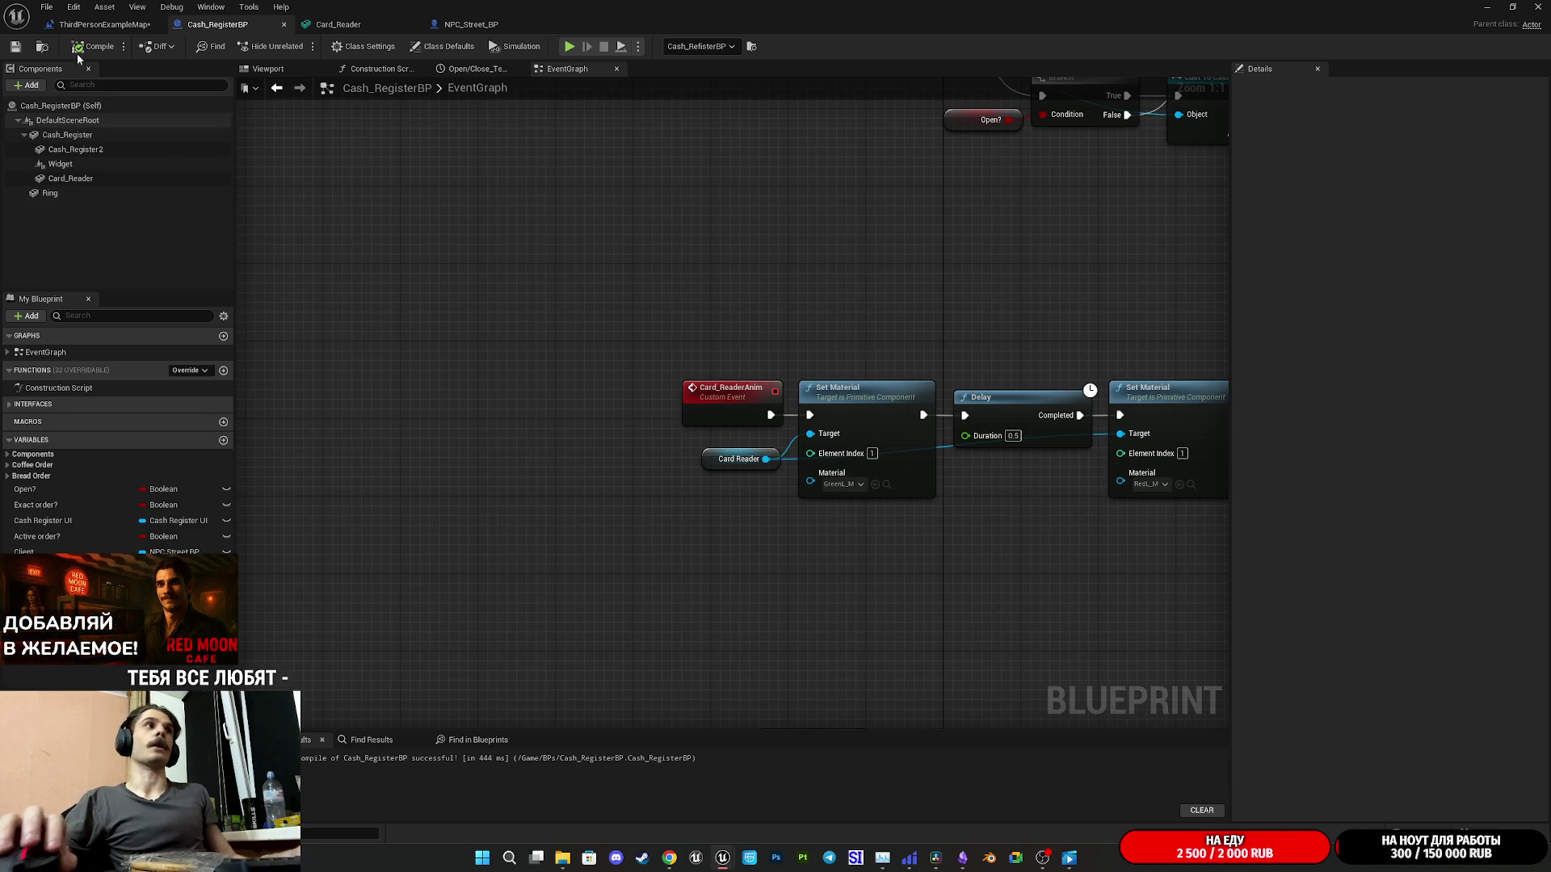
- Play the cafe full-screen, stop the session, and select the cash register actor
left_click(1485, 7)
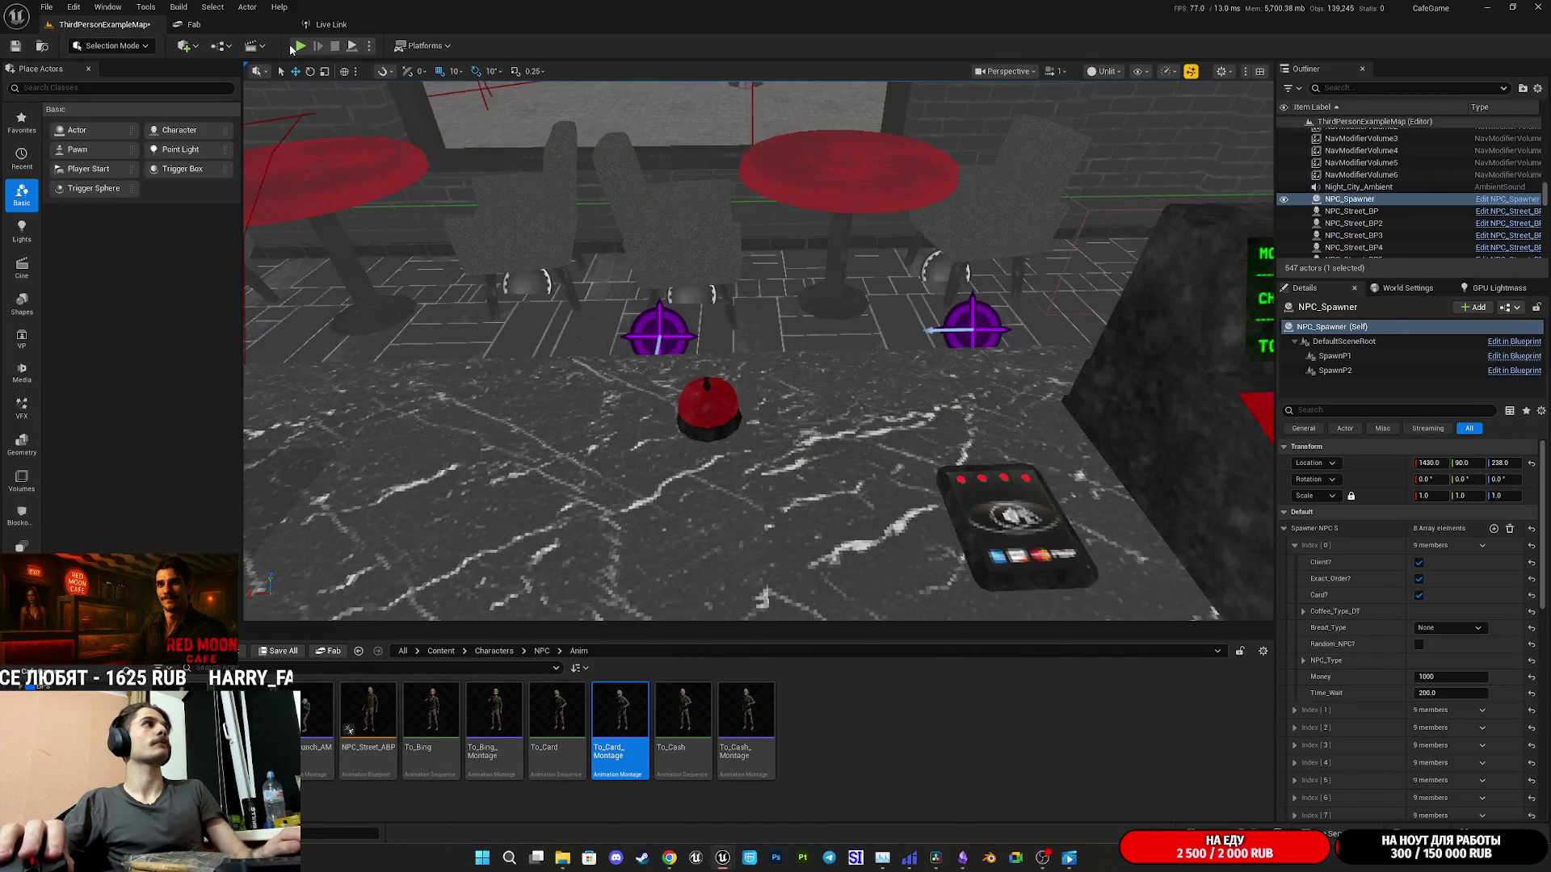
left_click(301, 47)
key("F11")
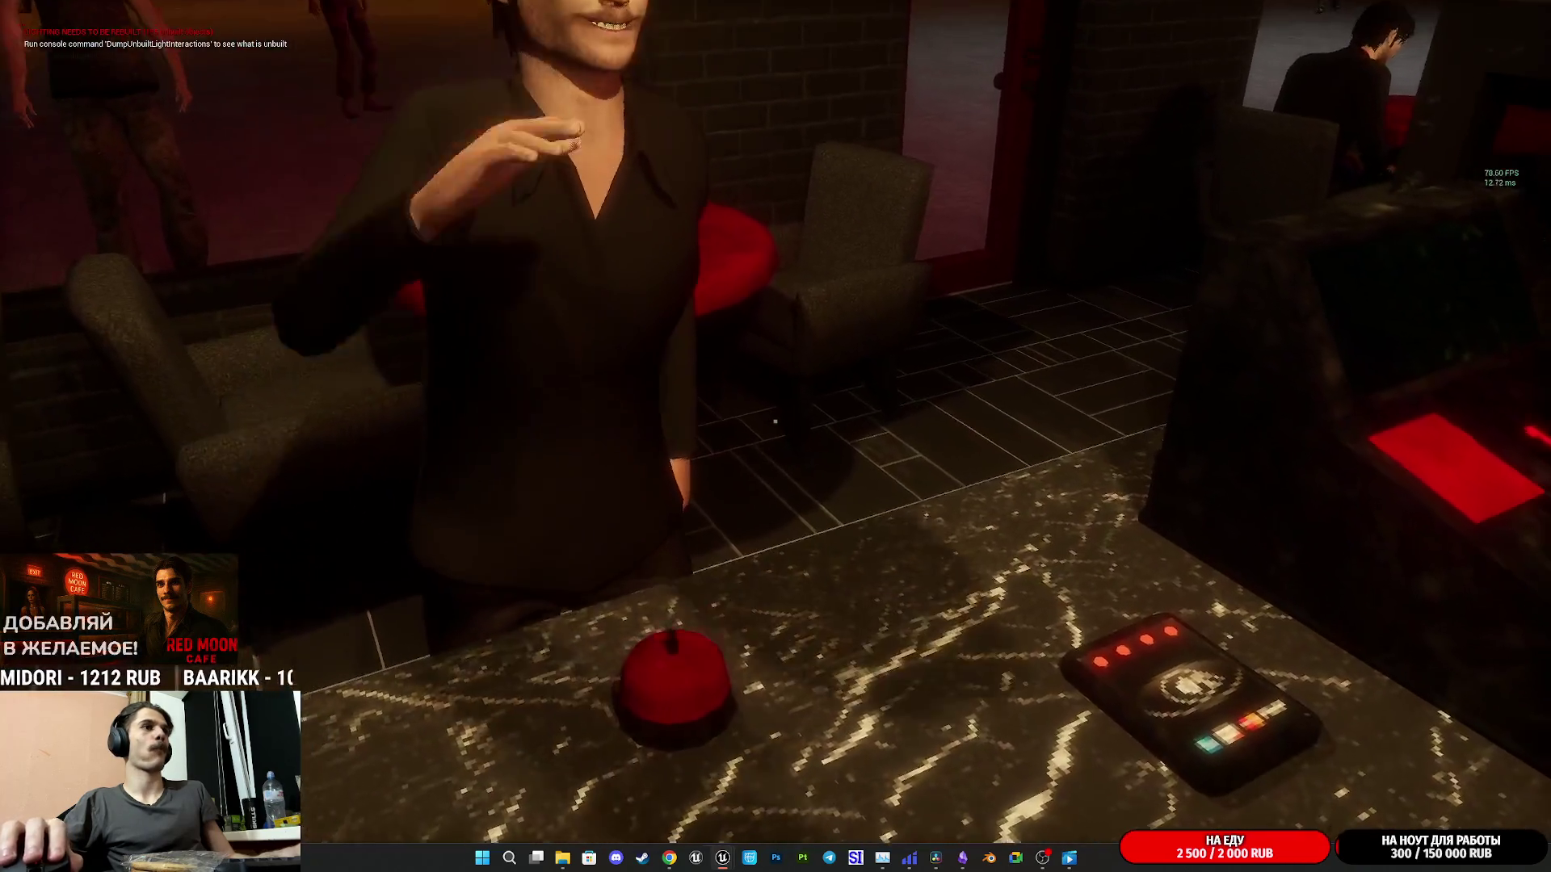
key("Escape")
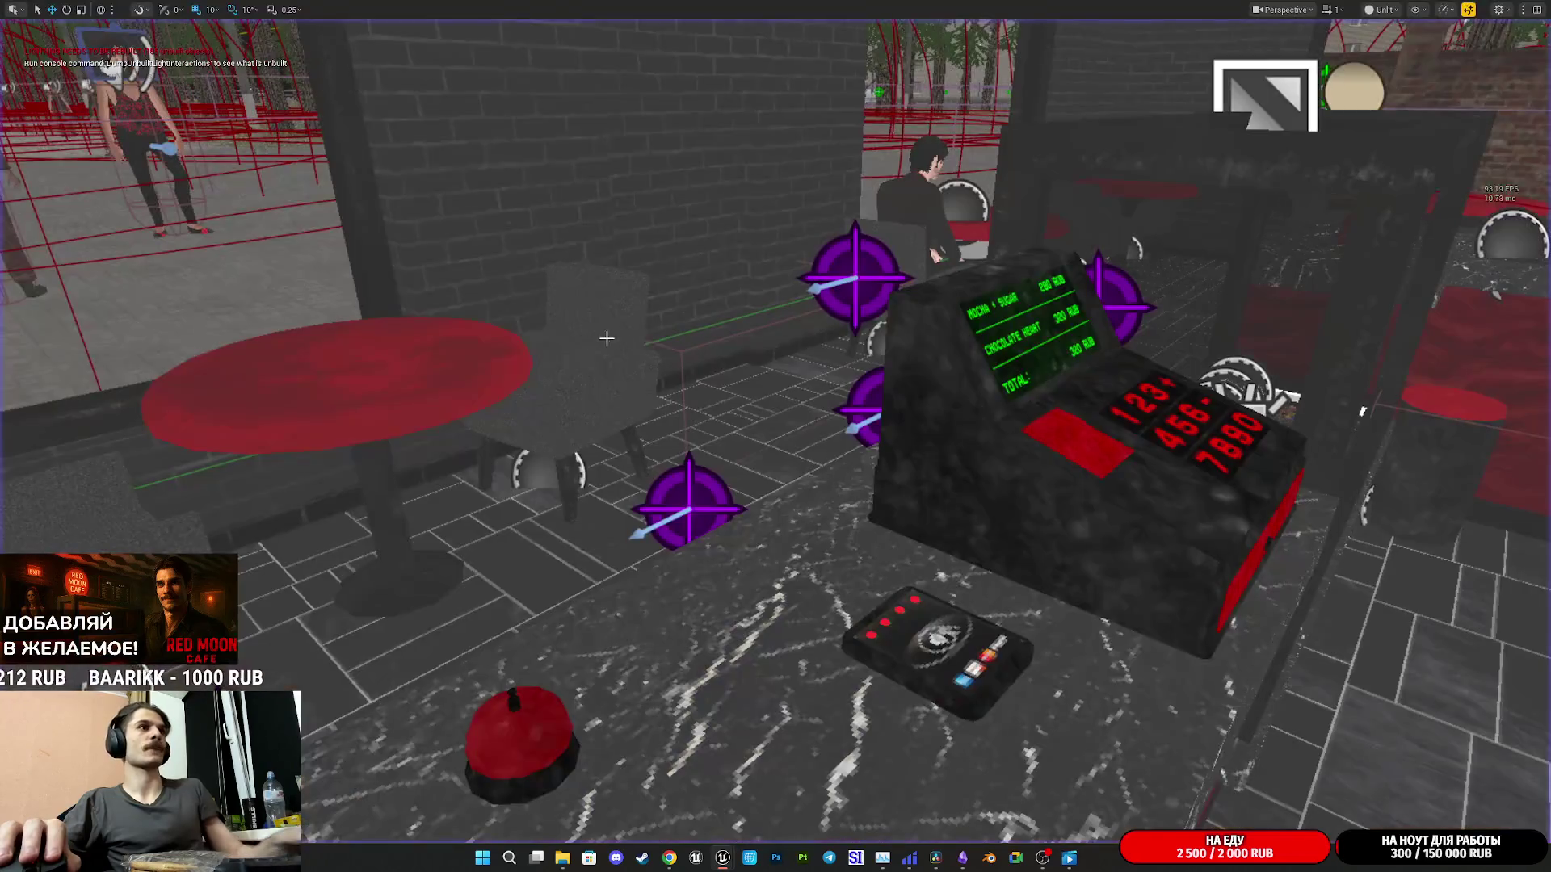
left_click(937, 495)
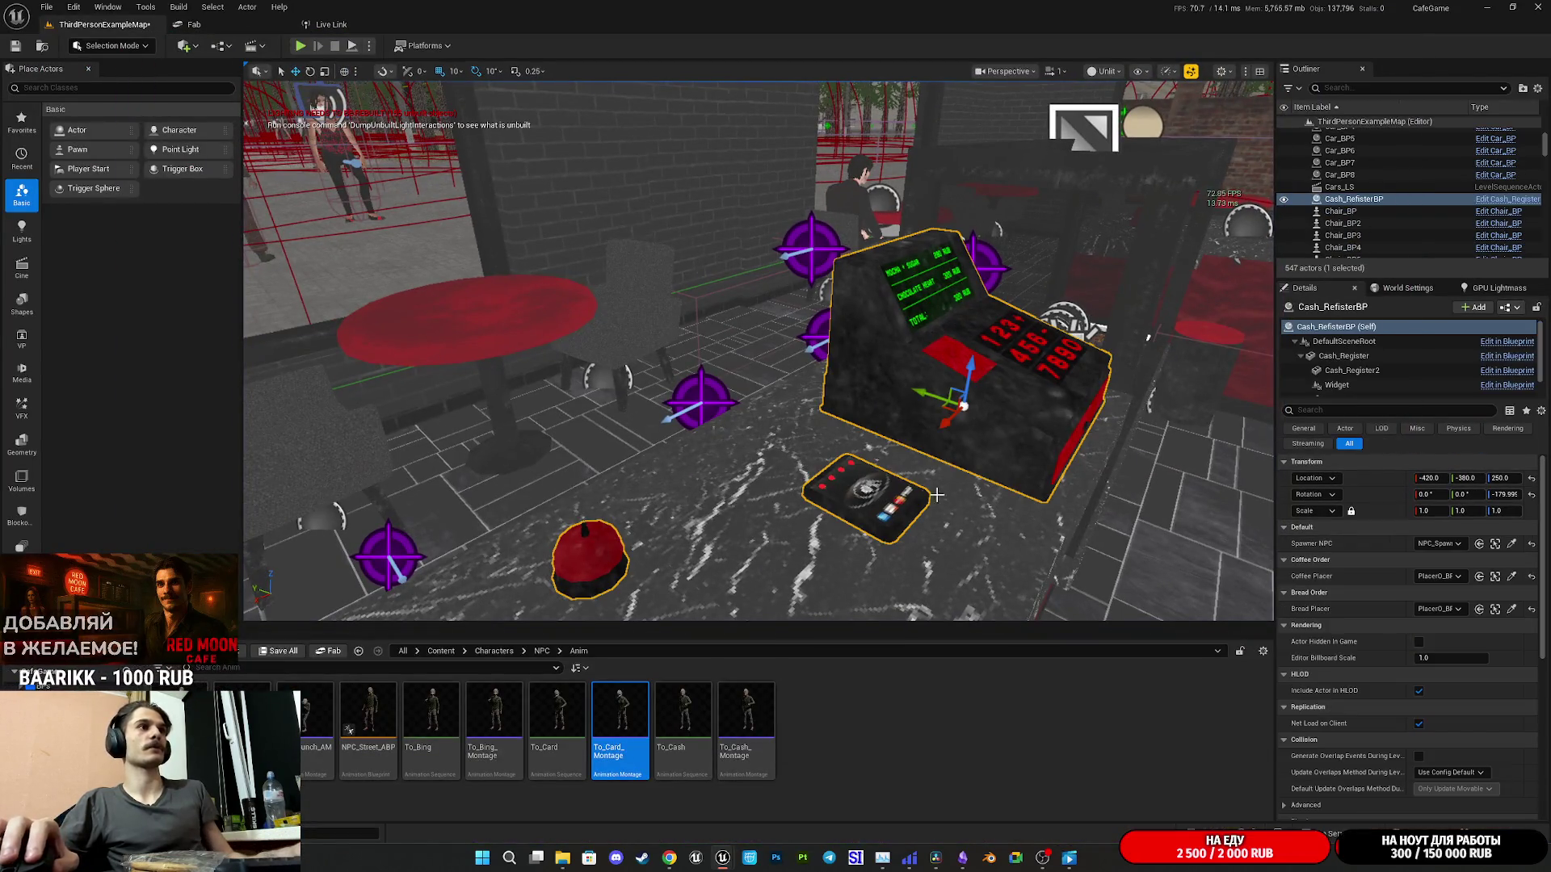
- Open Cash_RegisterBP, detach Card_Reader from Cash_Register, and reset its scale to 1.0
left_click(1512, 308)
left_click(1464, 342)
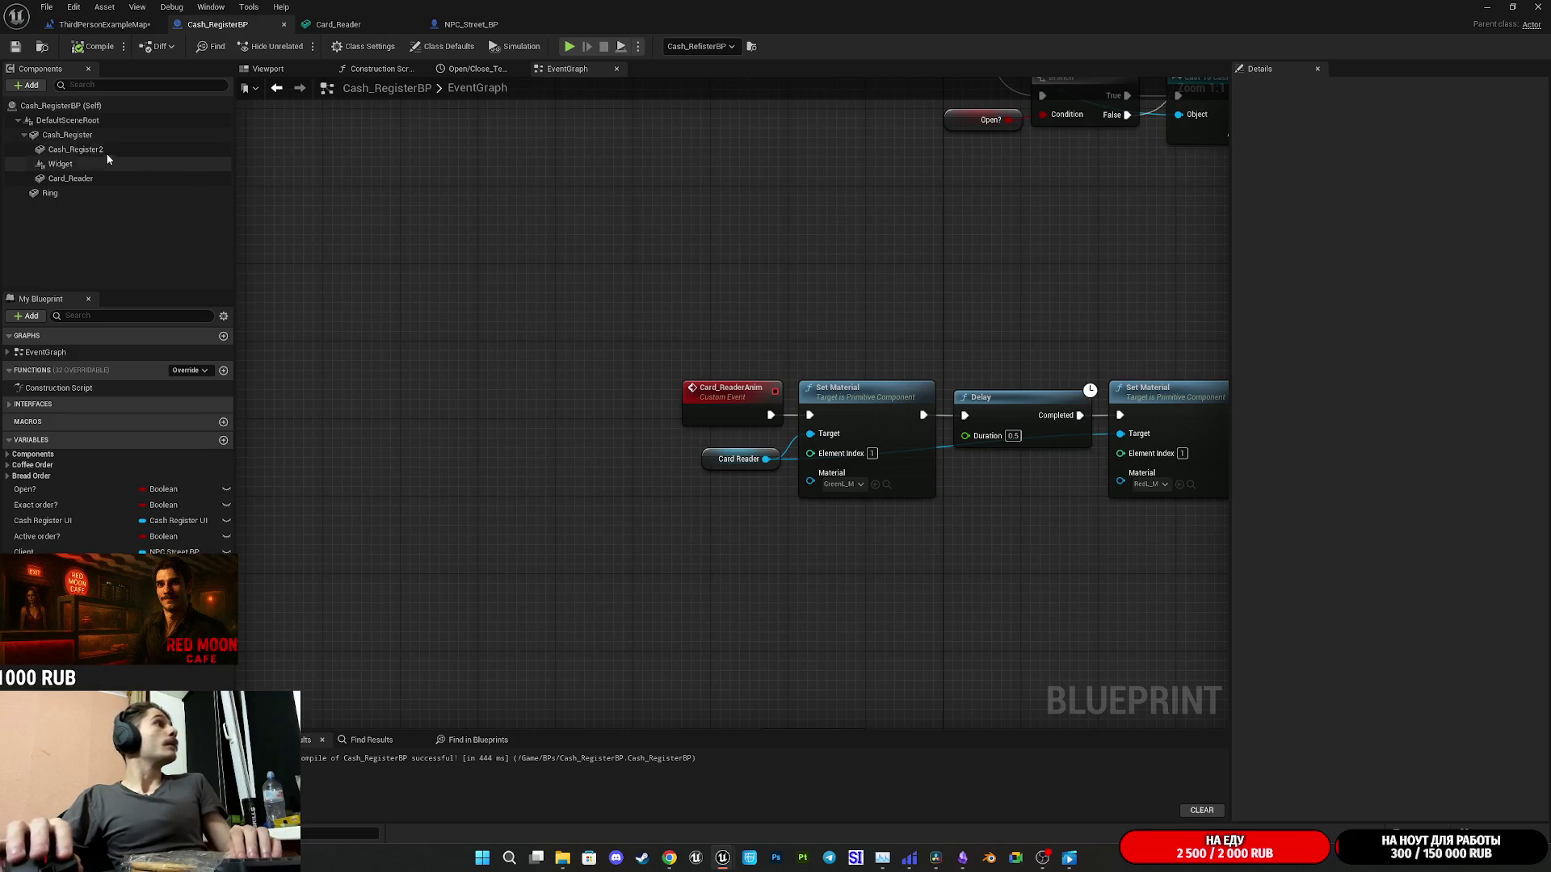
left_click(71, 179)
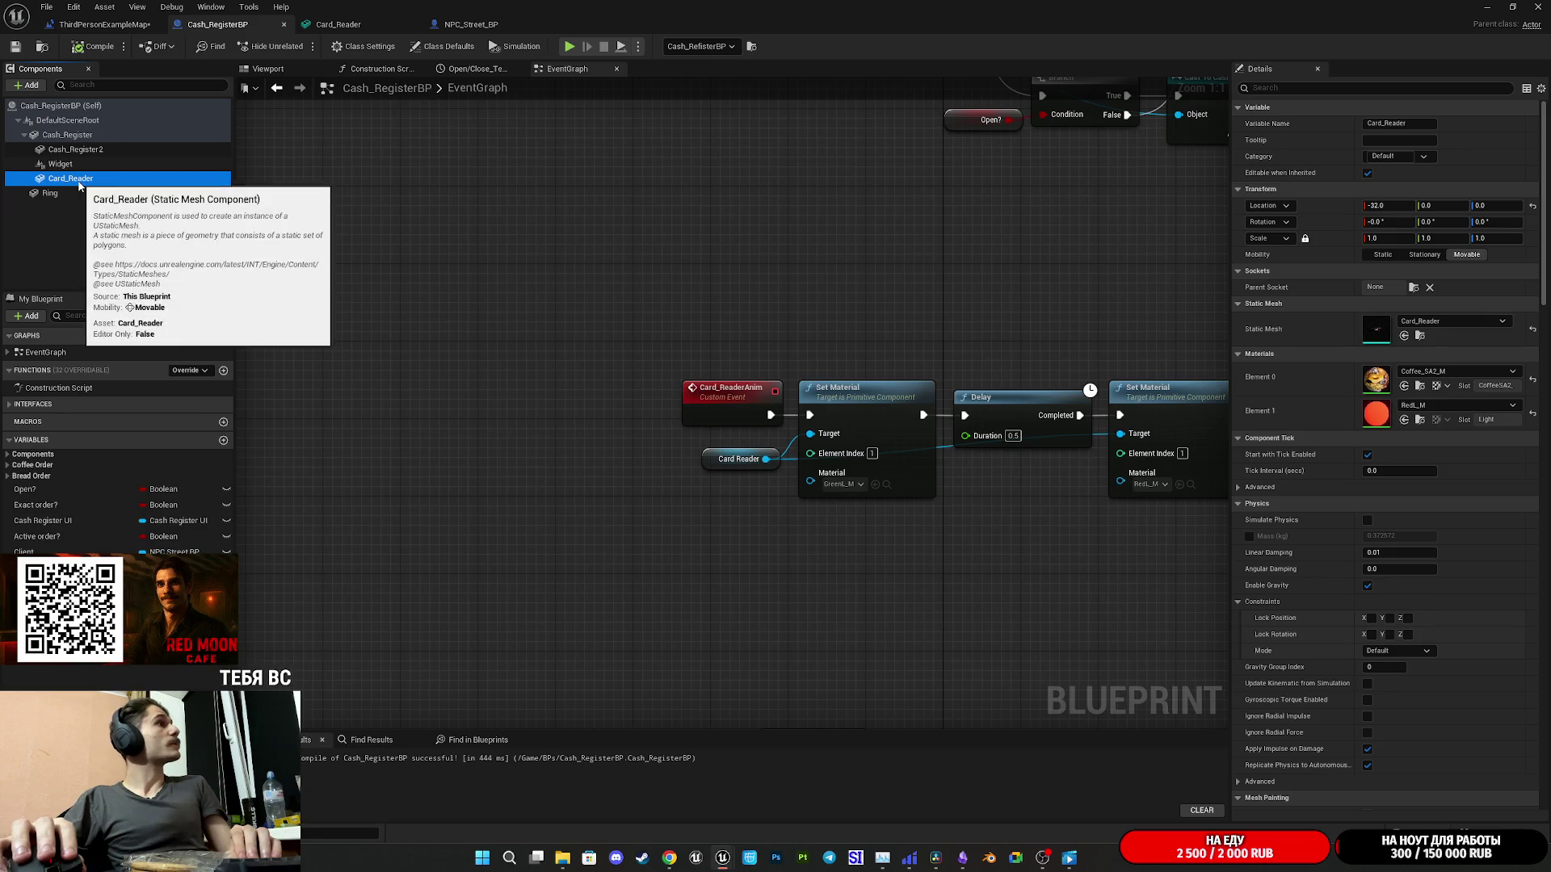
left_click_drag(80, 185, 56, 139)
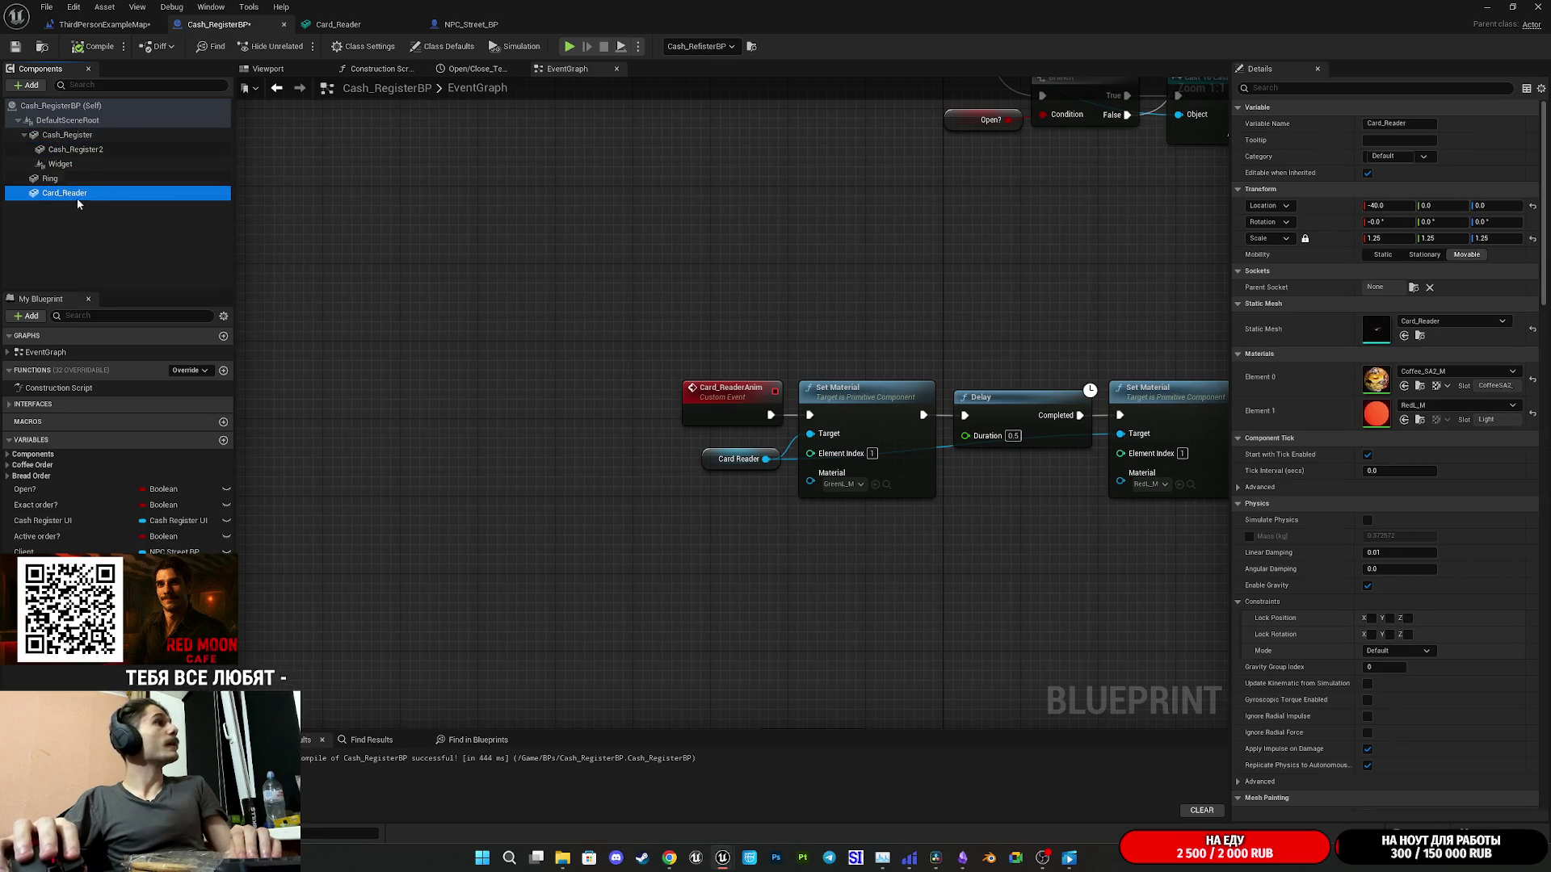
left_click(1533, 240)
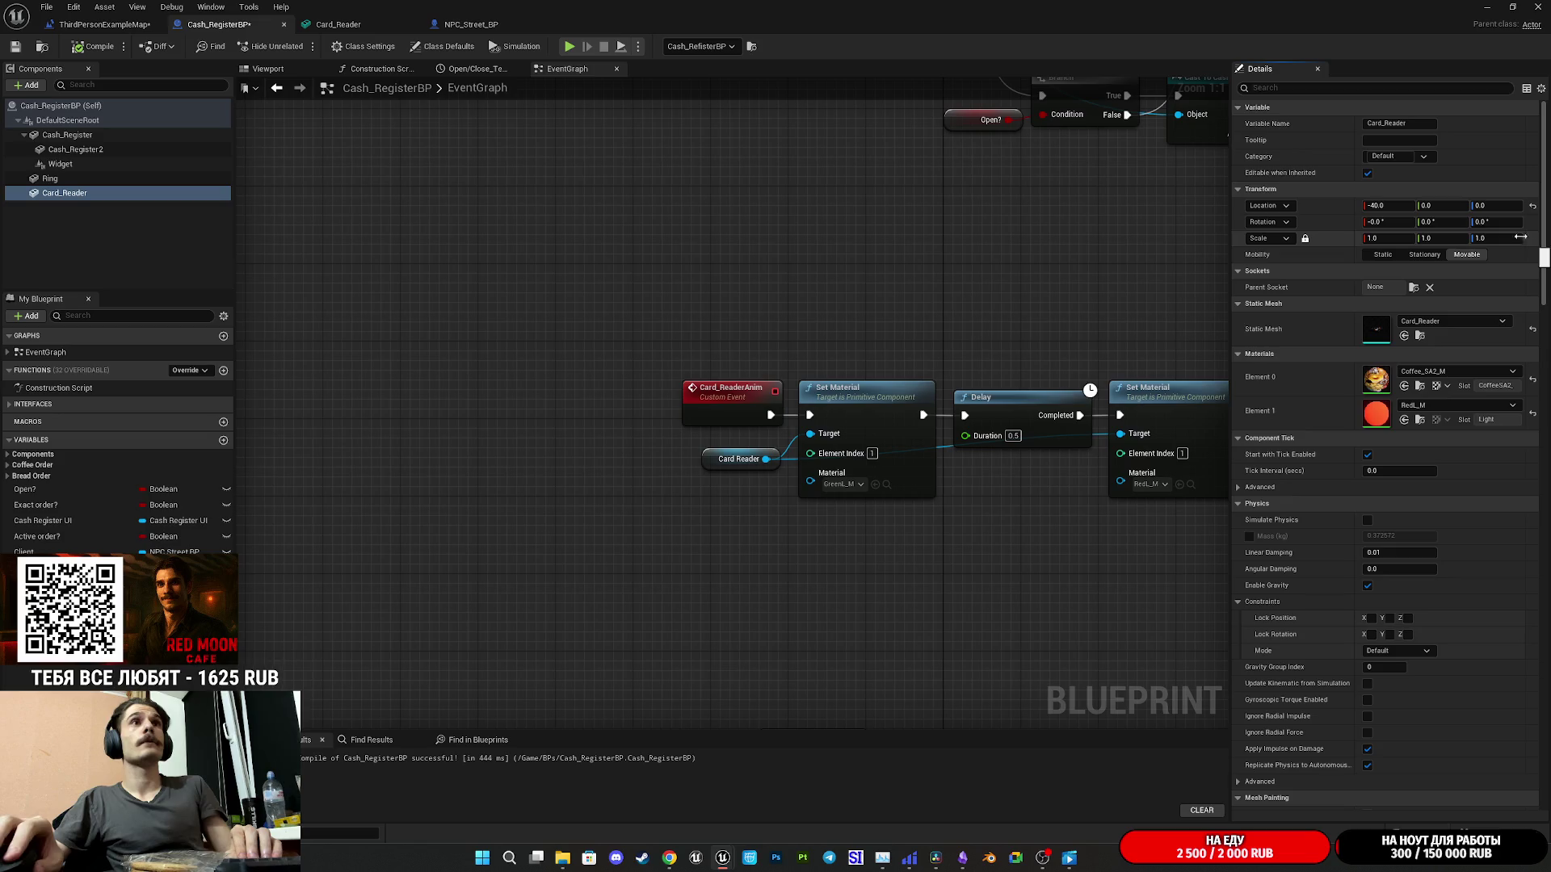
- Move the card reader along Y to -10 in the preview, then compile and save
left_click(267, 68)
left_click_drag(475, 211, 707, 369)
left_click_drag(622, 448, 573, 422)
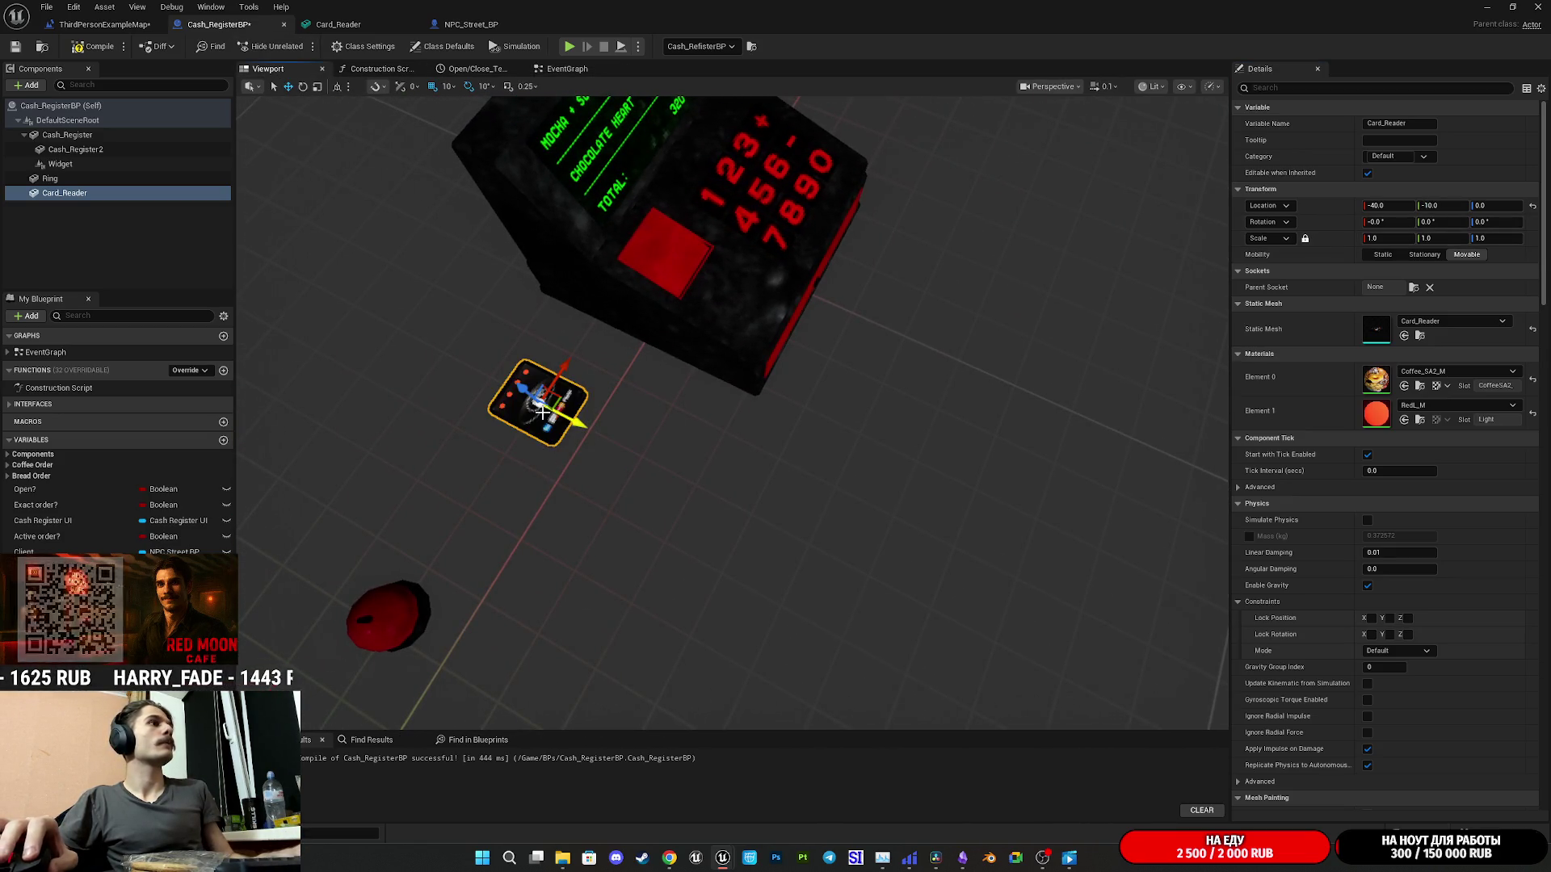
left_click(16, 47)
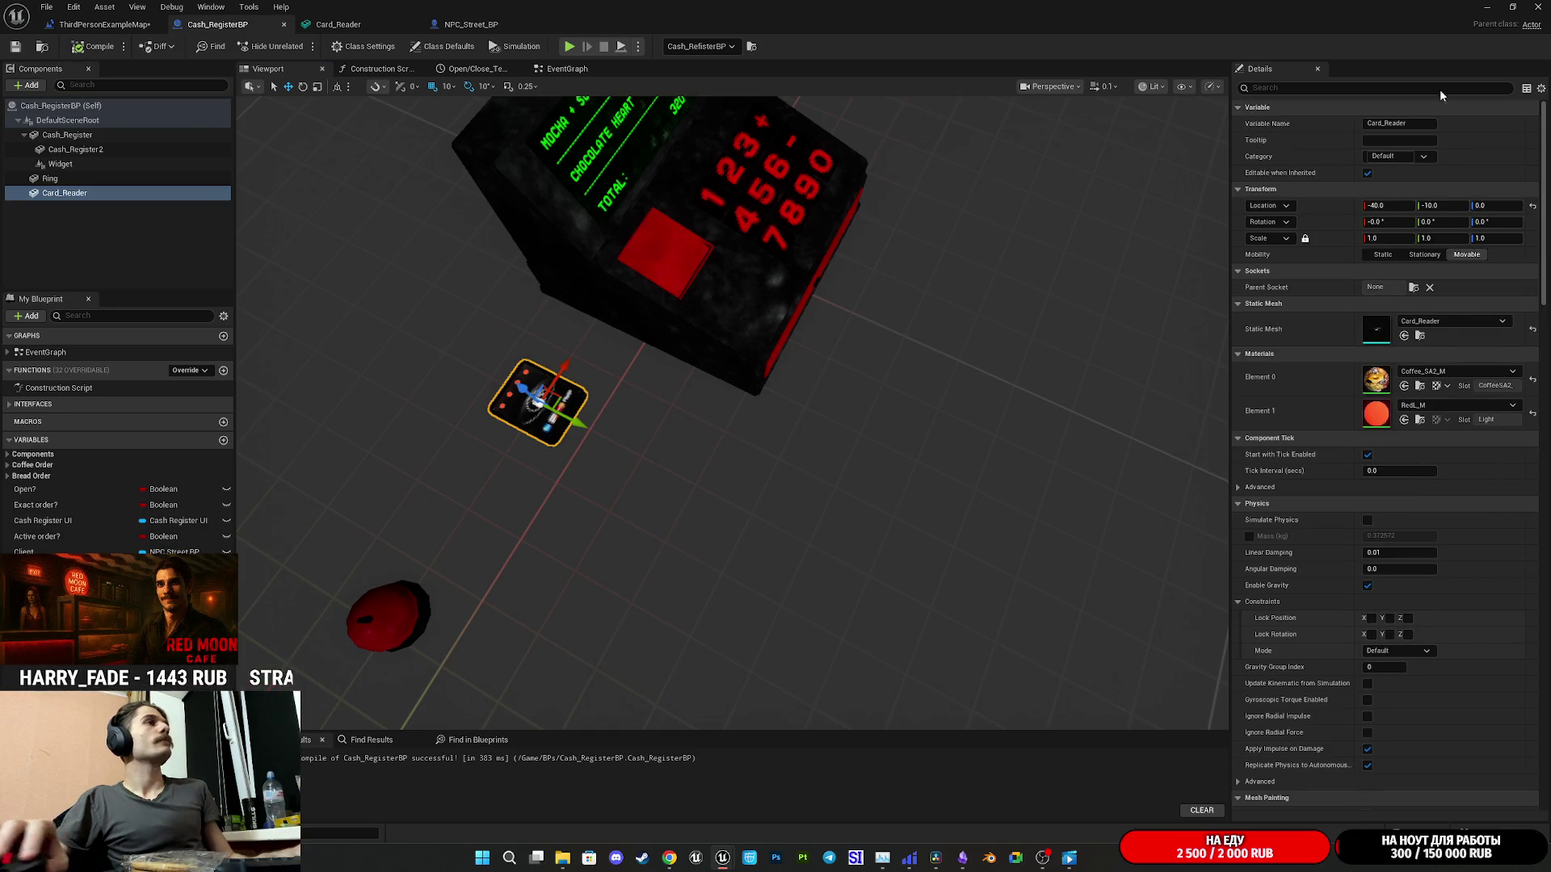
left_click(1481, 6)
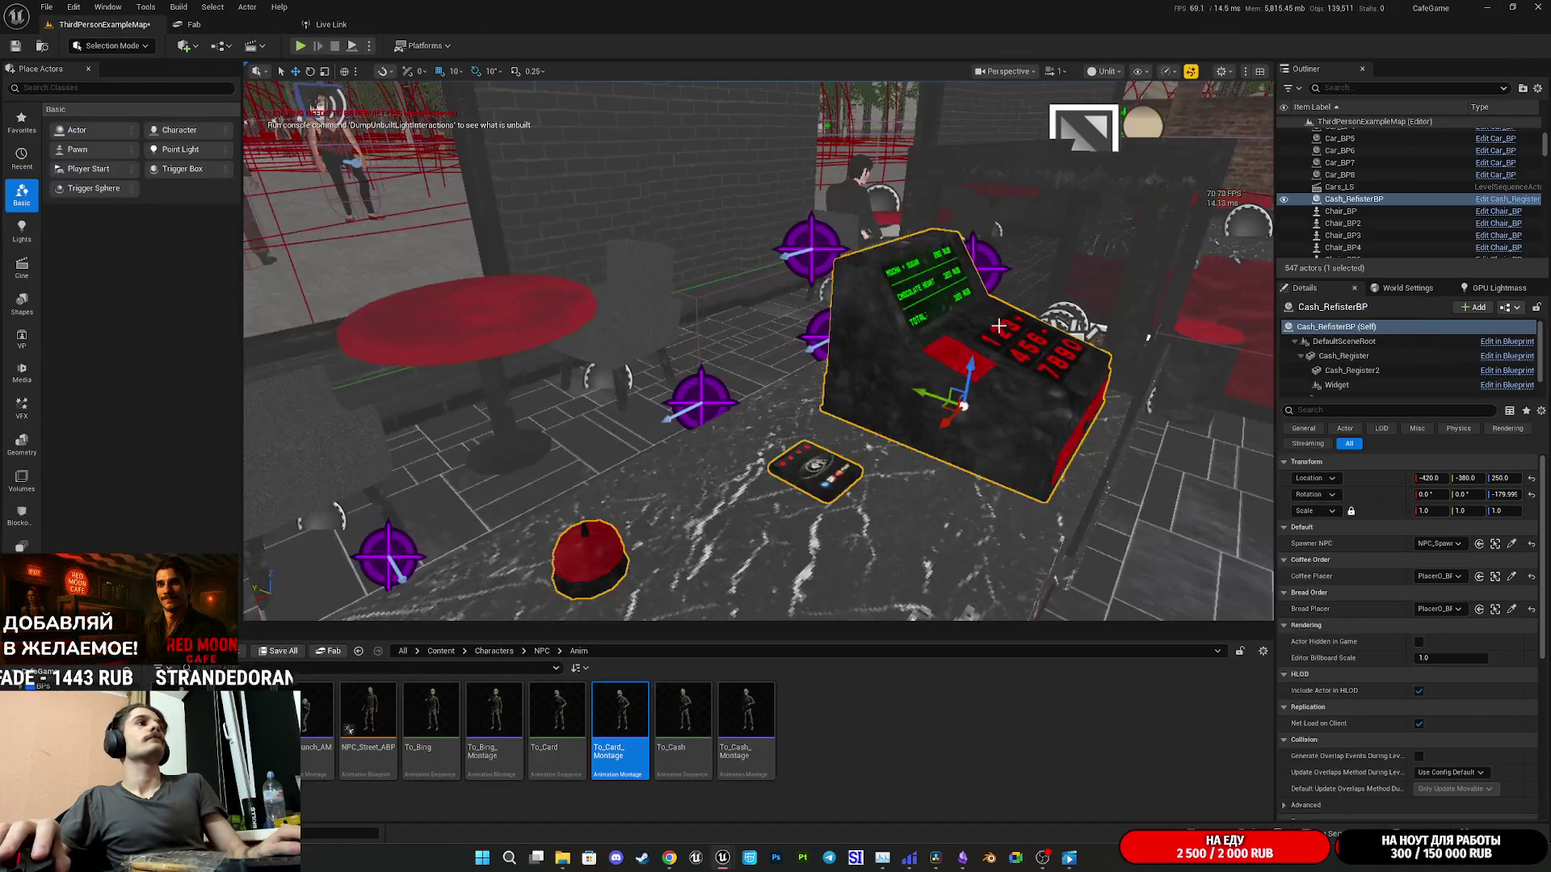
- Shift the card reader further to Y -20 and save the blueprint again
scroll(759, 347, "up", 5)
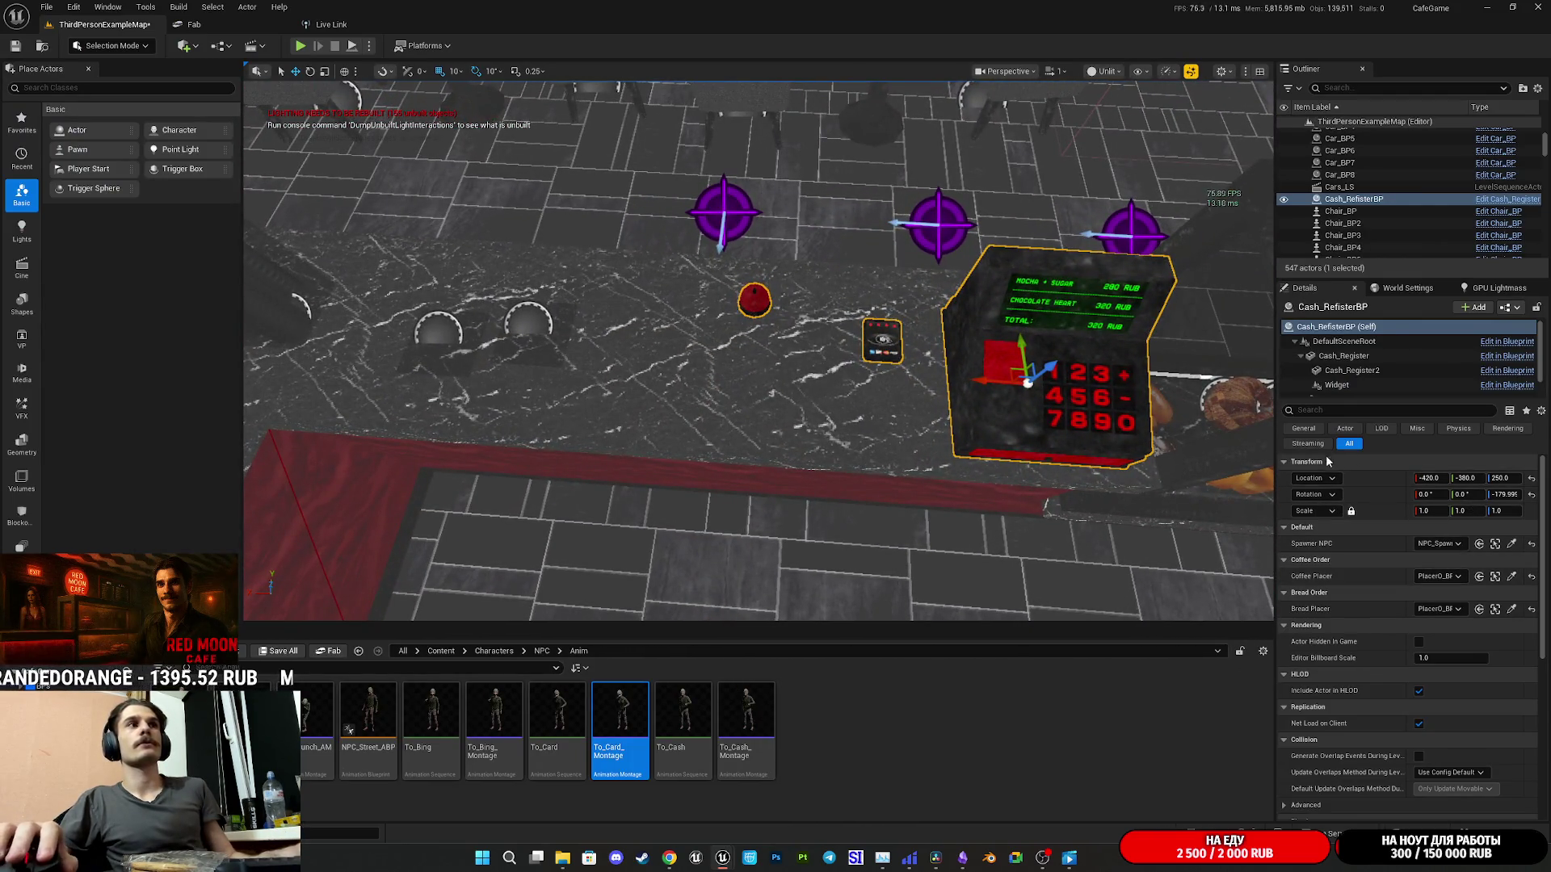
mouse_move(723, 858)
left_click(788, 788)
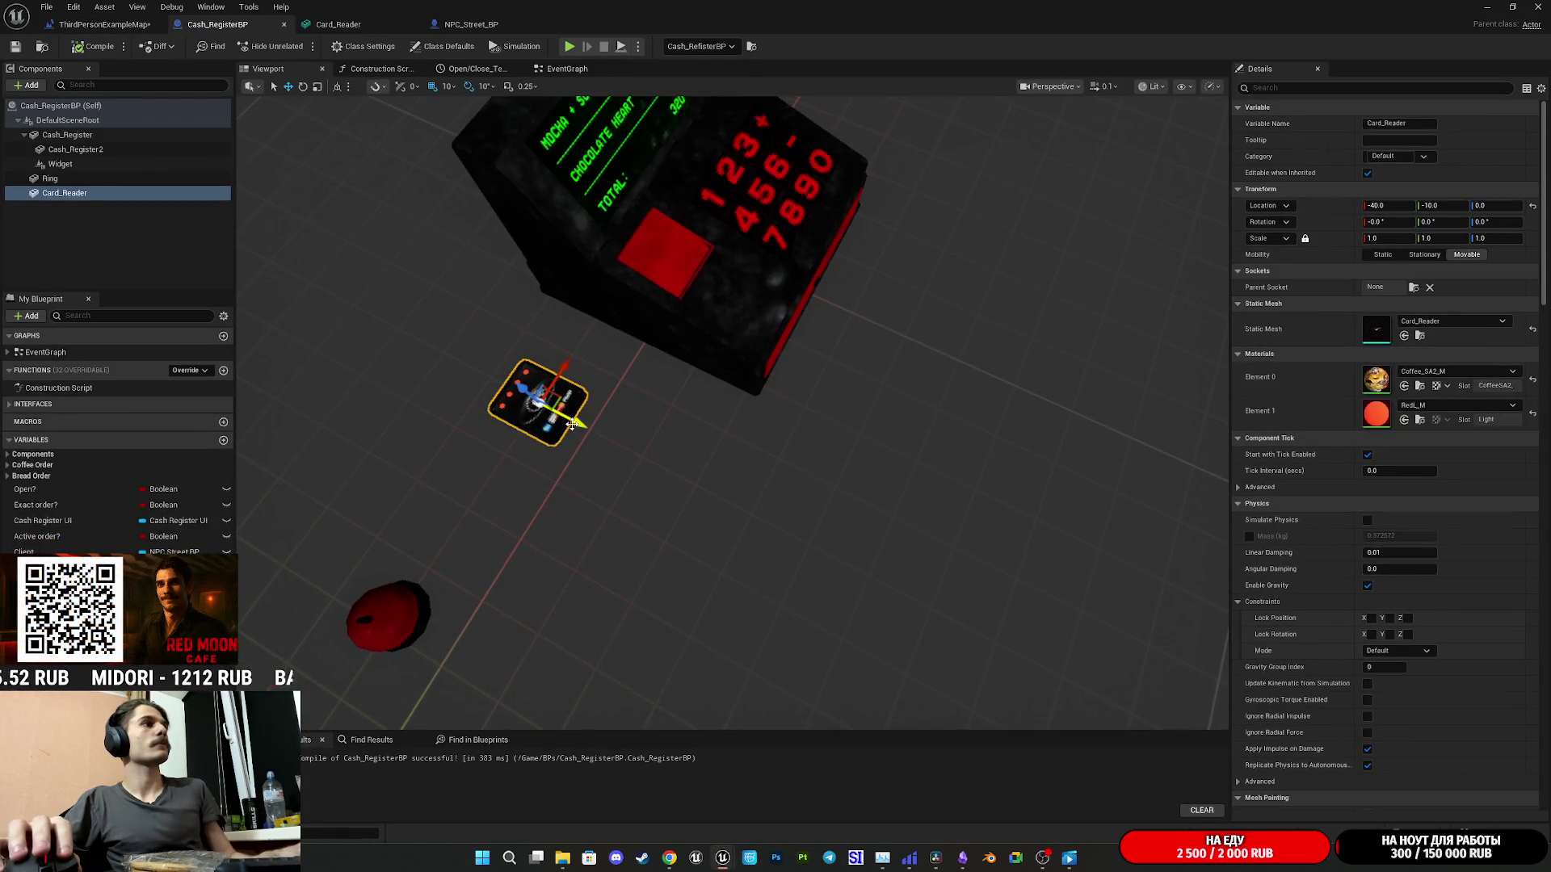
left_click_drag(590, 425, 535, 405)
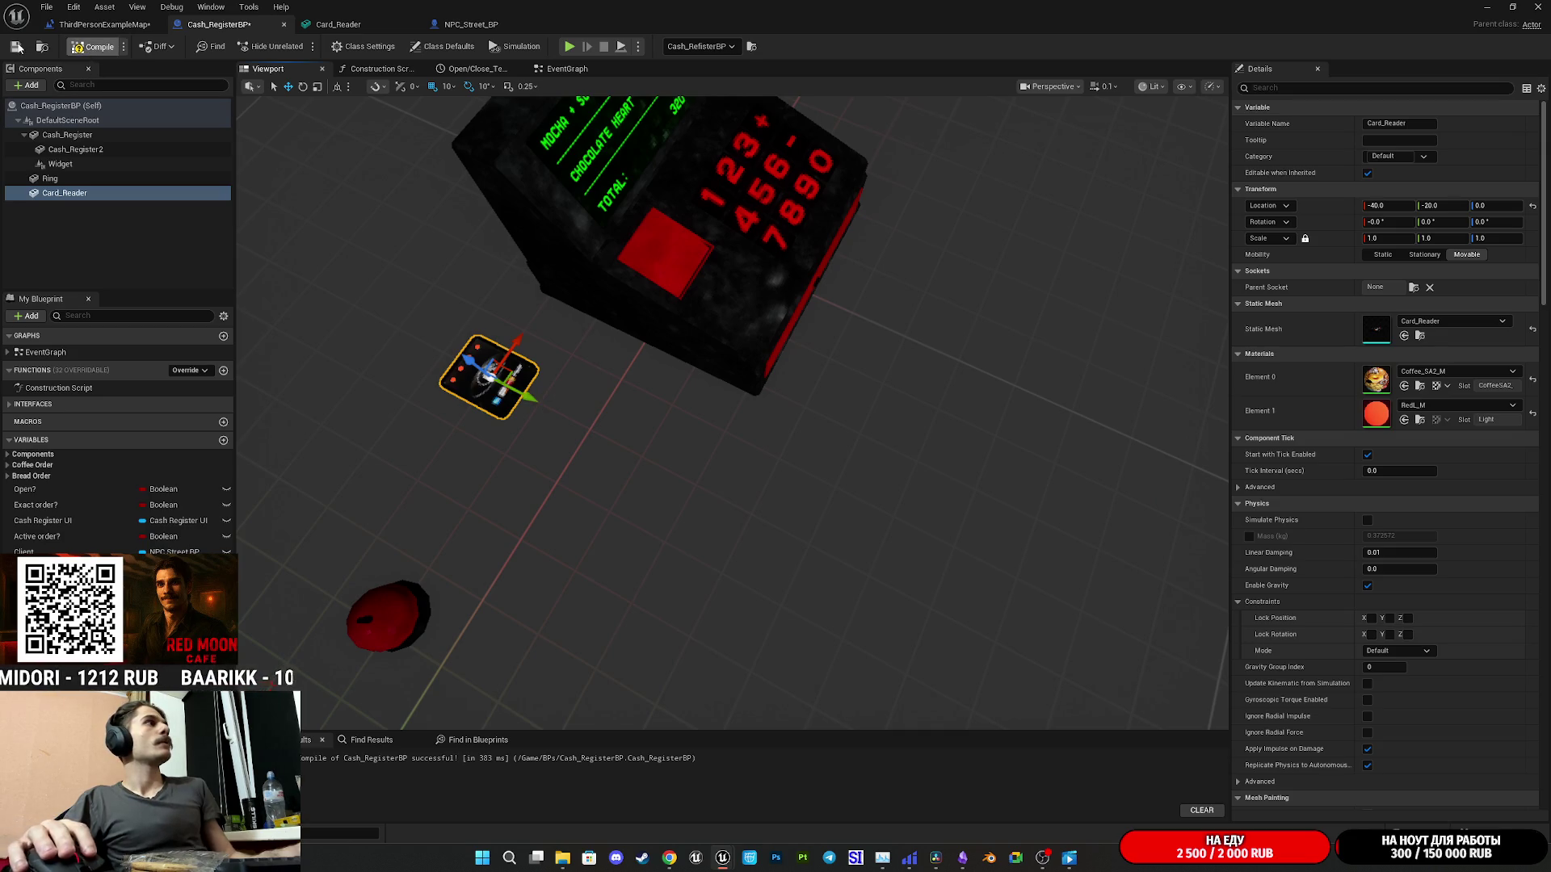
left_click(15, 47)
left_click(1487, 6)
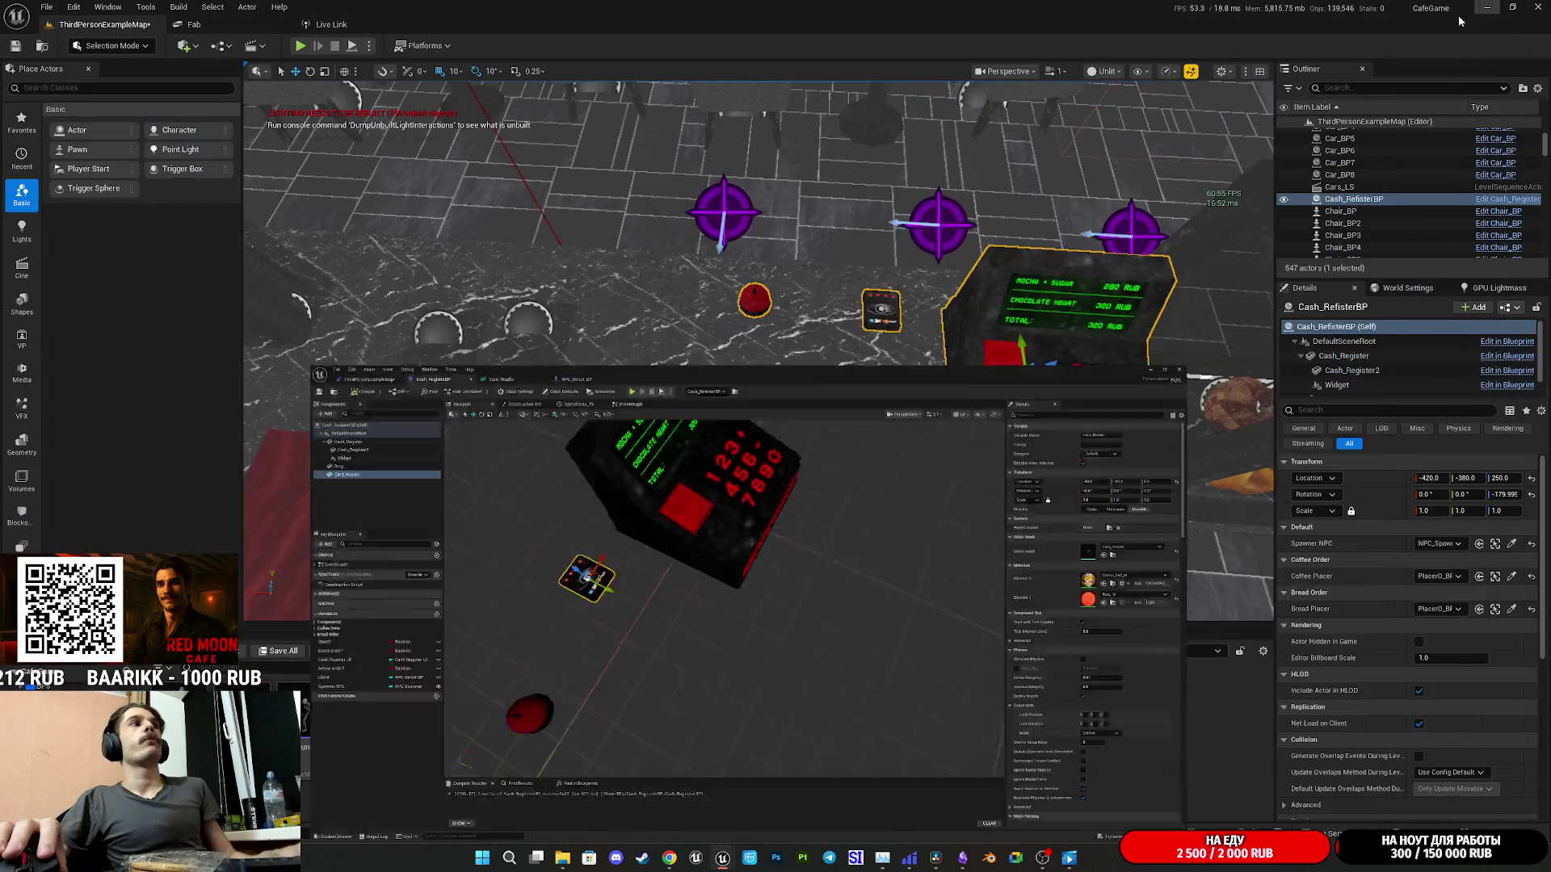
- Start a play test, walk to the counter and put a plastic lid on the Nightmare coffee cup
key("w")
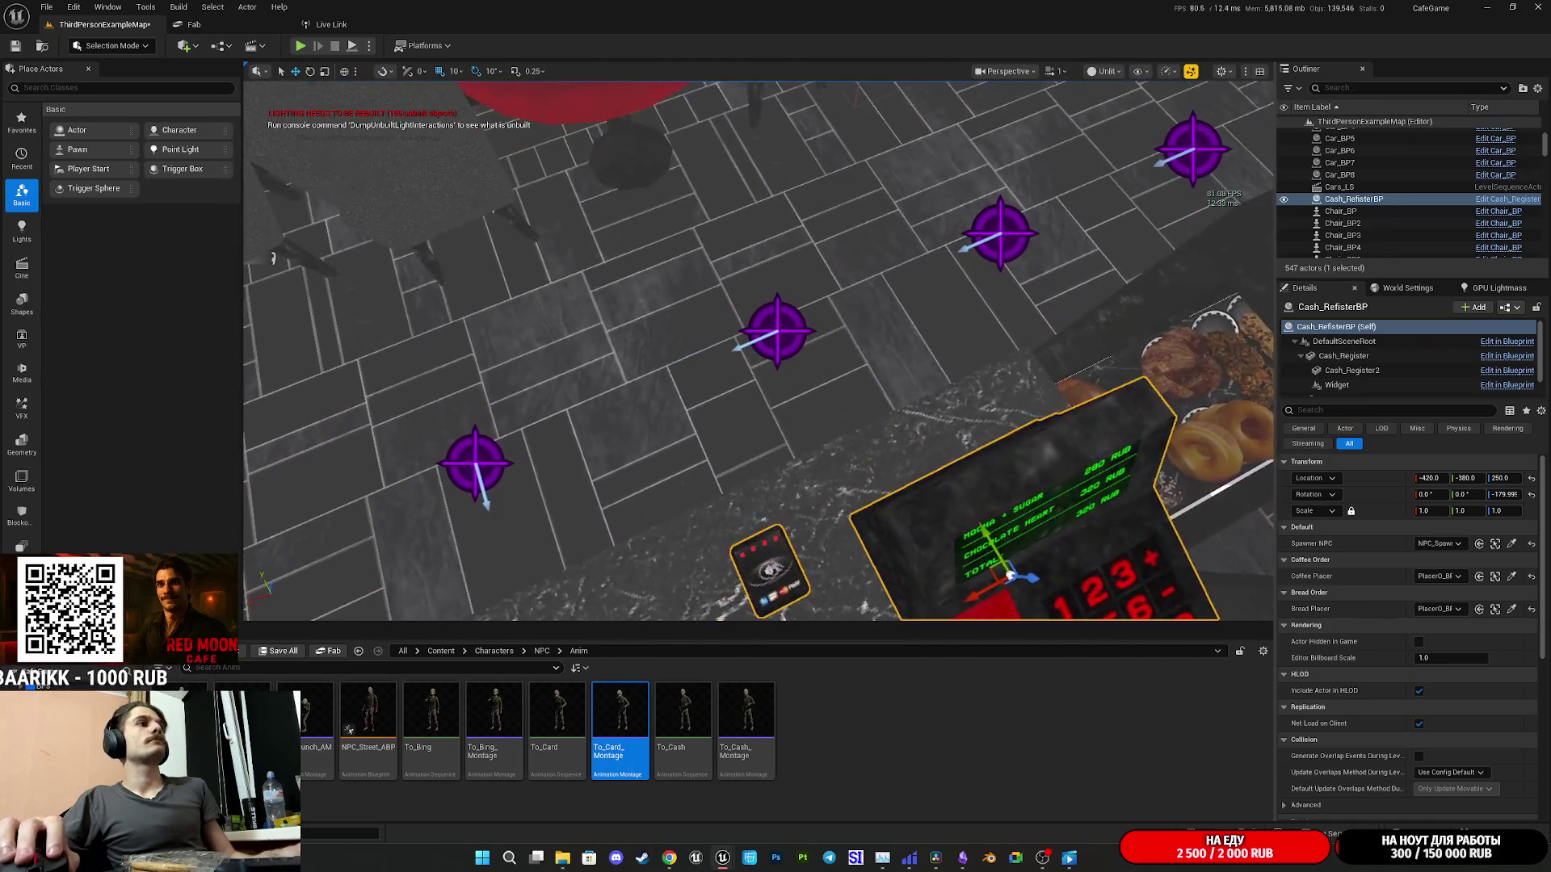
left_click(300, 45)
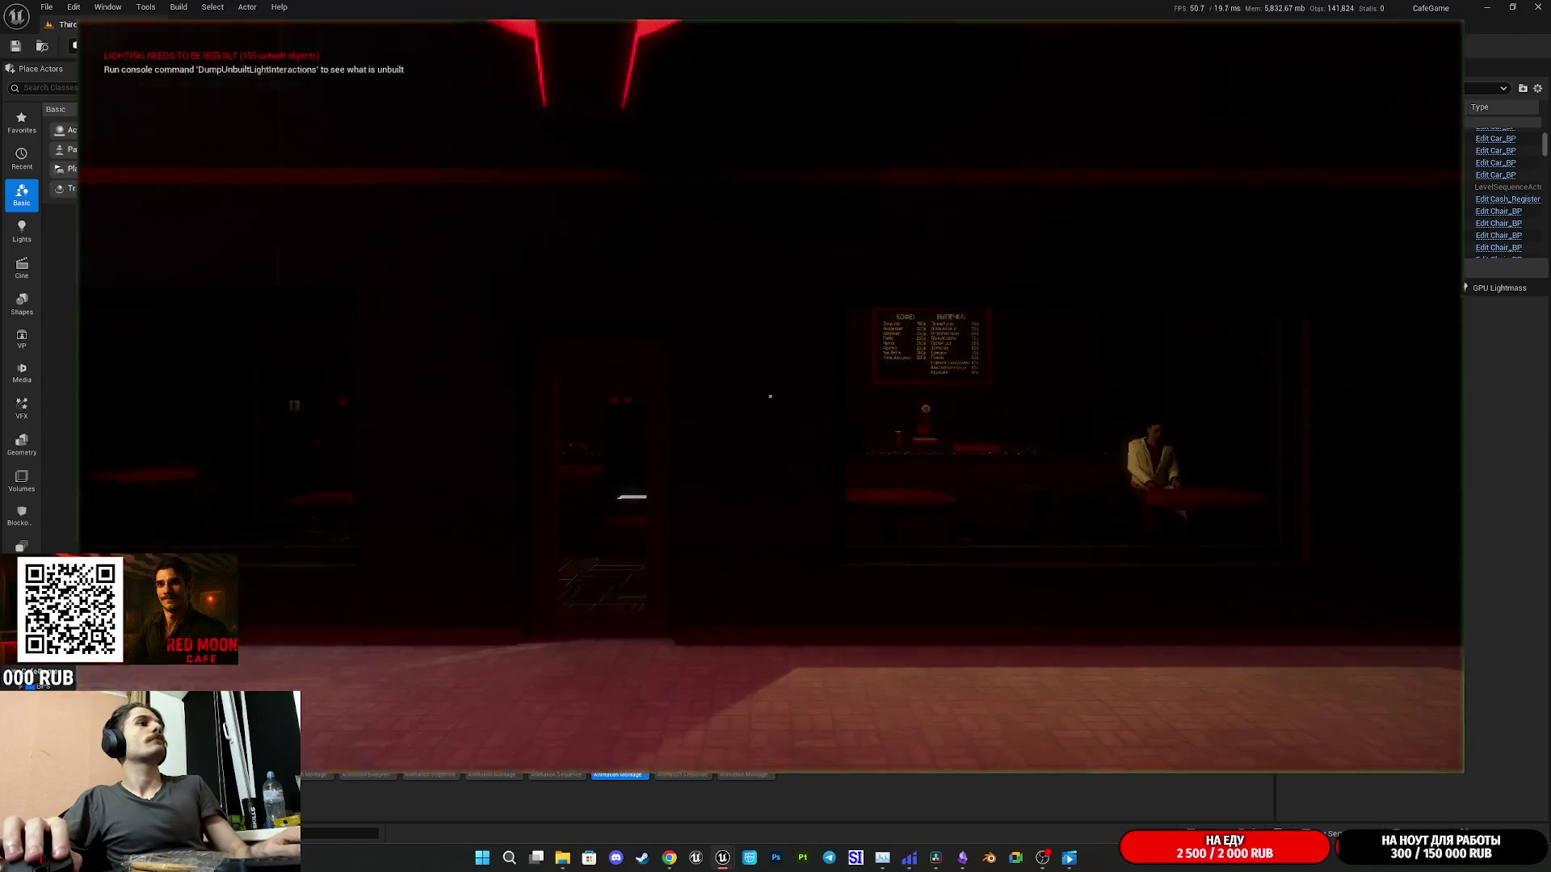
key("w")
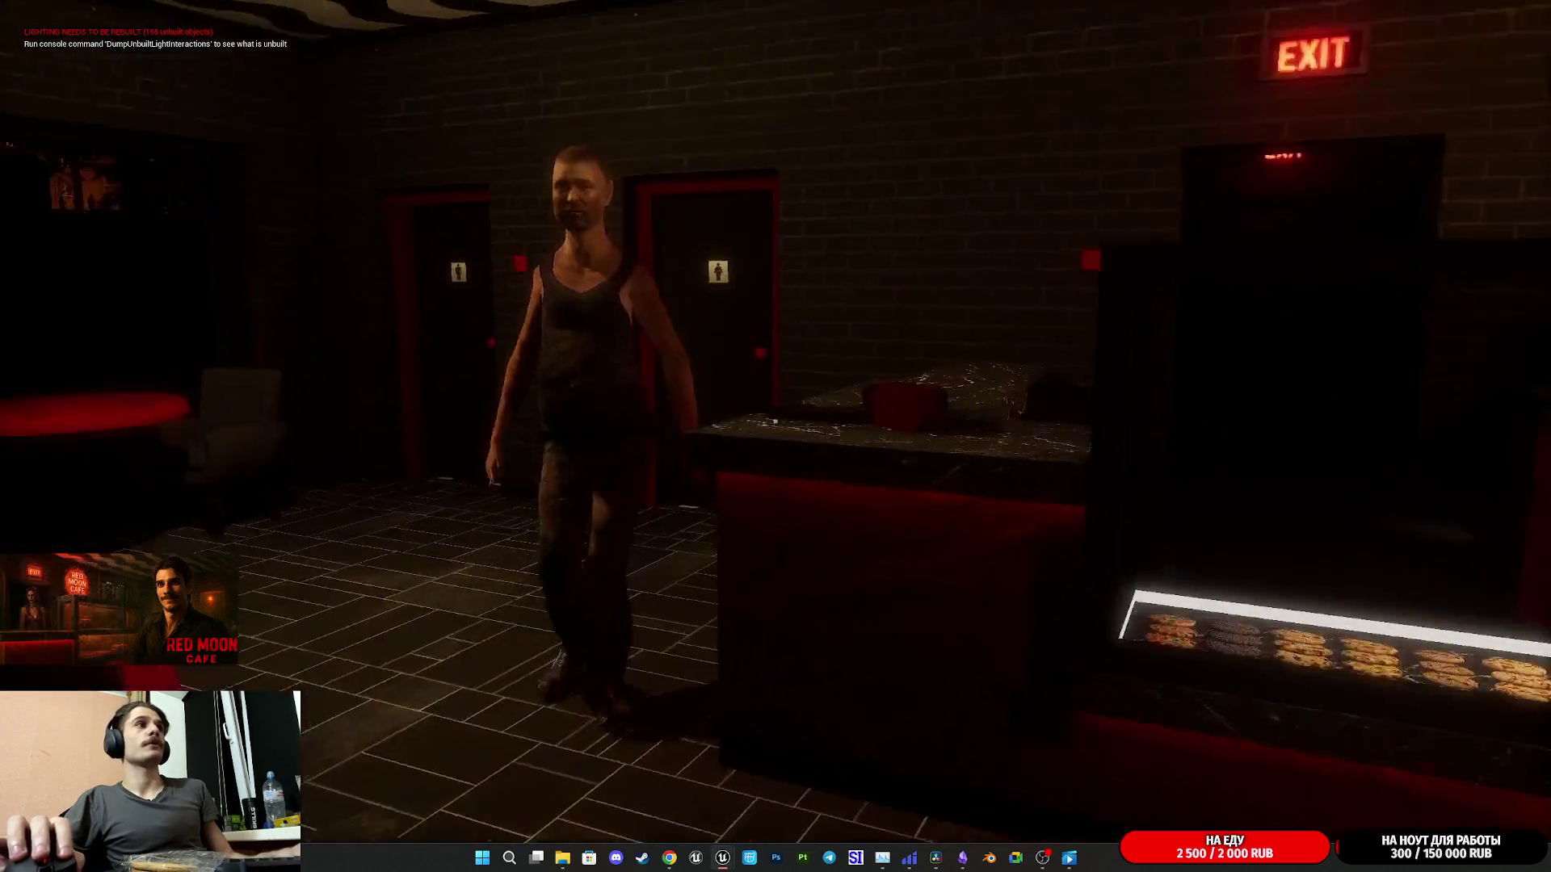
key("w")
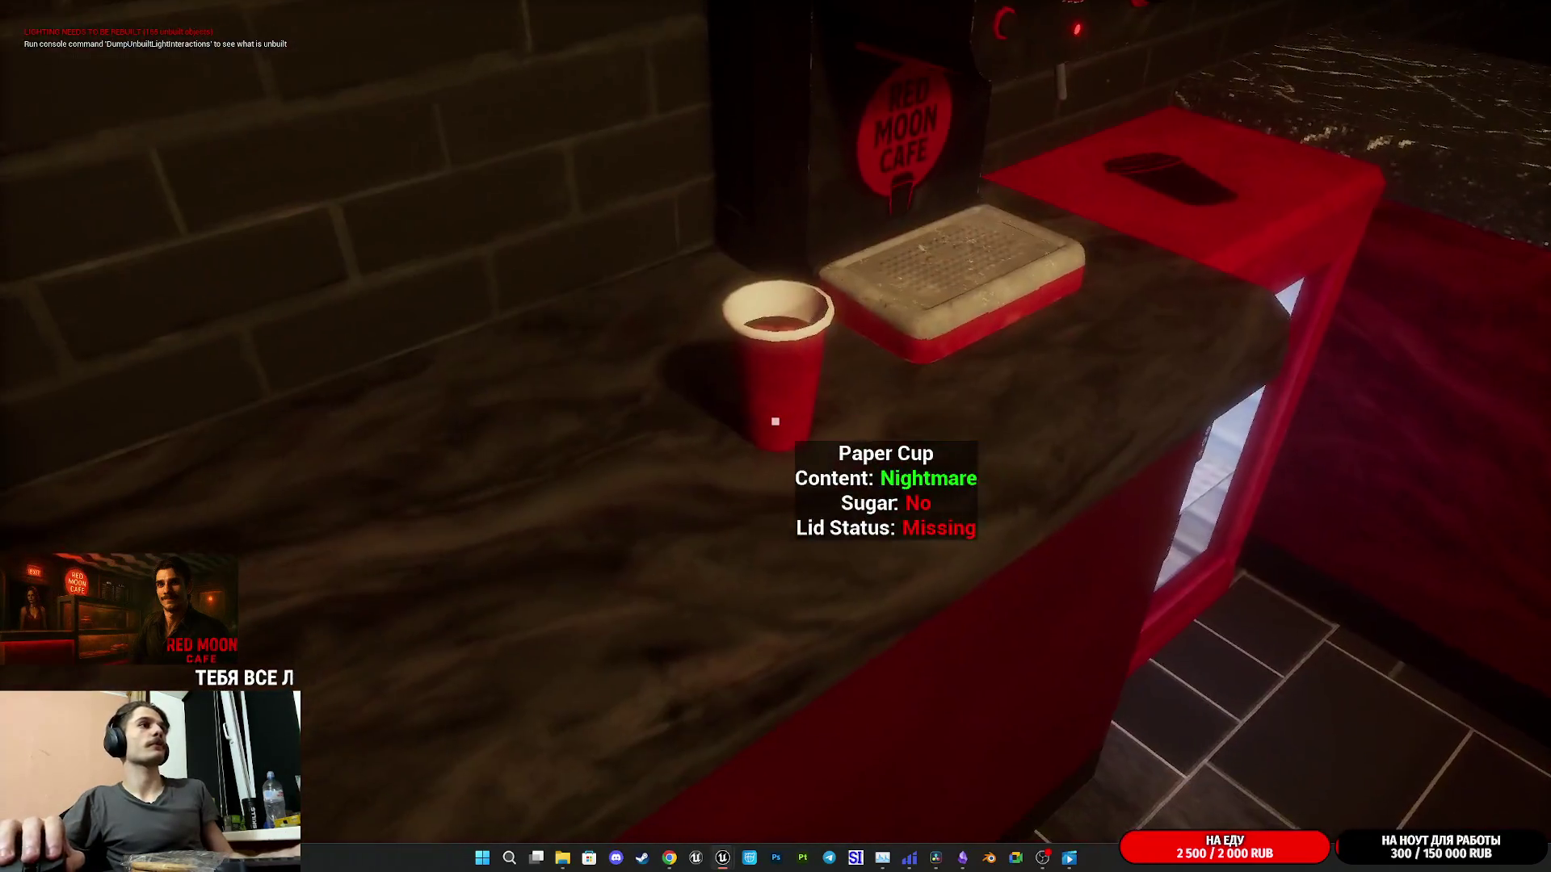
left_click(775, 421)
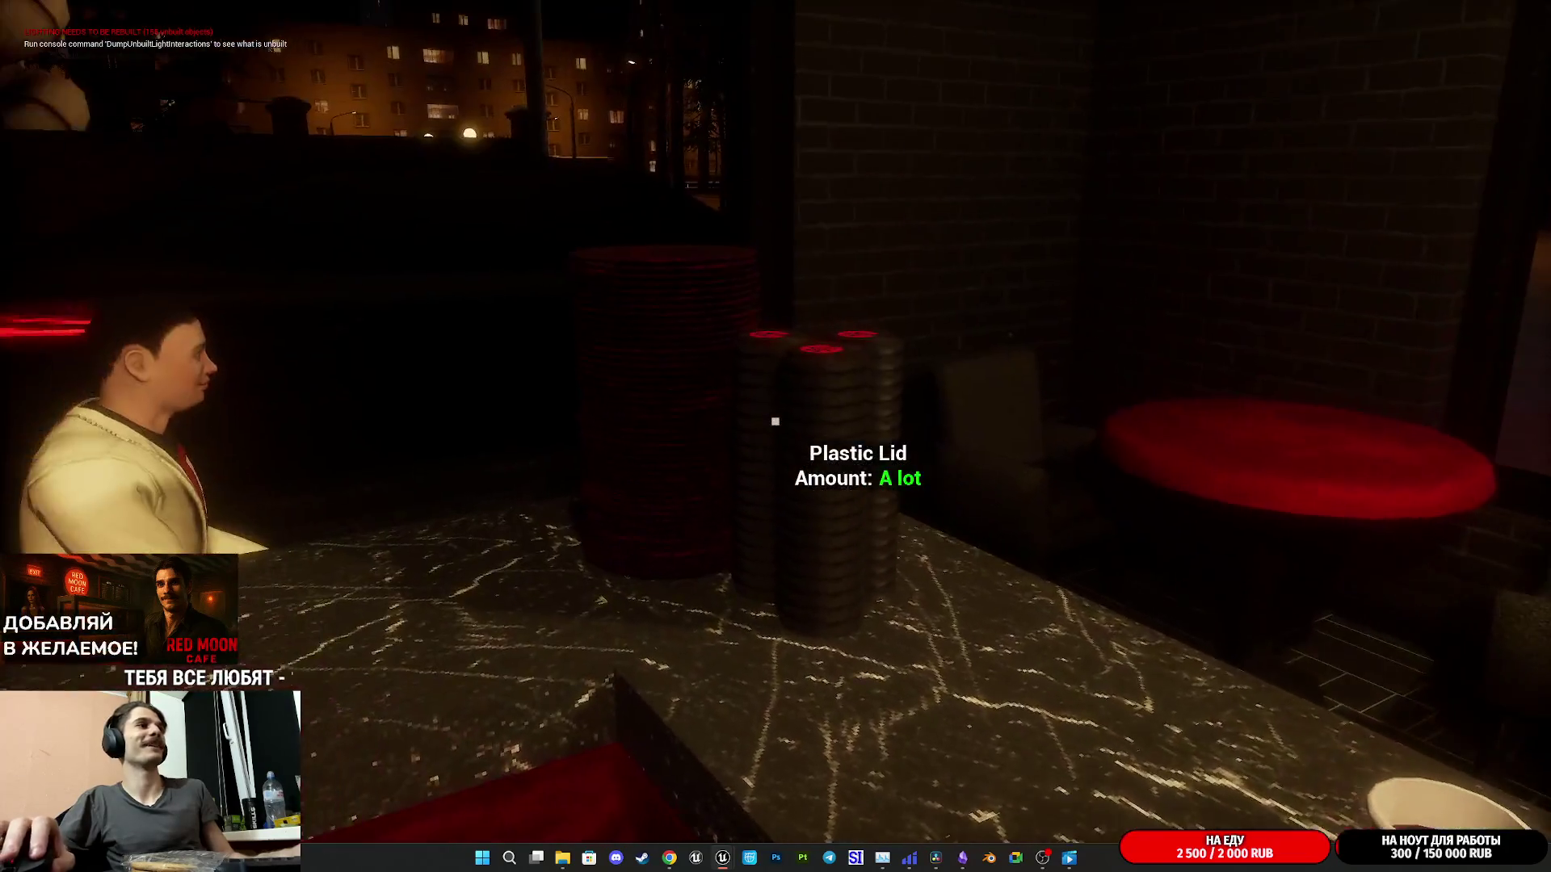
left_click(776, 421)
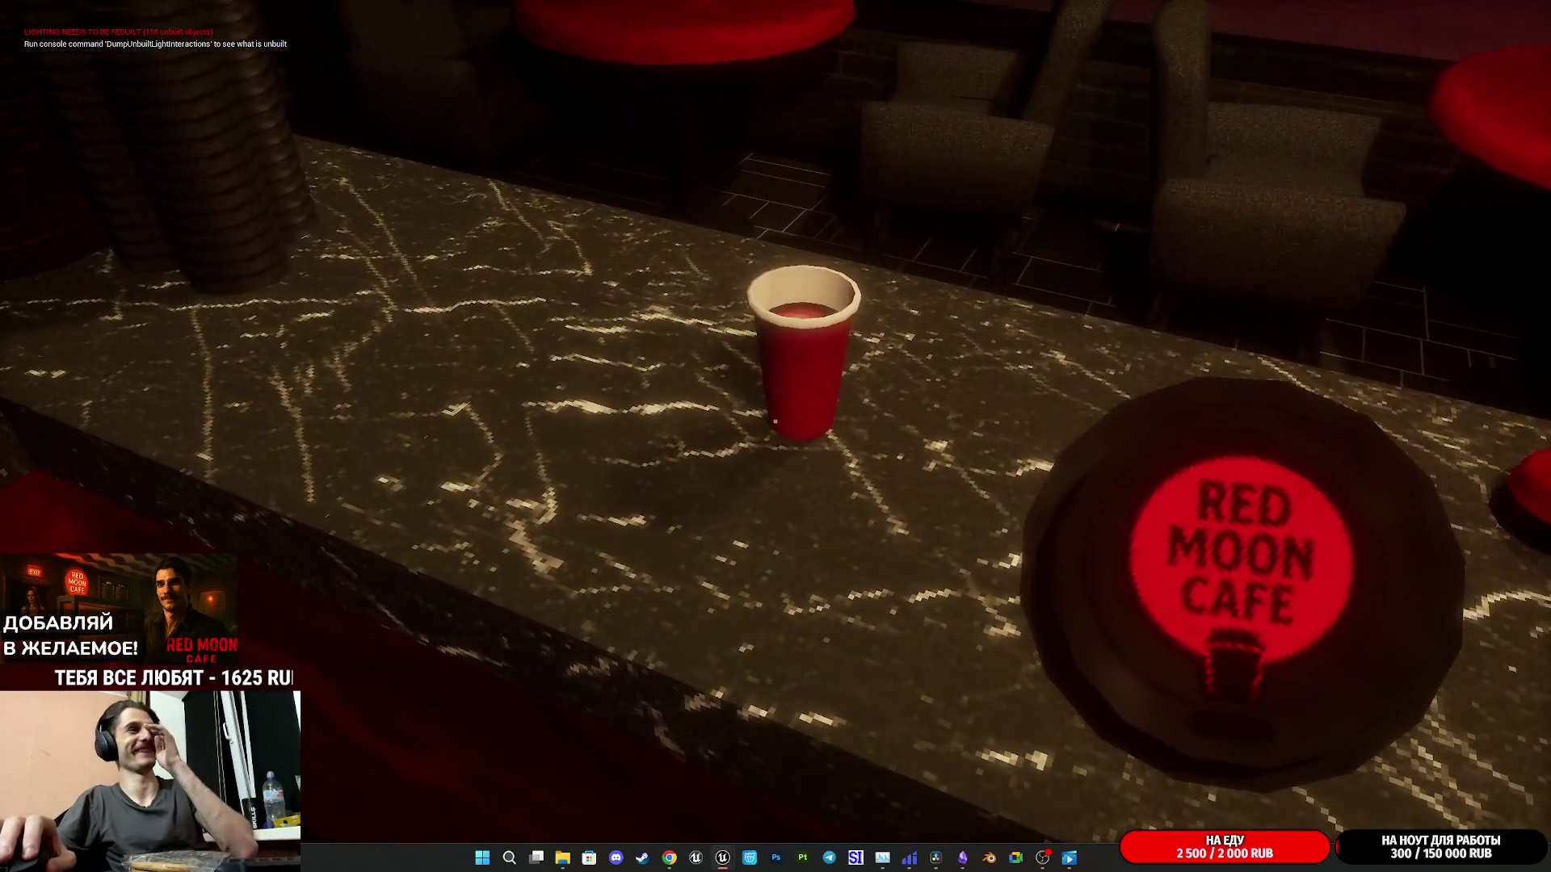
left_click(776, 421)
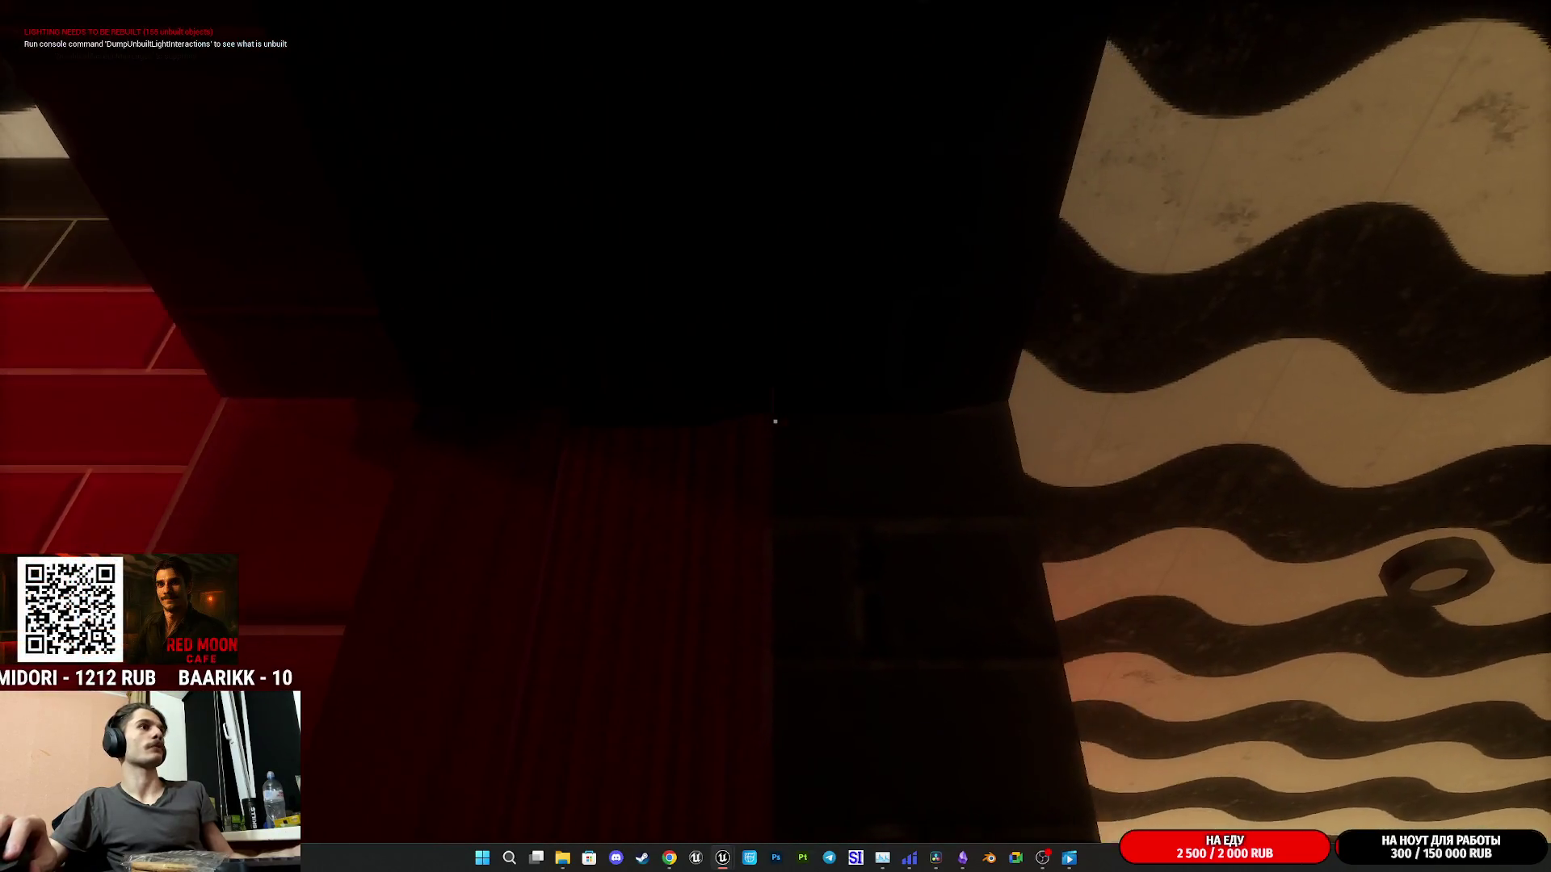
- Stop and resume play, walk past the bell counter to the red table, then switch to wireframe
key("Escape")
scroll(775, 432, "down", 10)
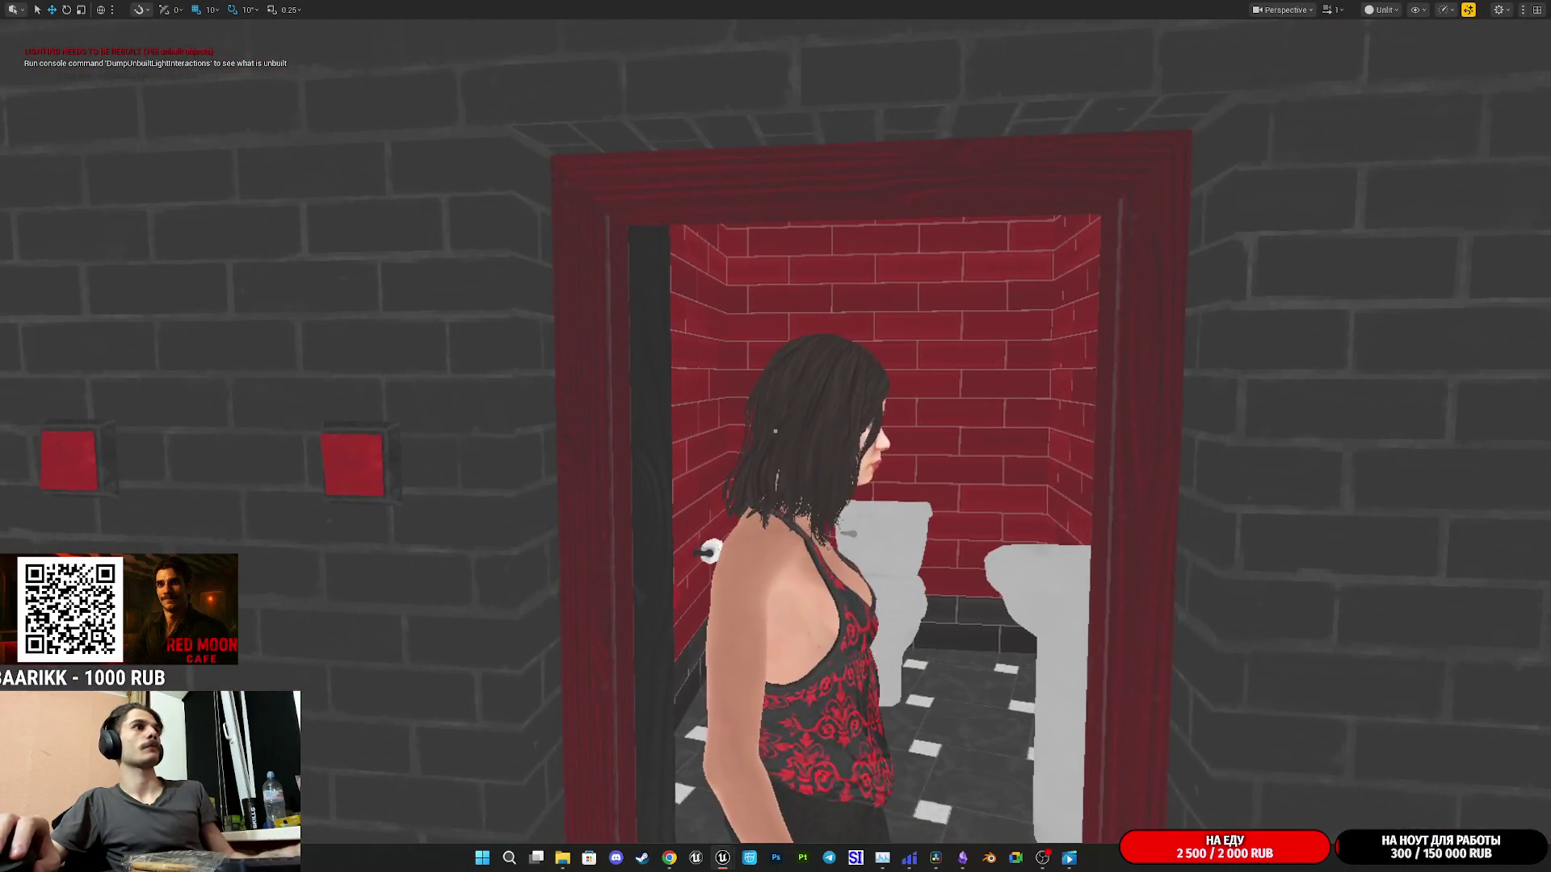
key("alt+p")
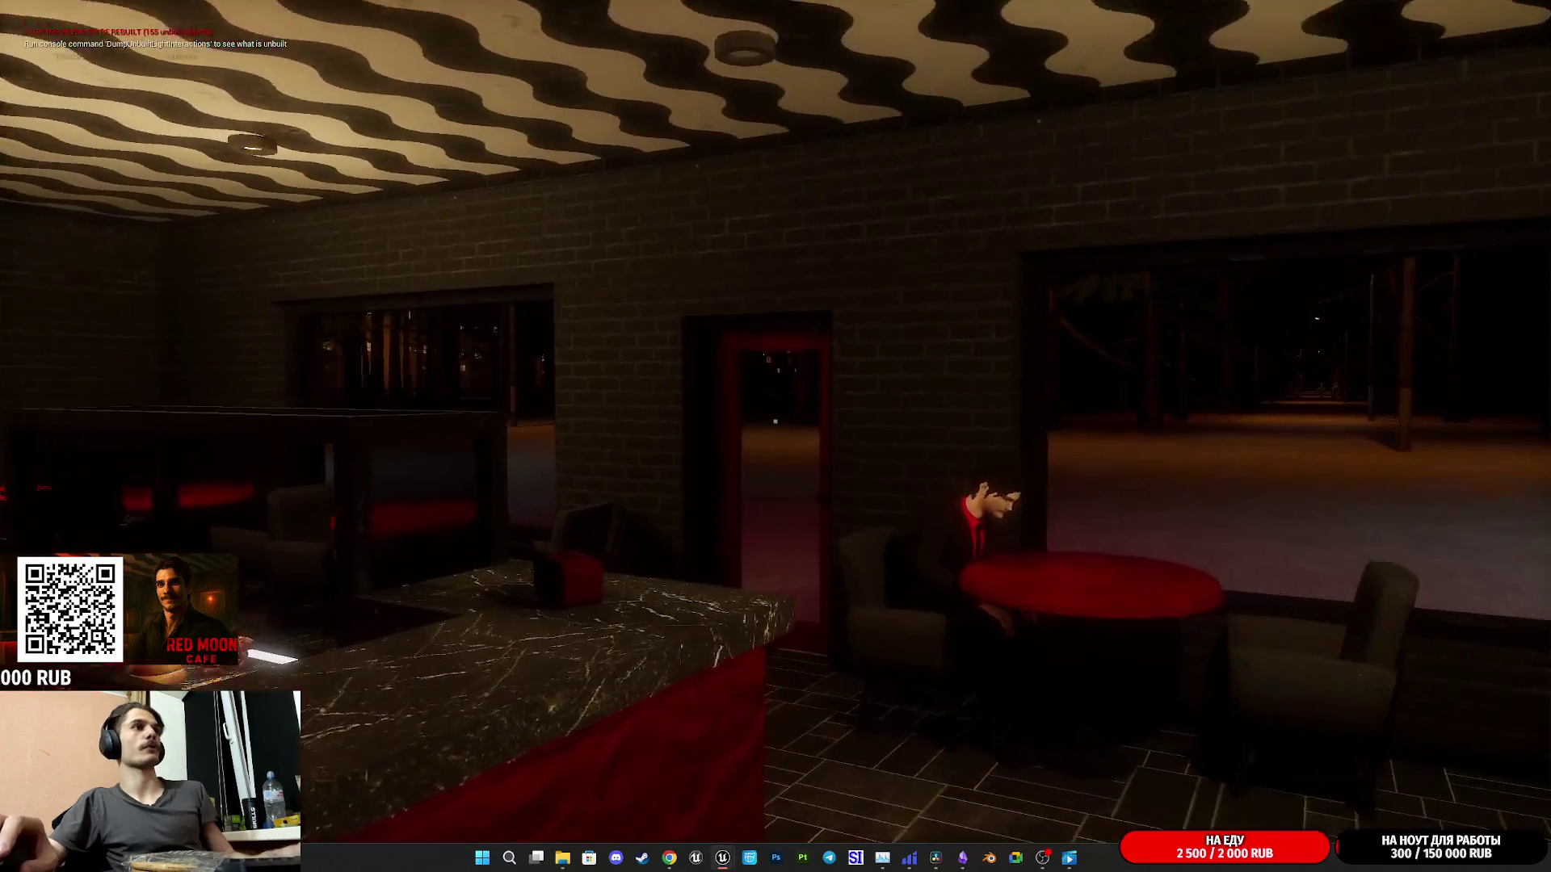
key("w")
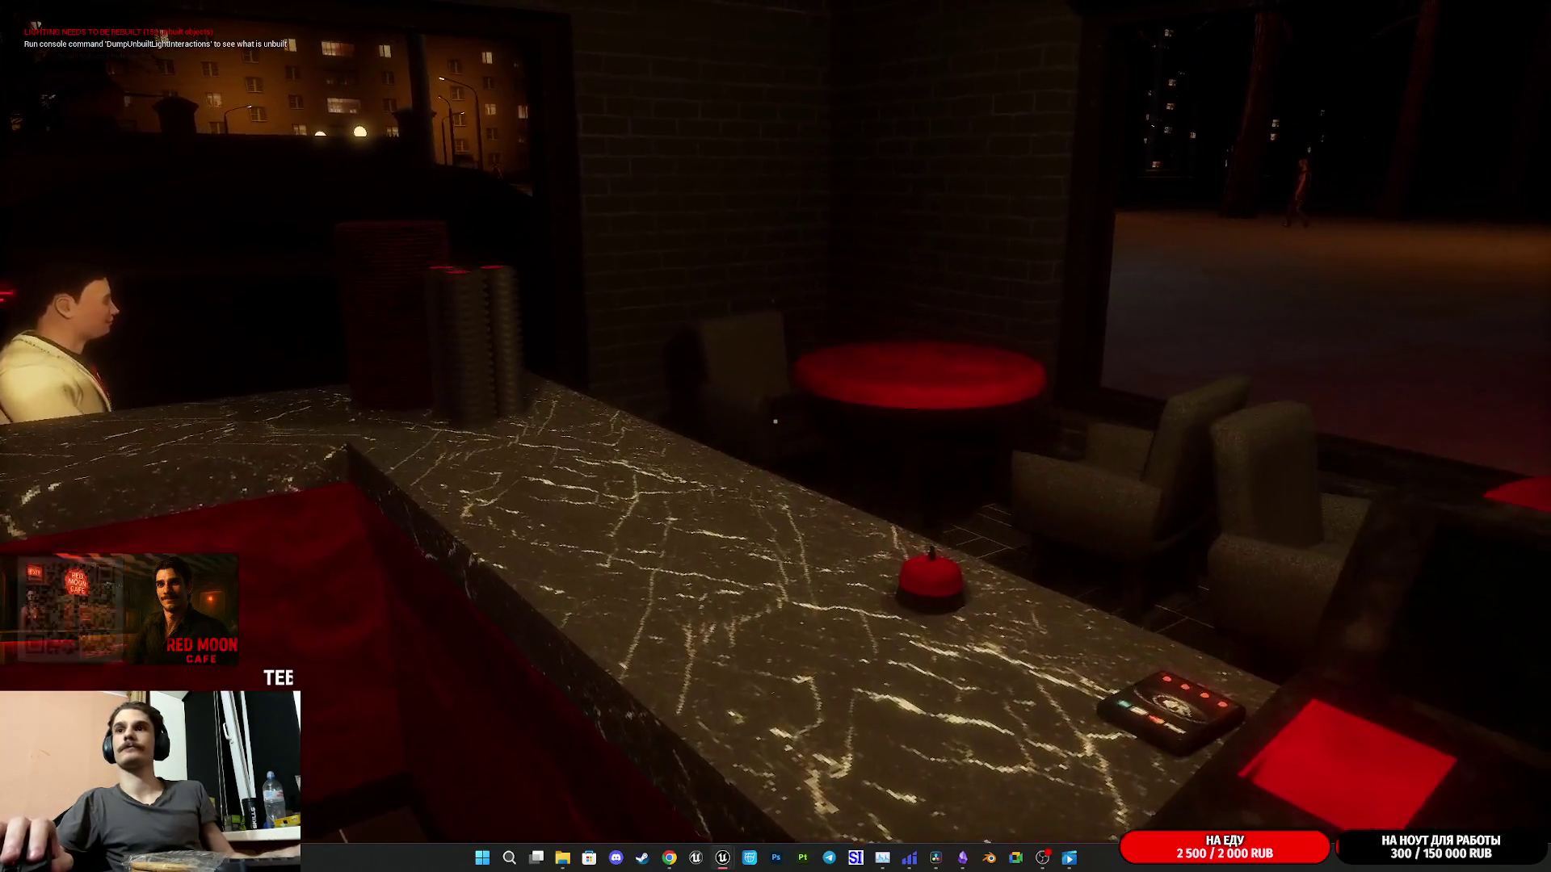
mouse_move(775, 421)
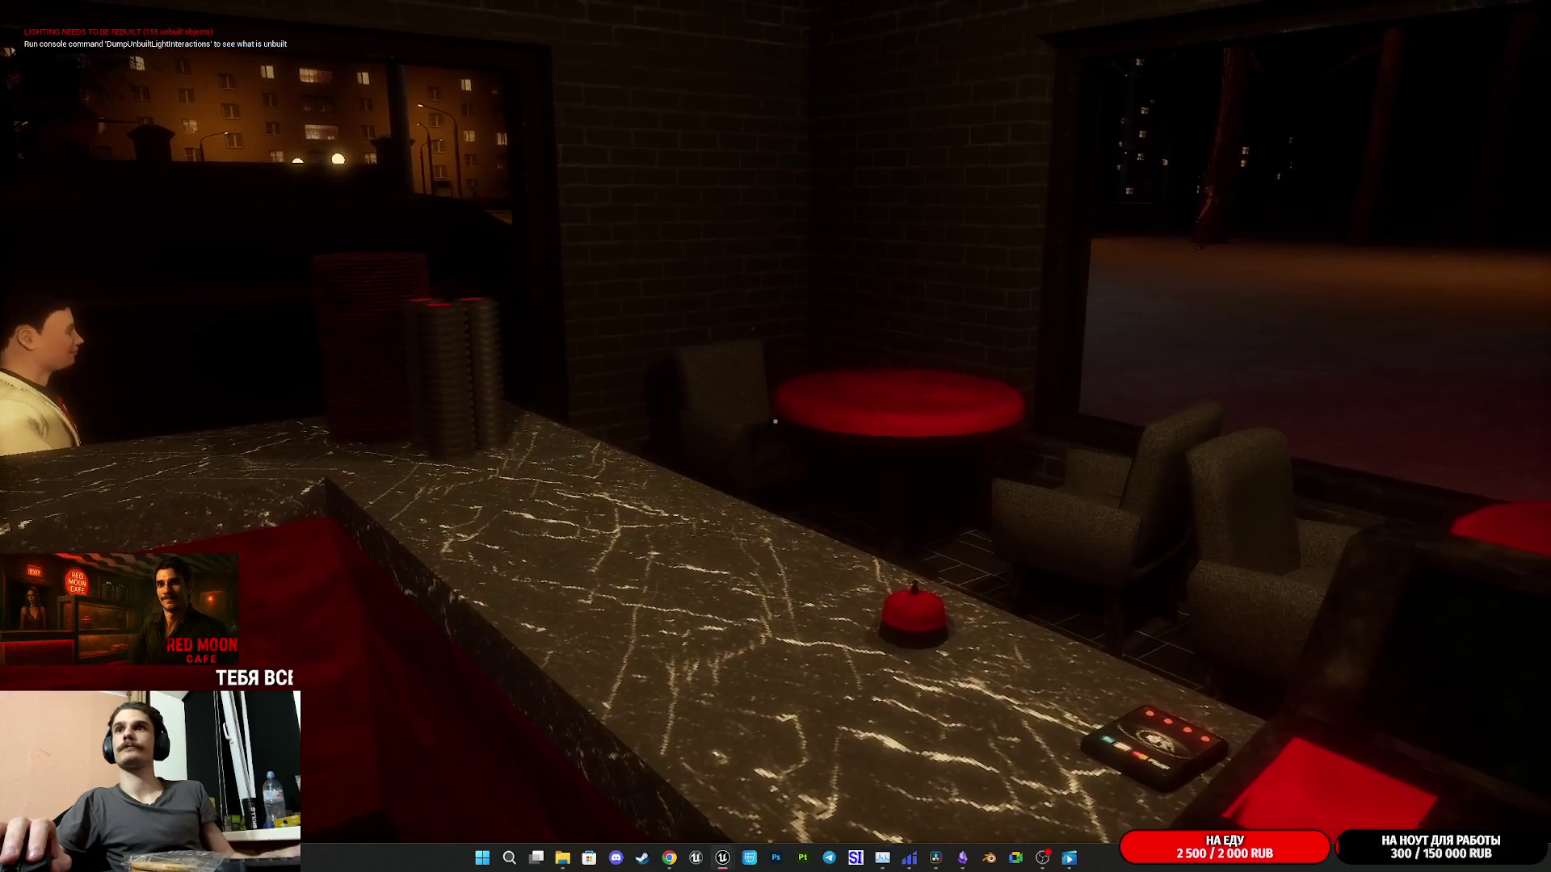
key("w")
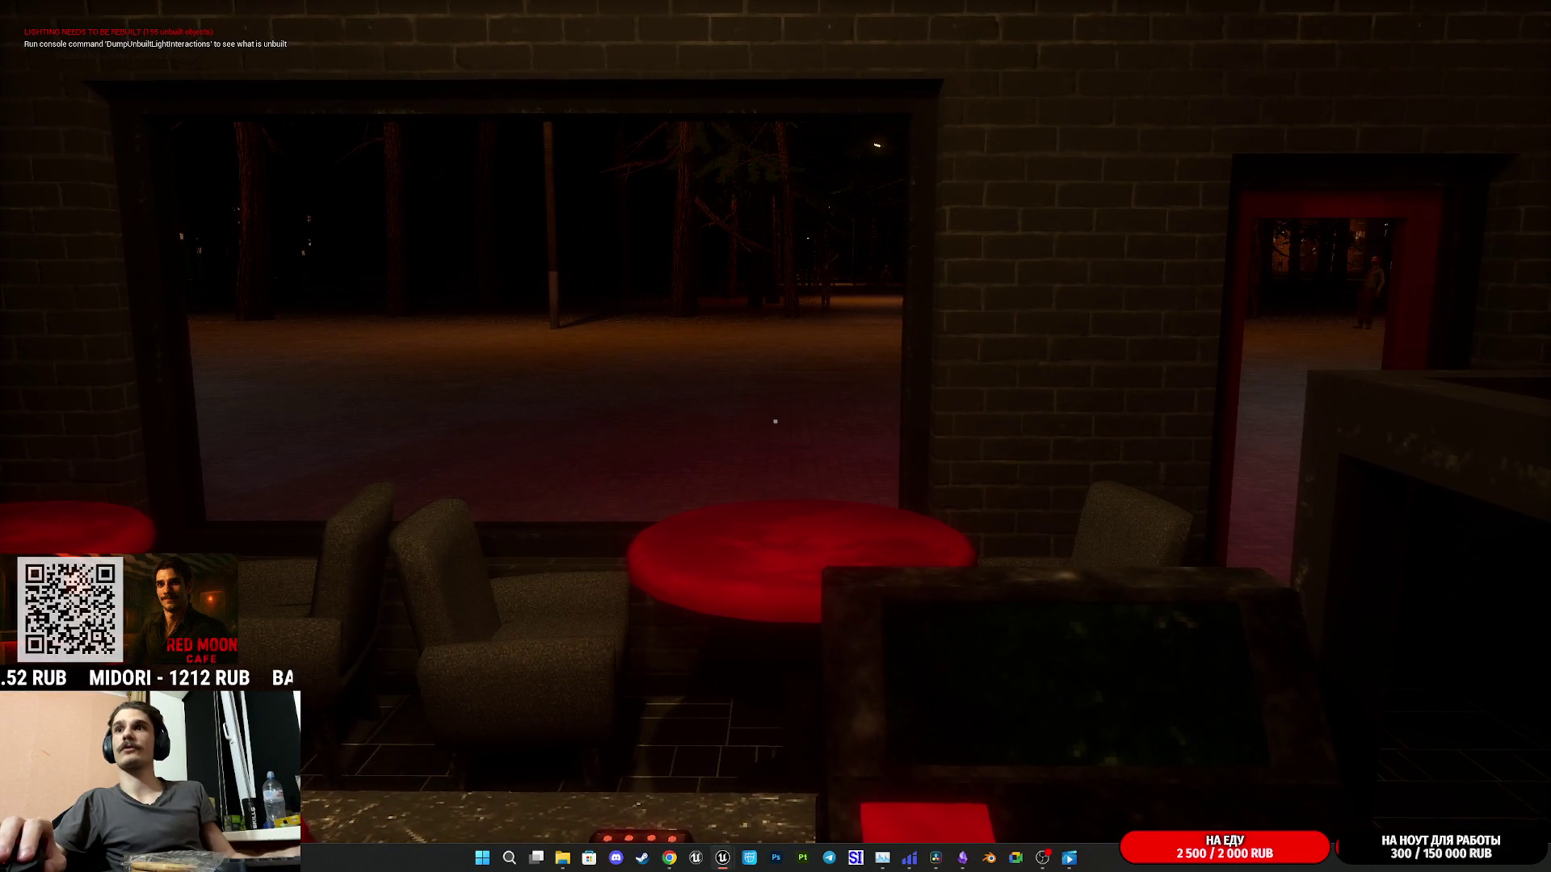
key("w")
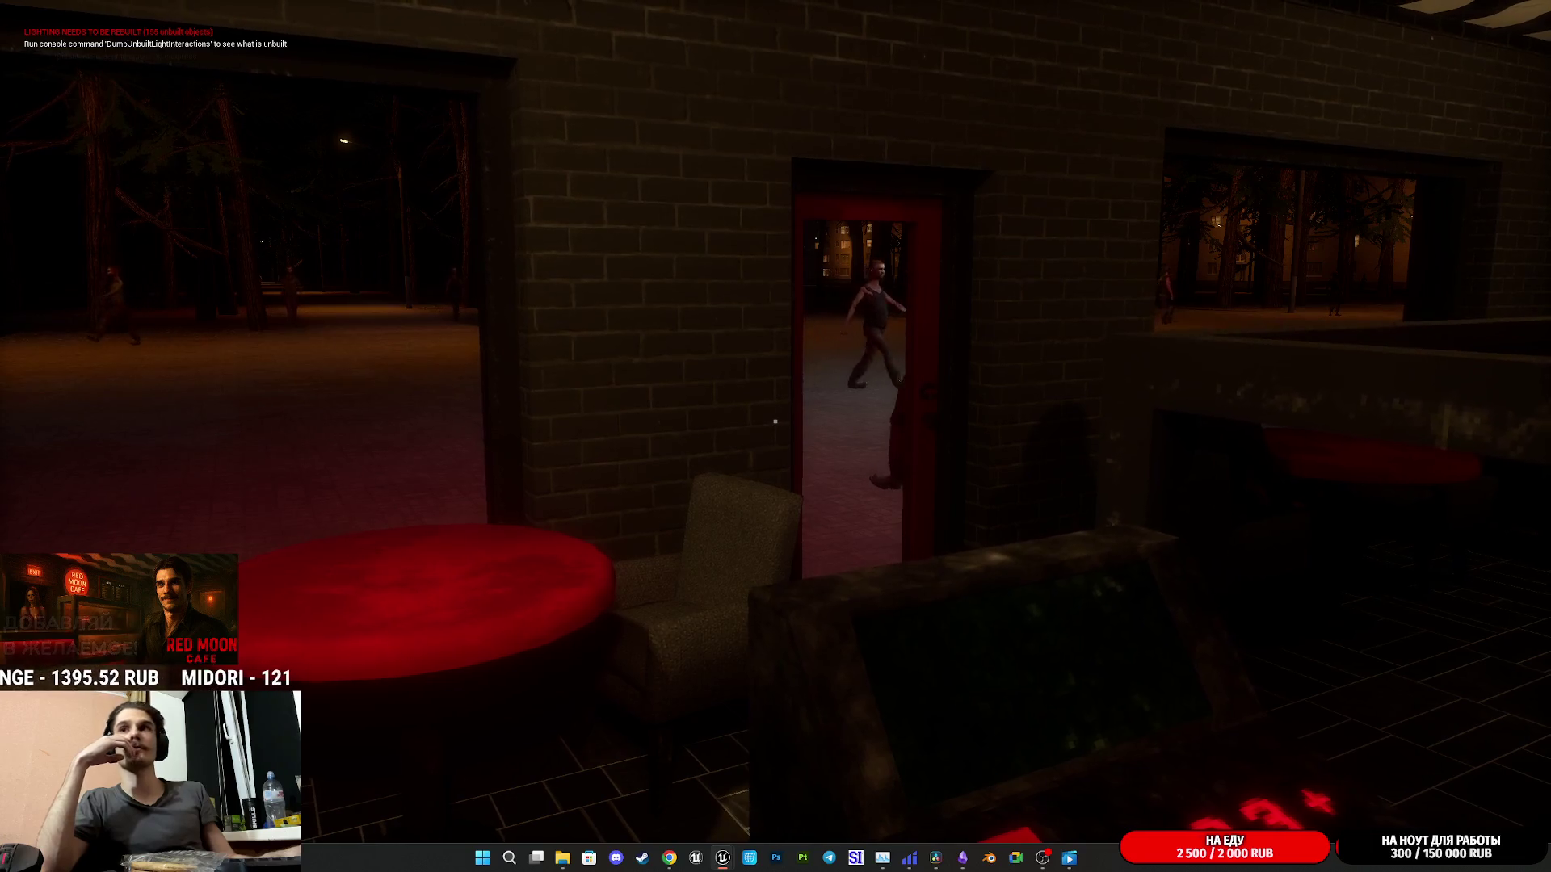
key("F1")
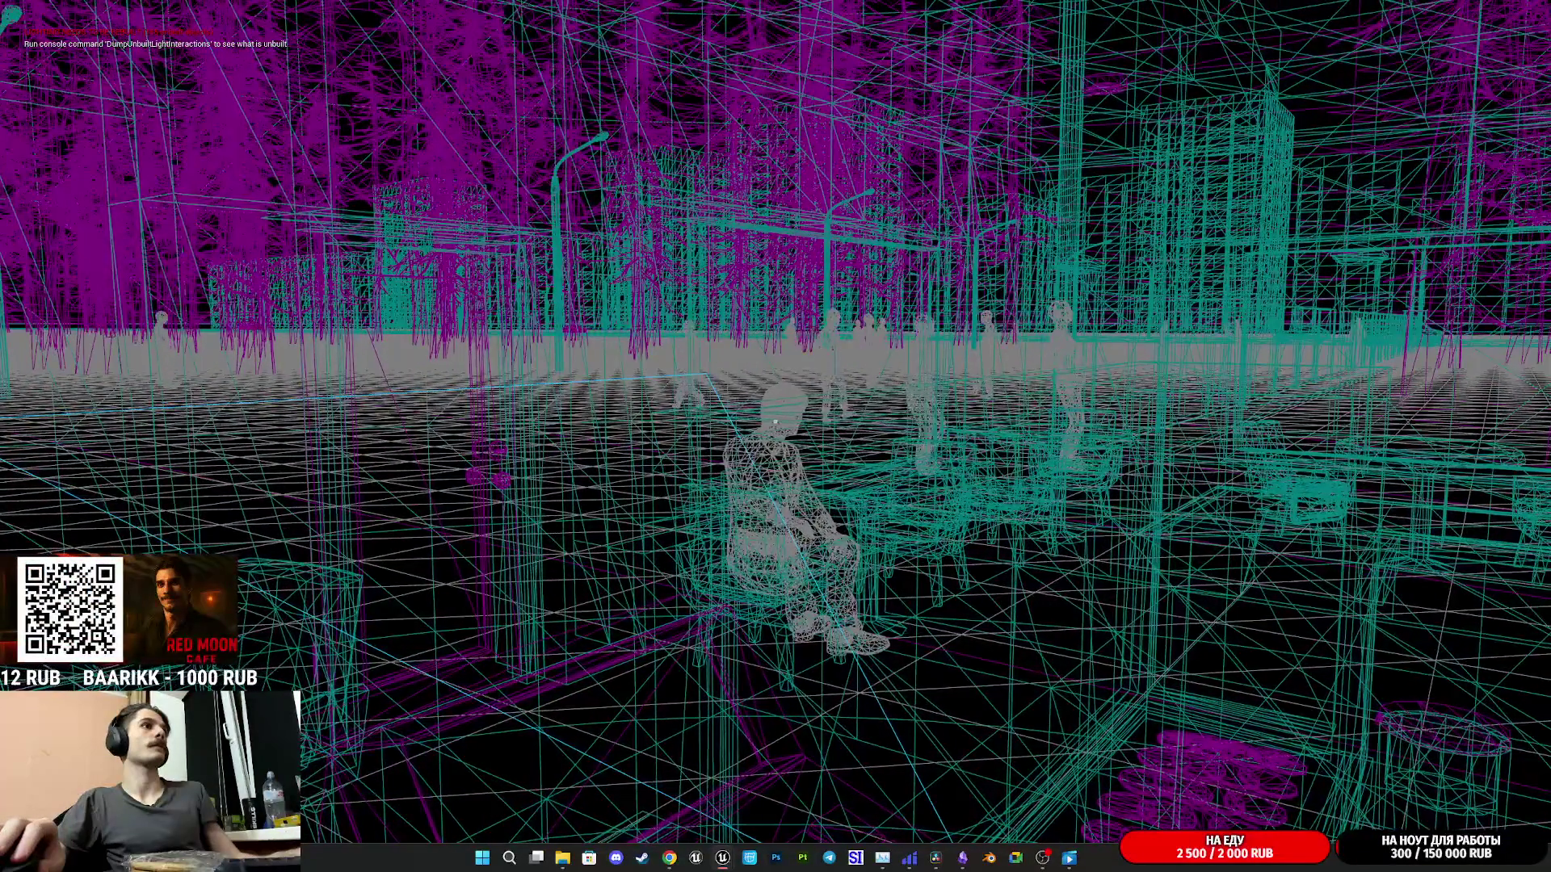
key("F3")
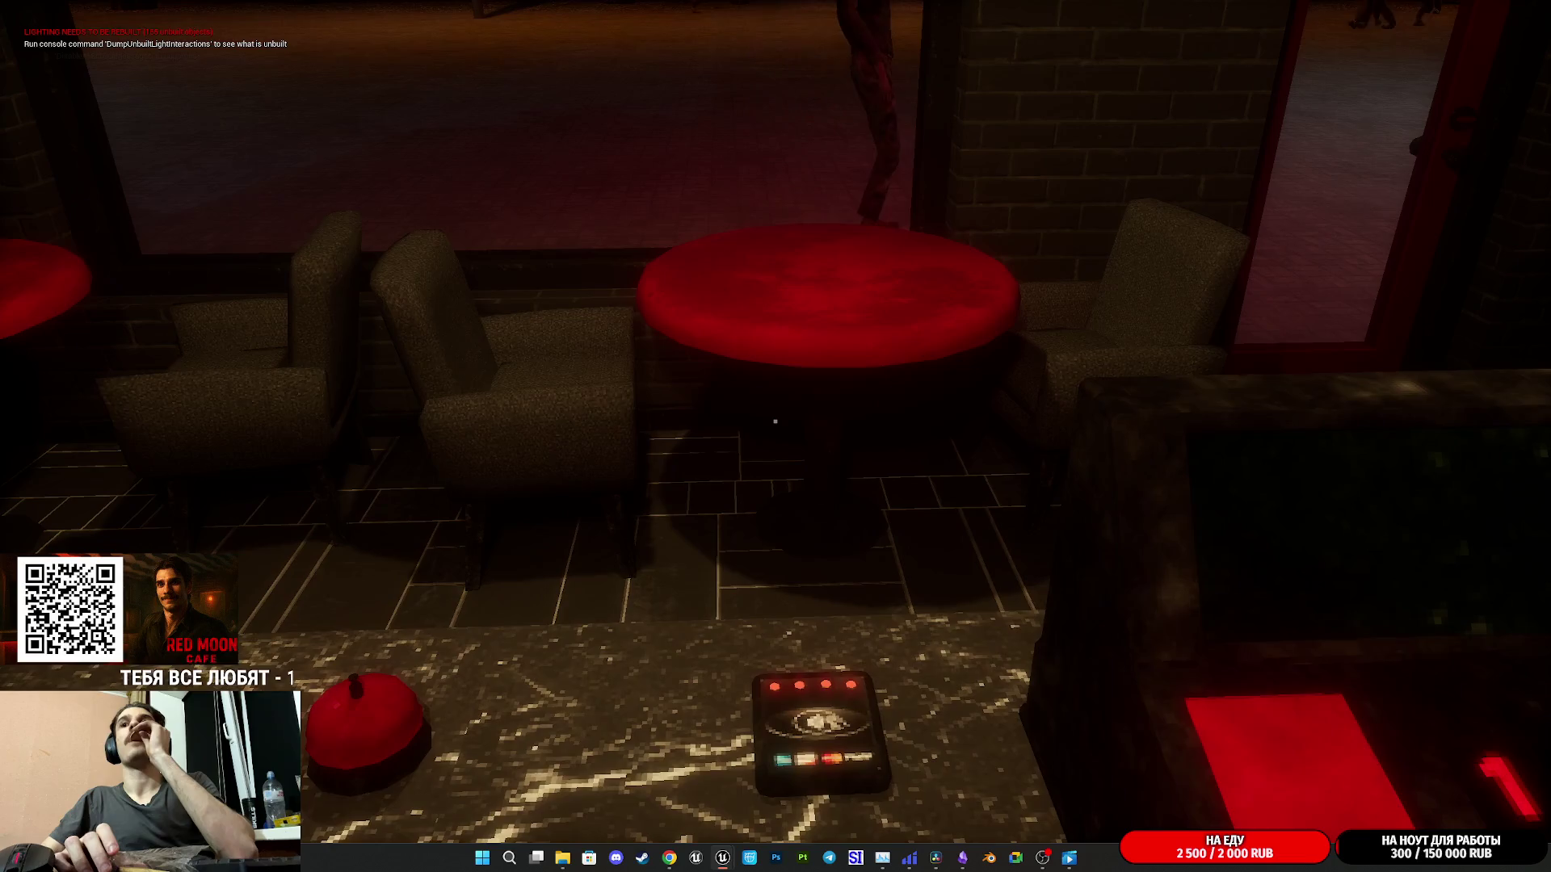
- Back away from the payment counter and sidestep past the café table toward the coffee grinder
key("s")
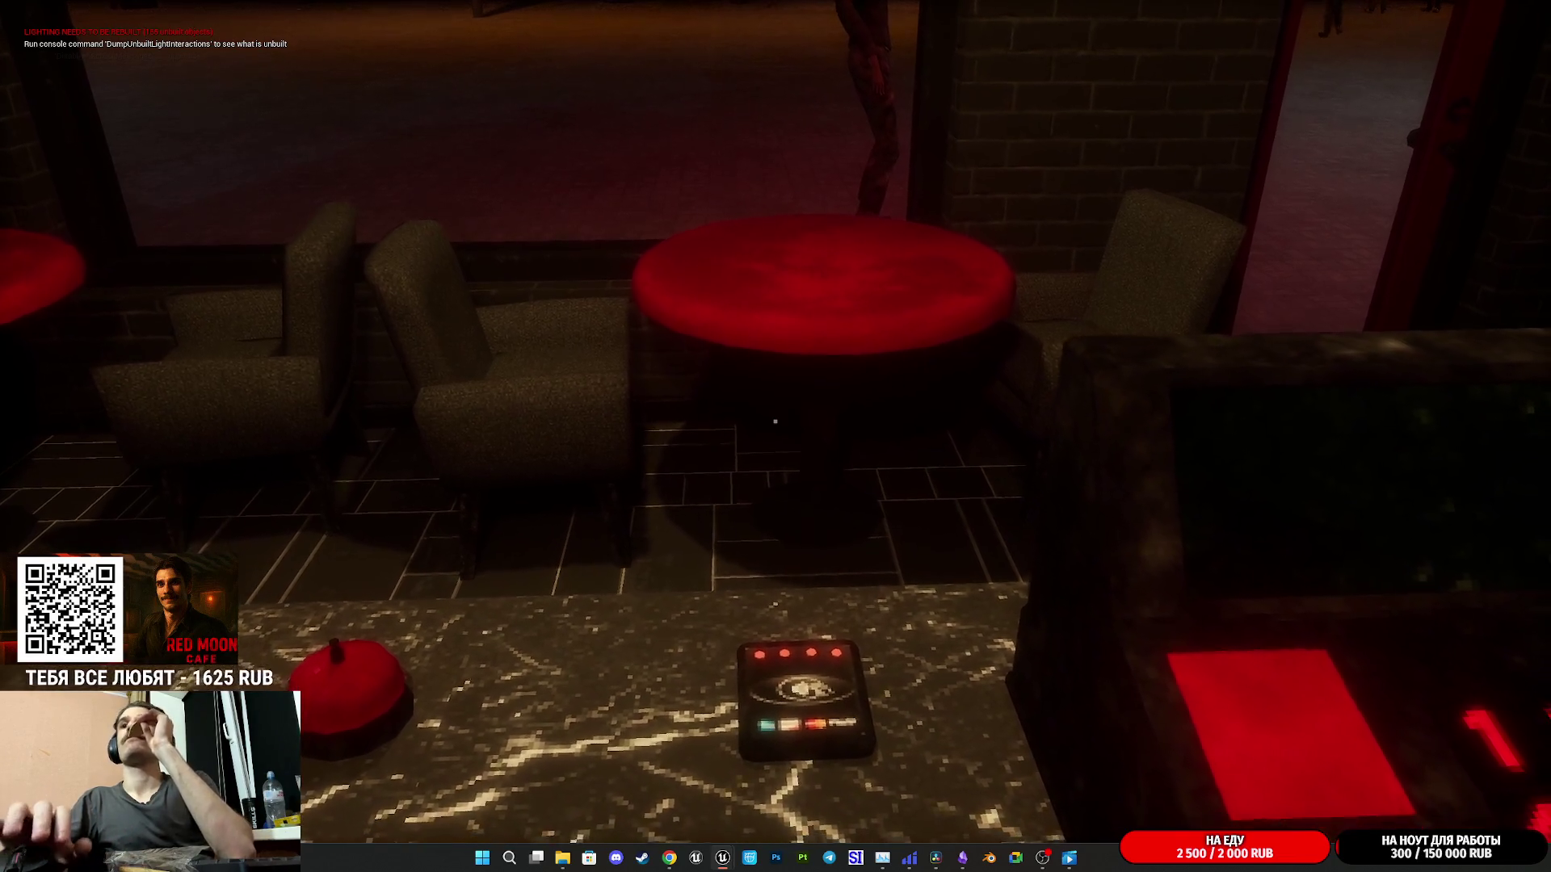
key("s")
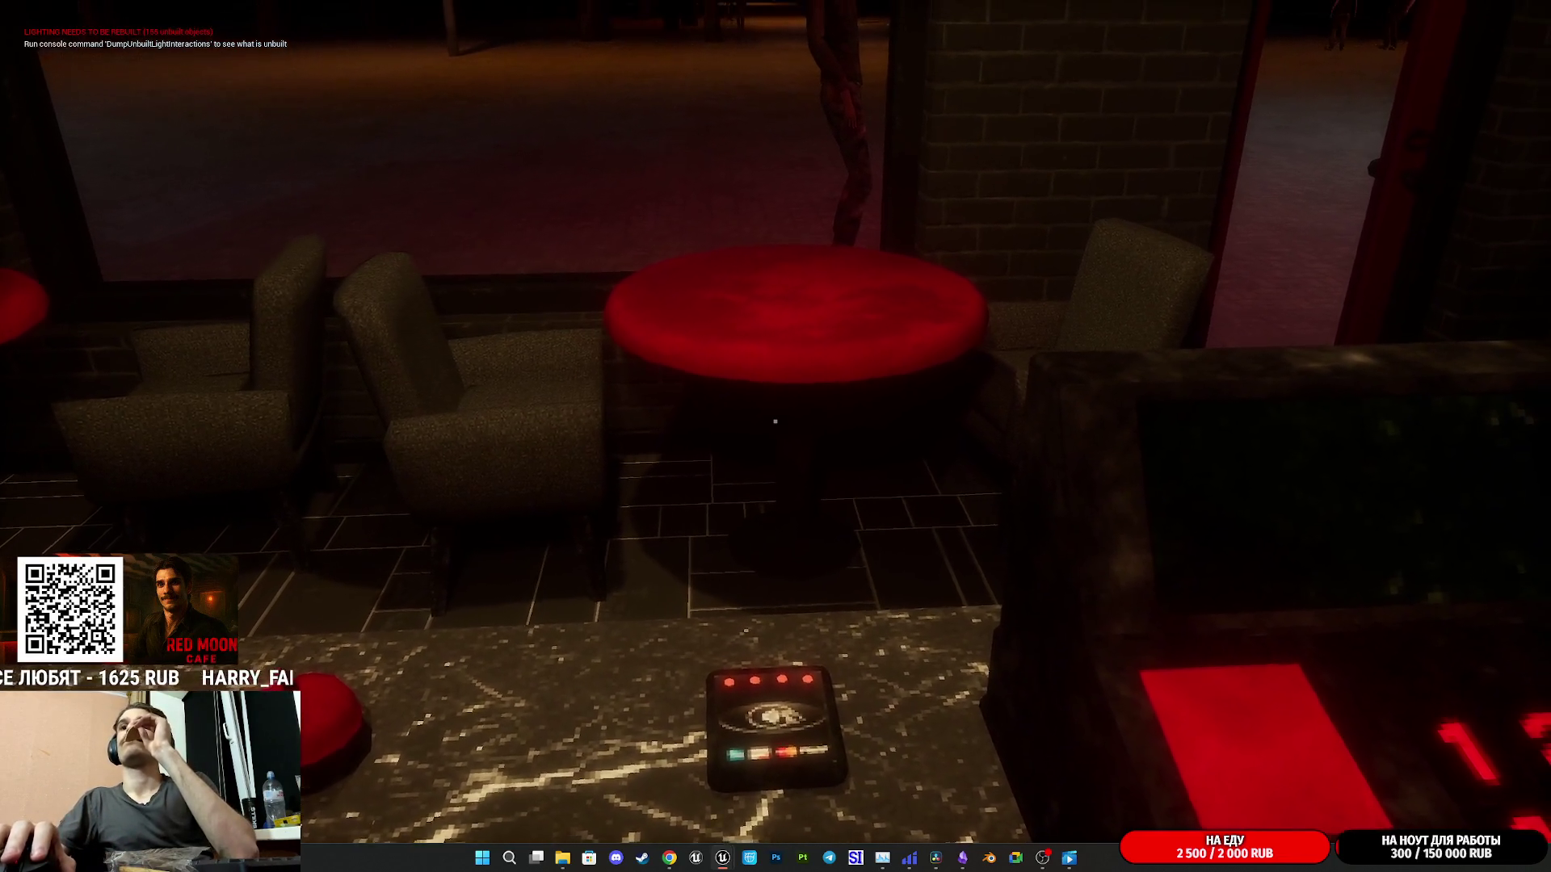
key("a")
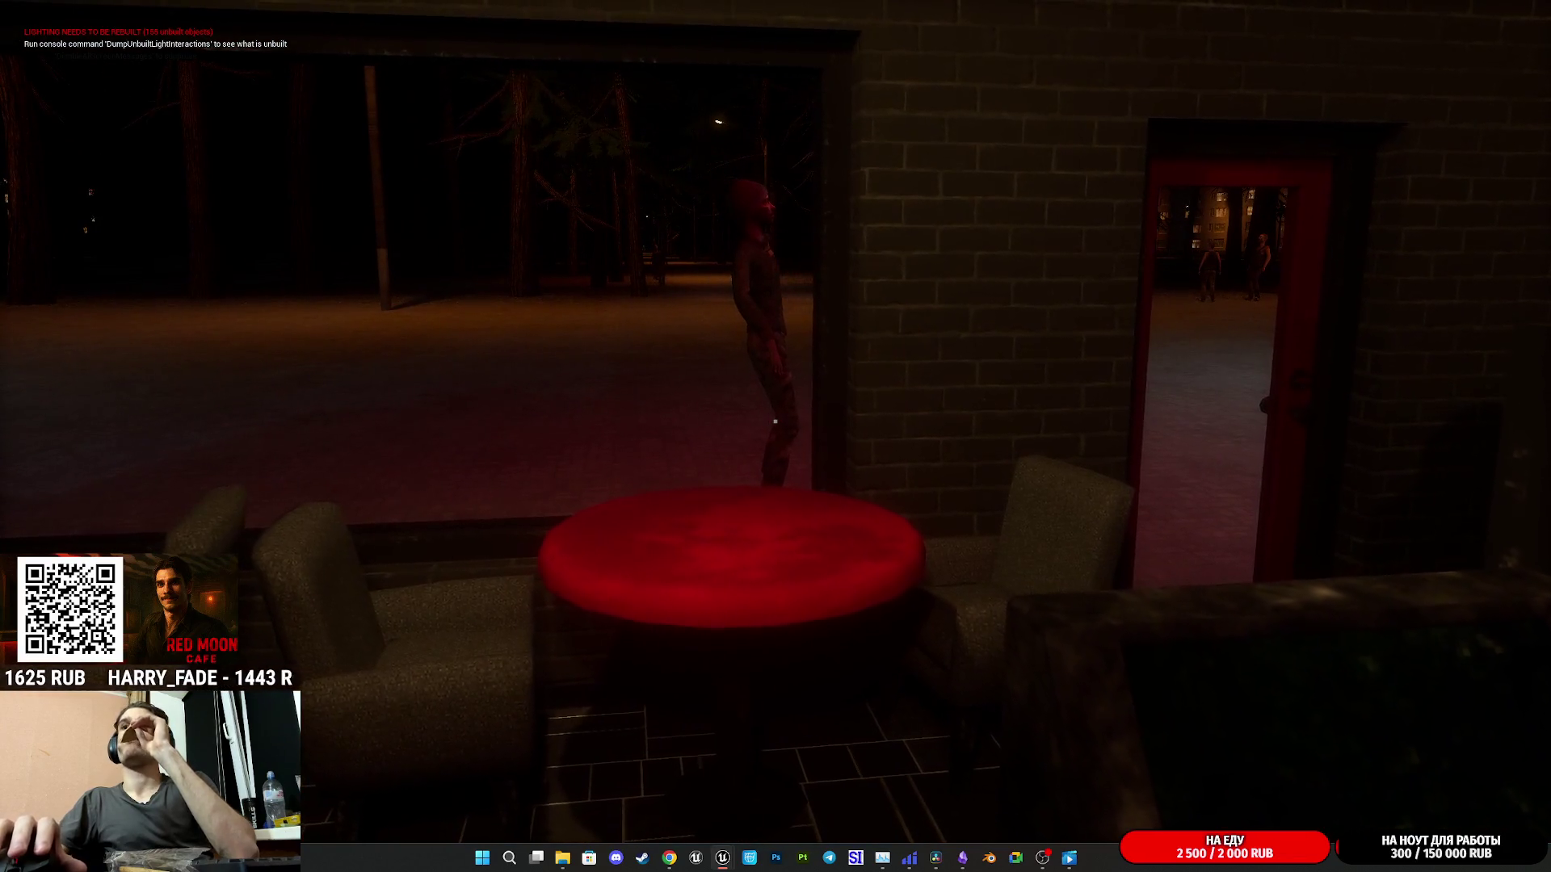
key("a")
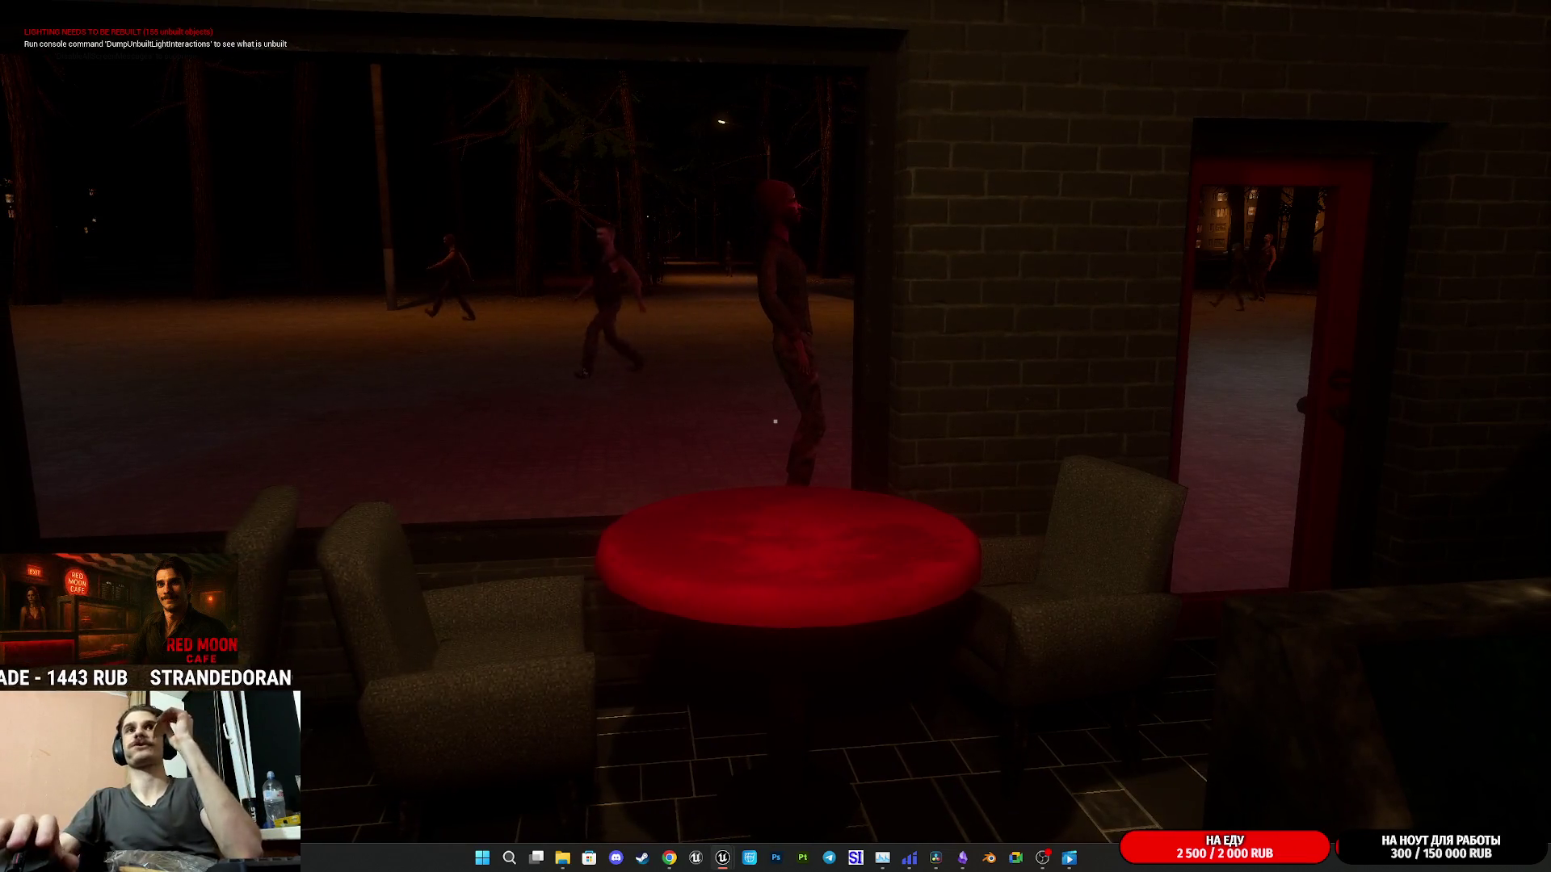
key("d")
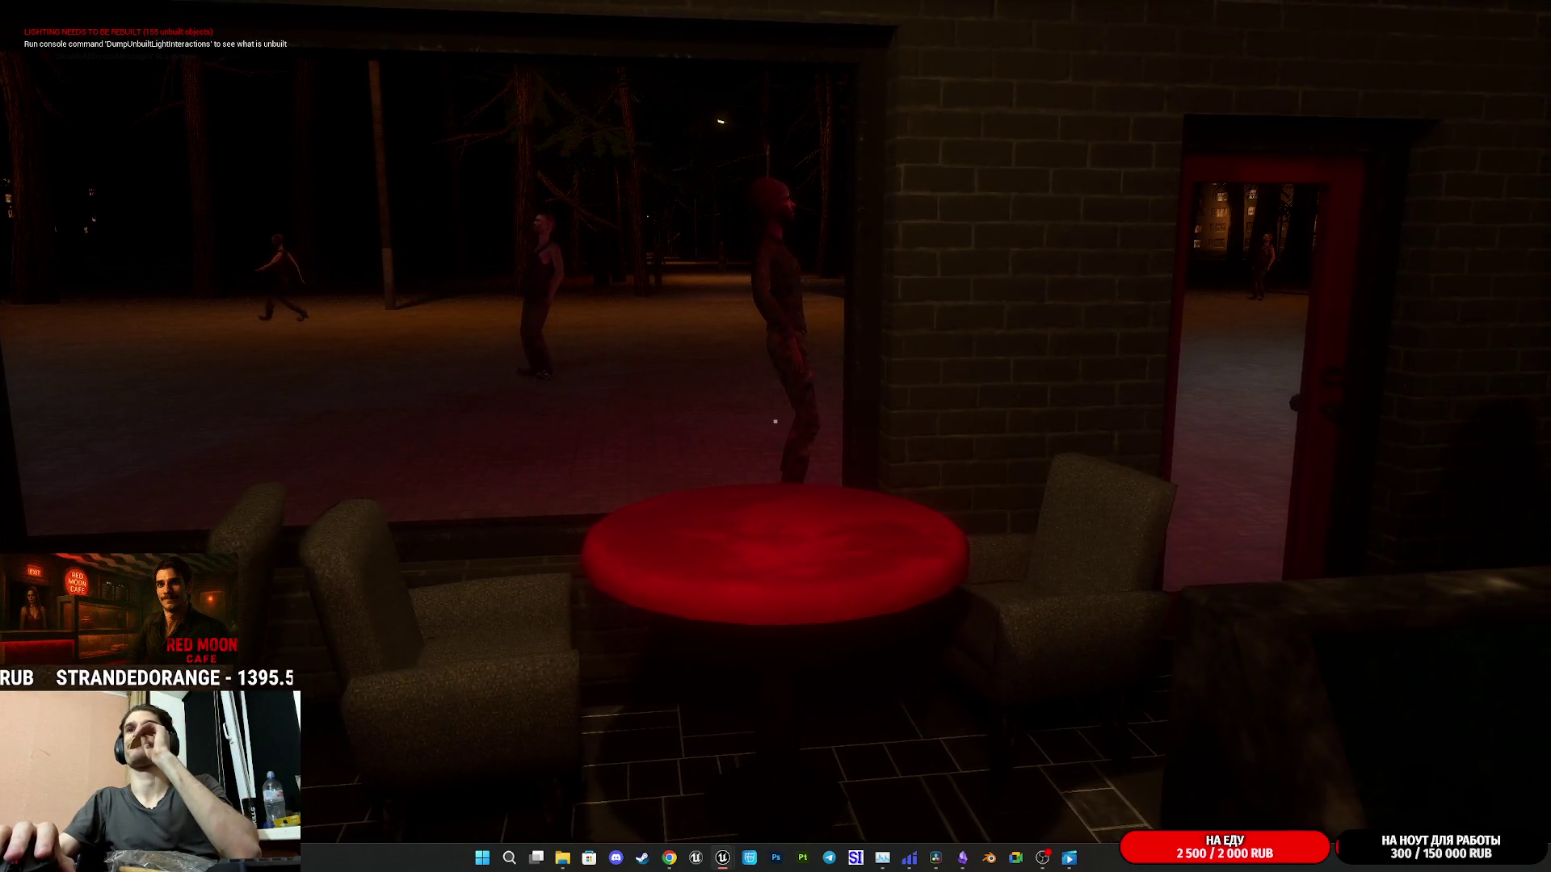
key("d")
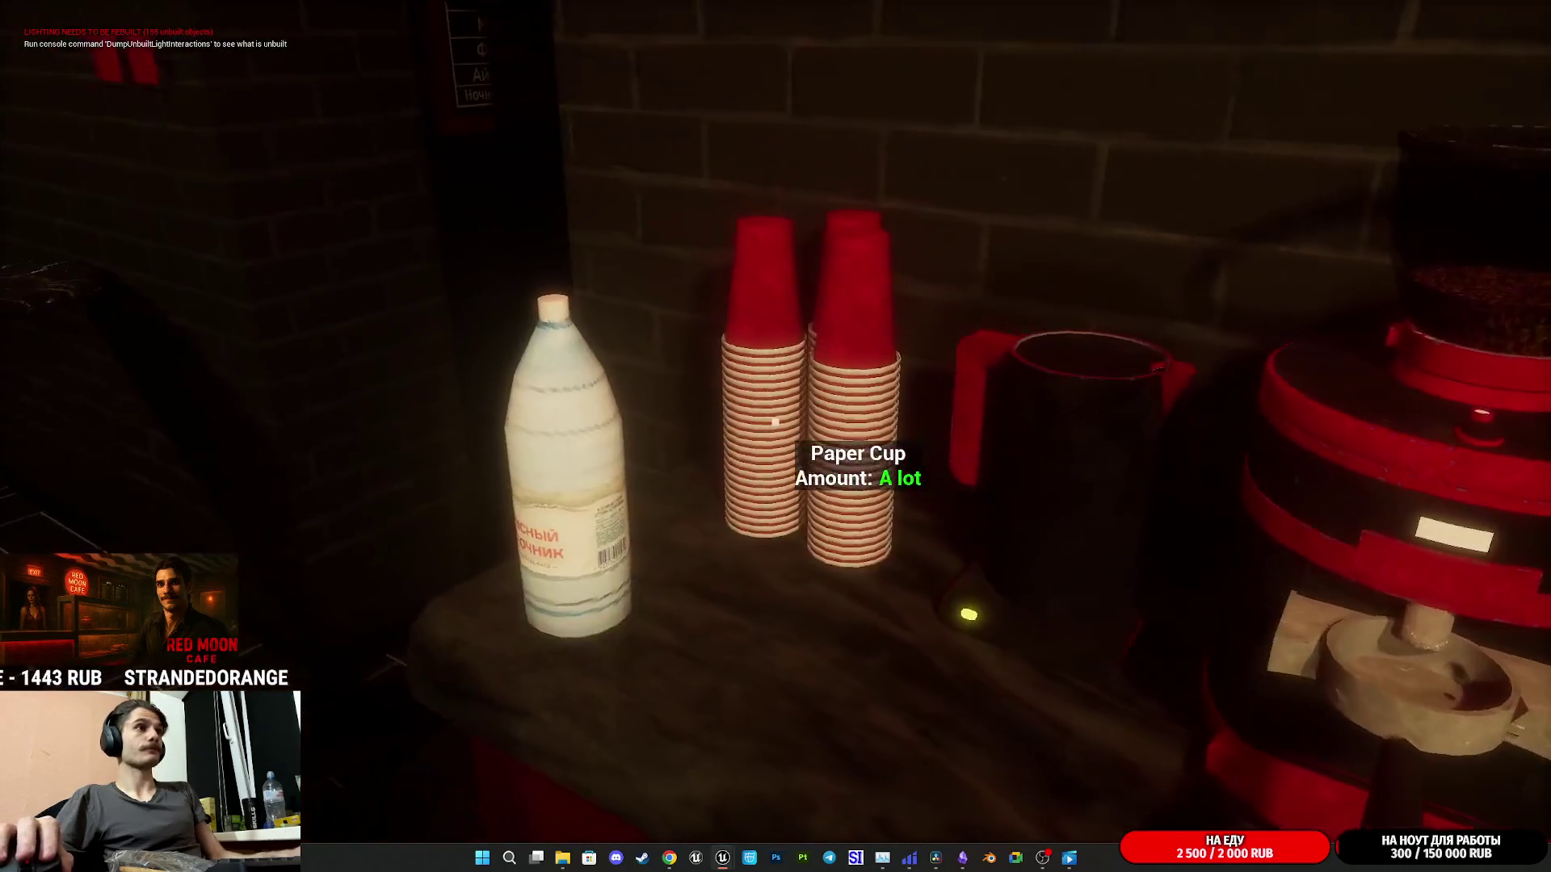
- Pick up a red paper cup and place it at the coffee machine
left_click(774, 421)
left_click(775, 421)
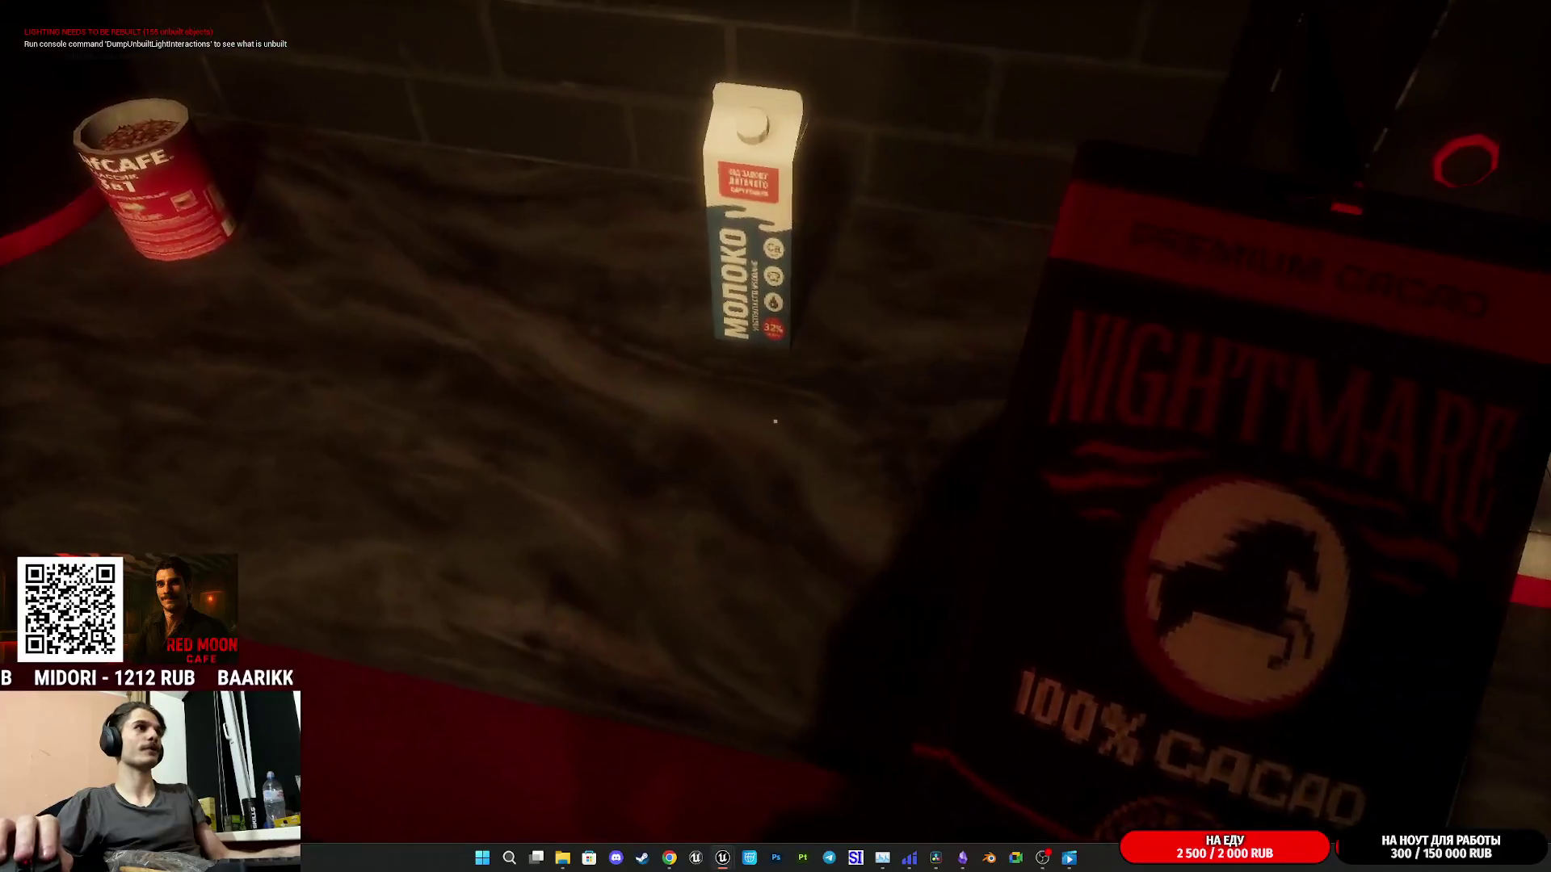
- Set down the cacao pack, fit a plastic lid on the Mocha cup, and walk toward the customer
left_click(775, 421)
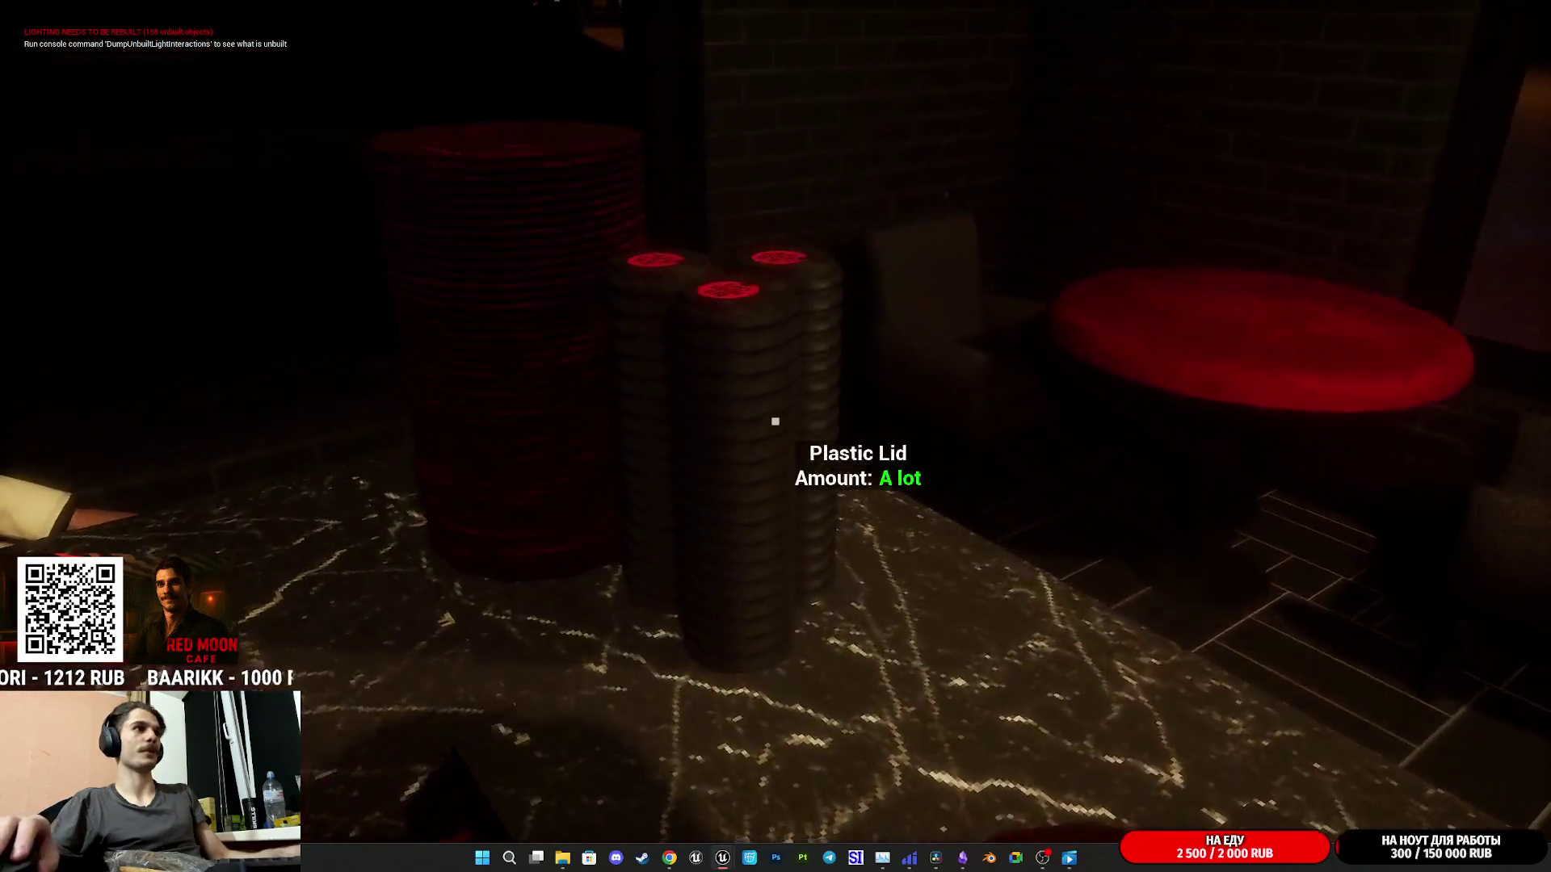
left_click(775, 421)
left_click(775, 421)
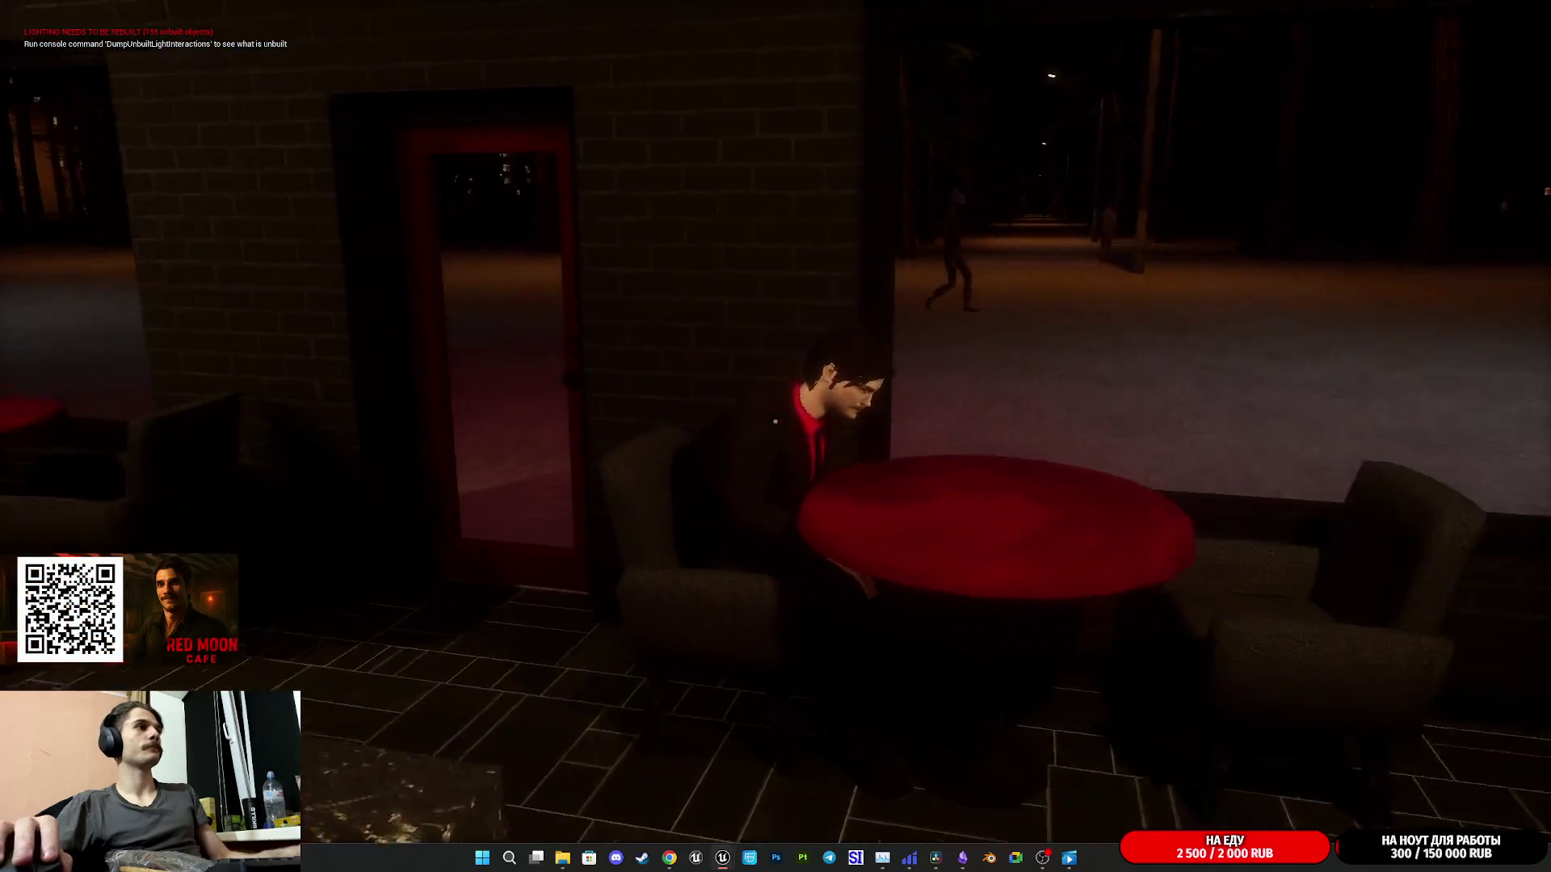
key("w")
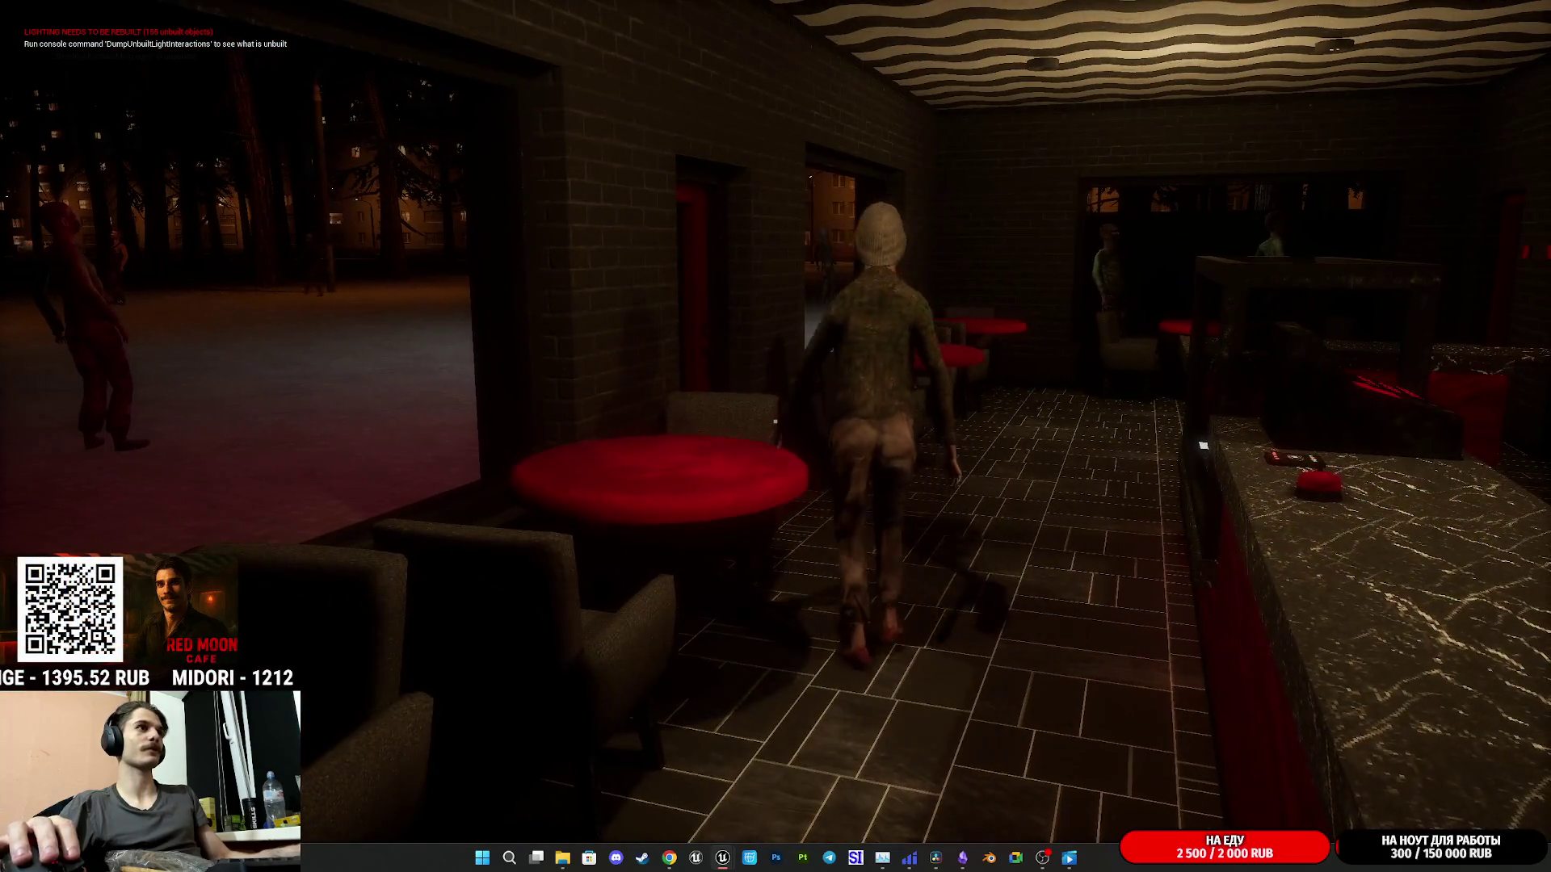
- Walk out the front door onto the lit square and along the fenced path
key("w")
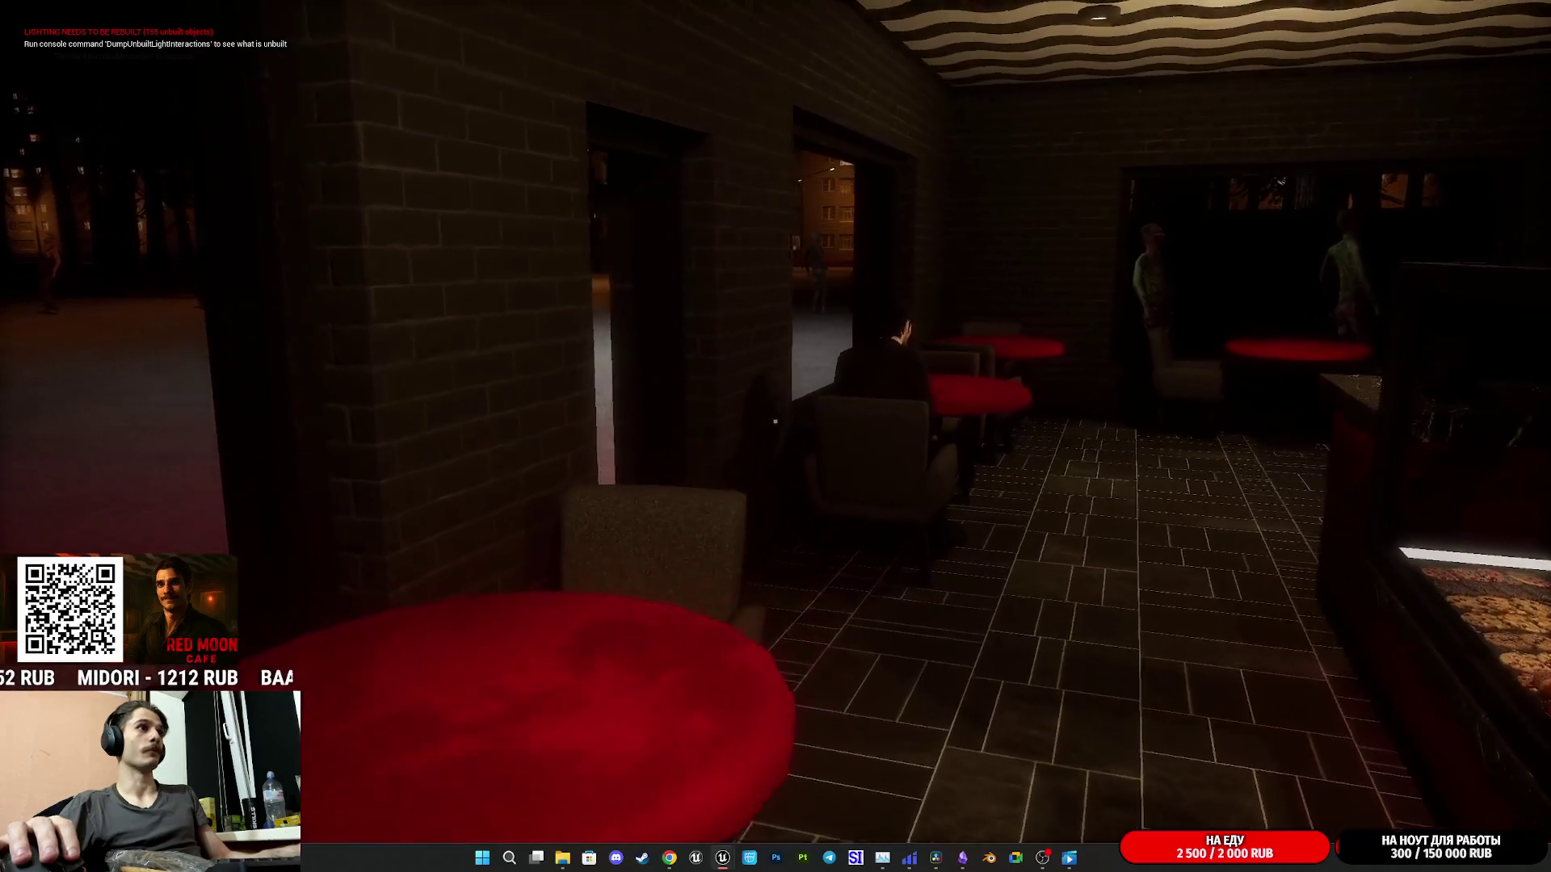
key("w")
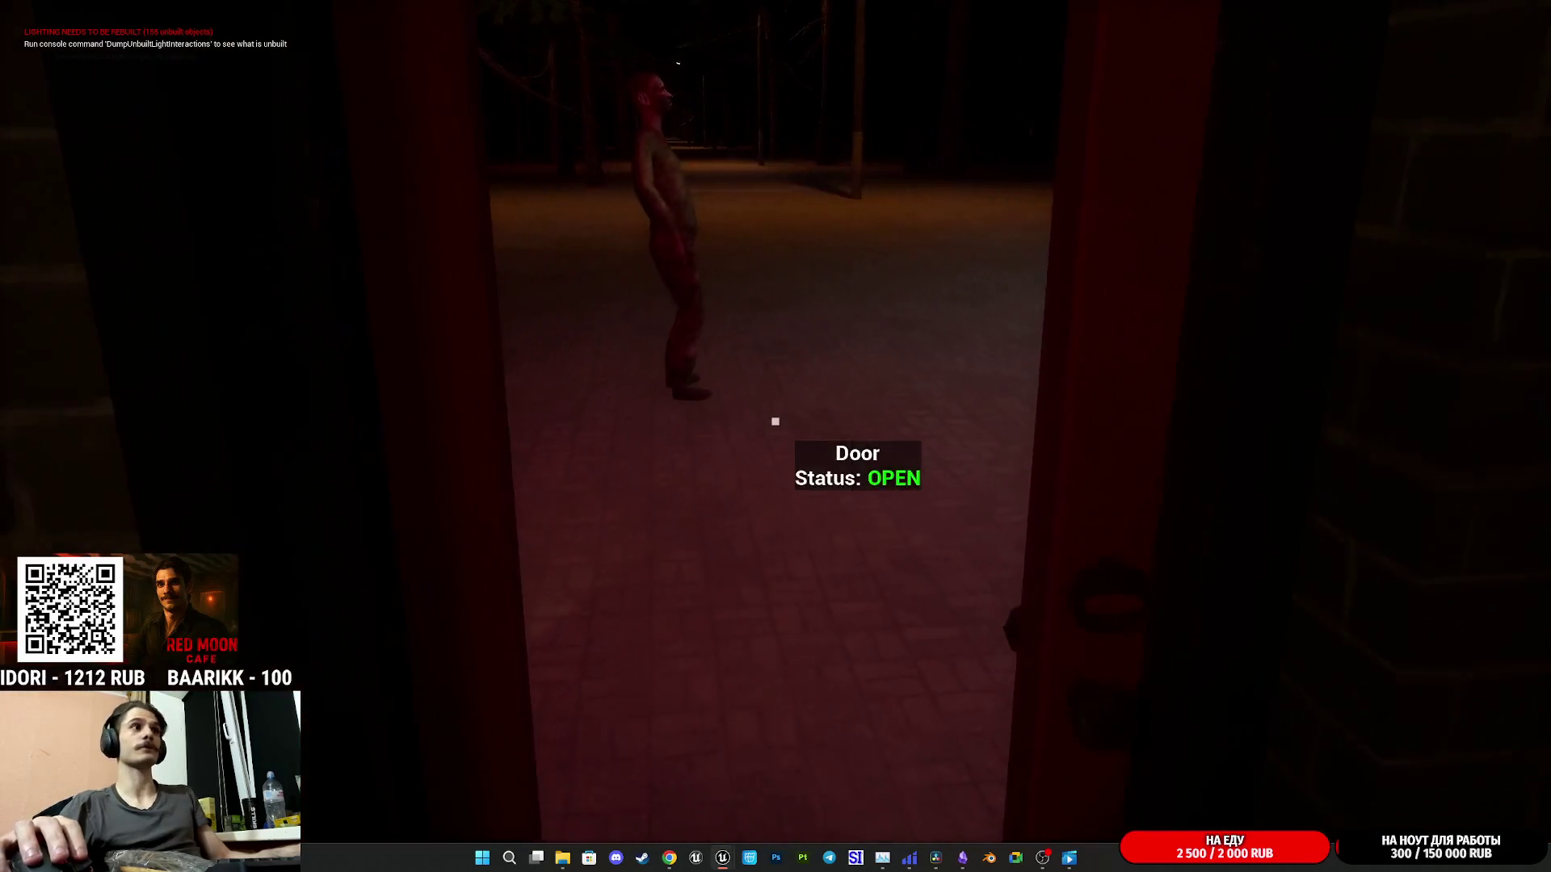
key("w")
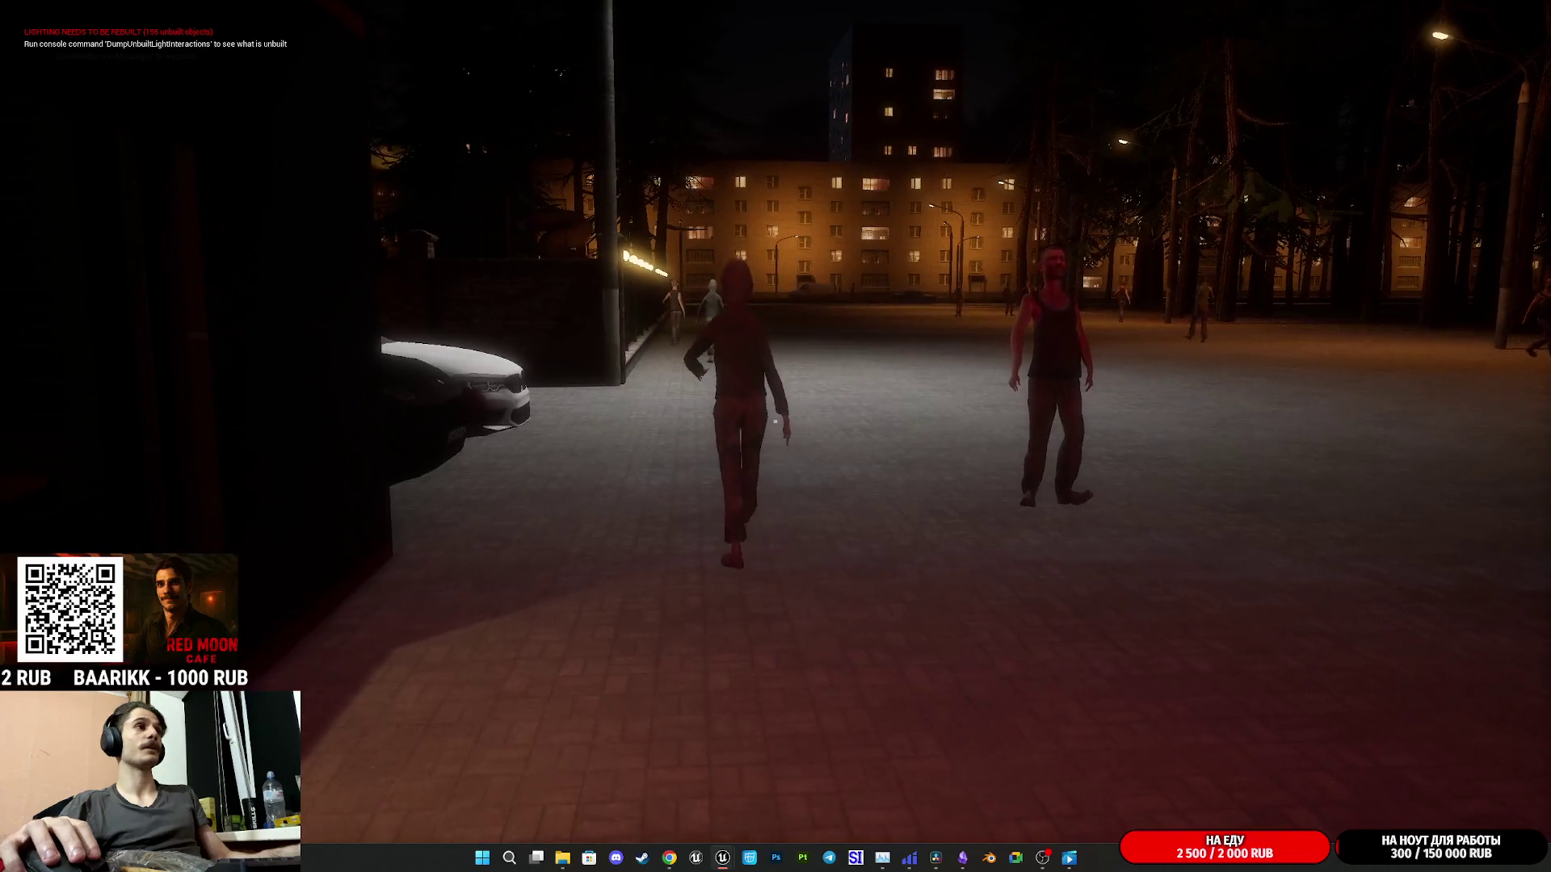
key("w")
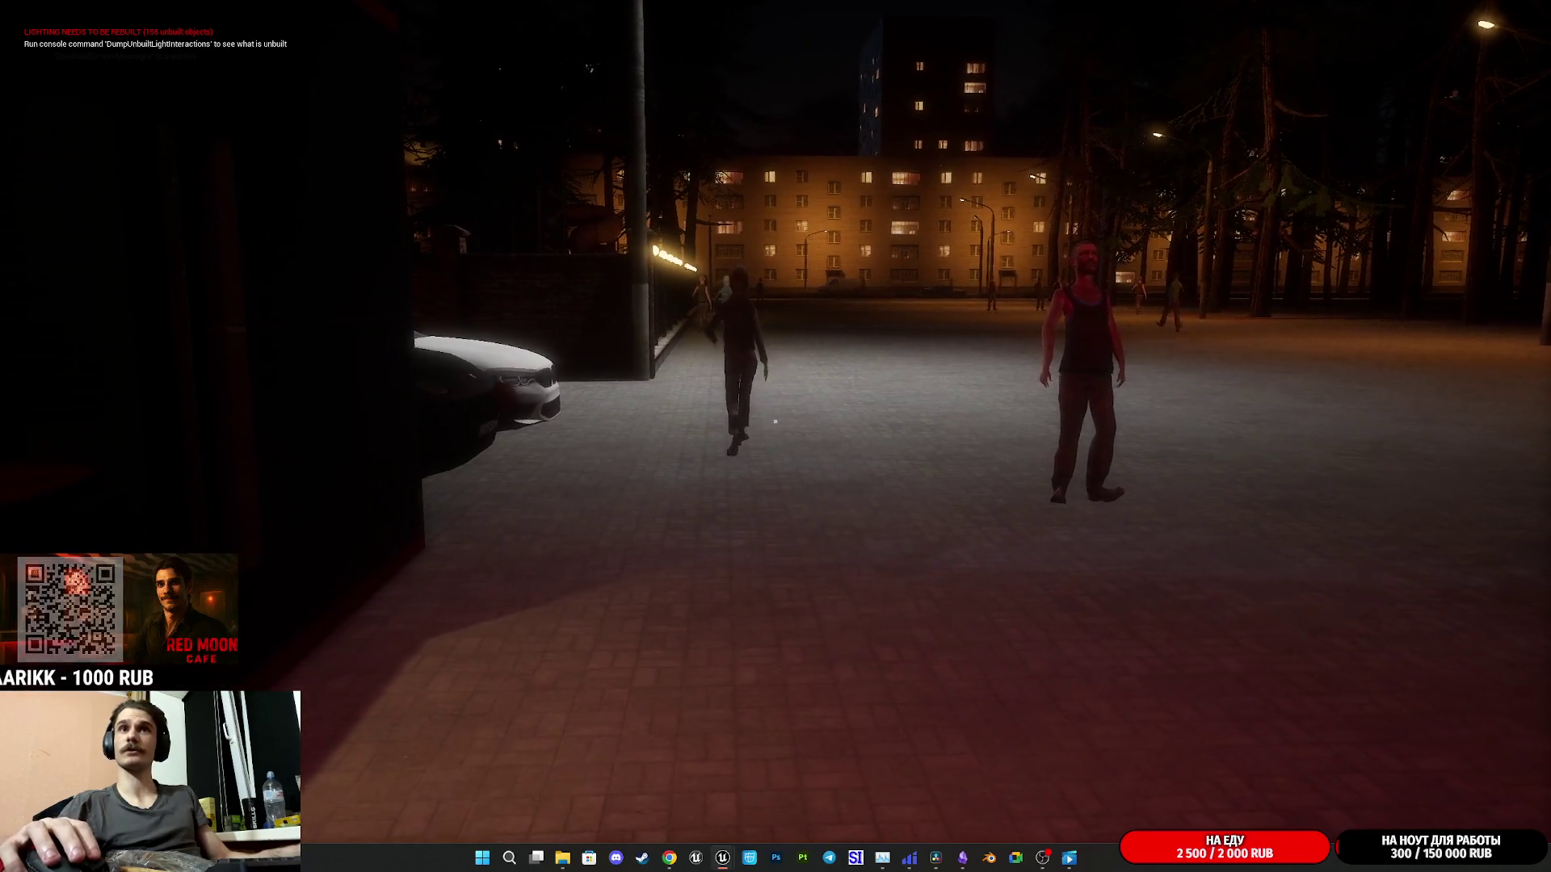
key("w")
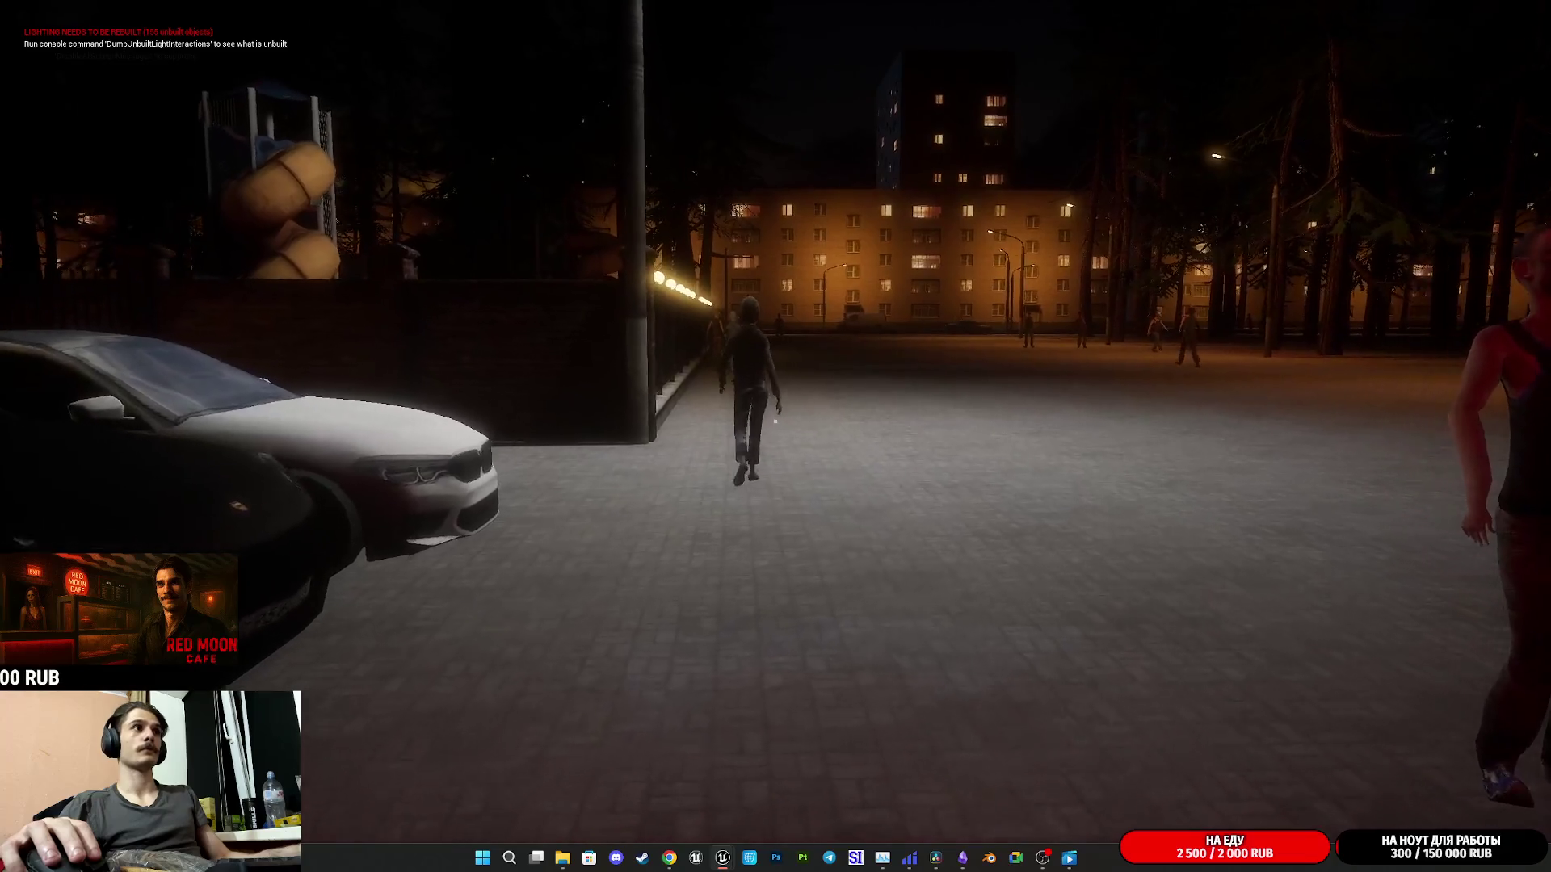
key("w")
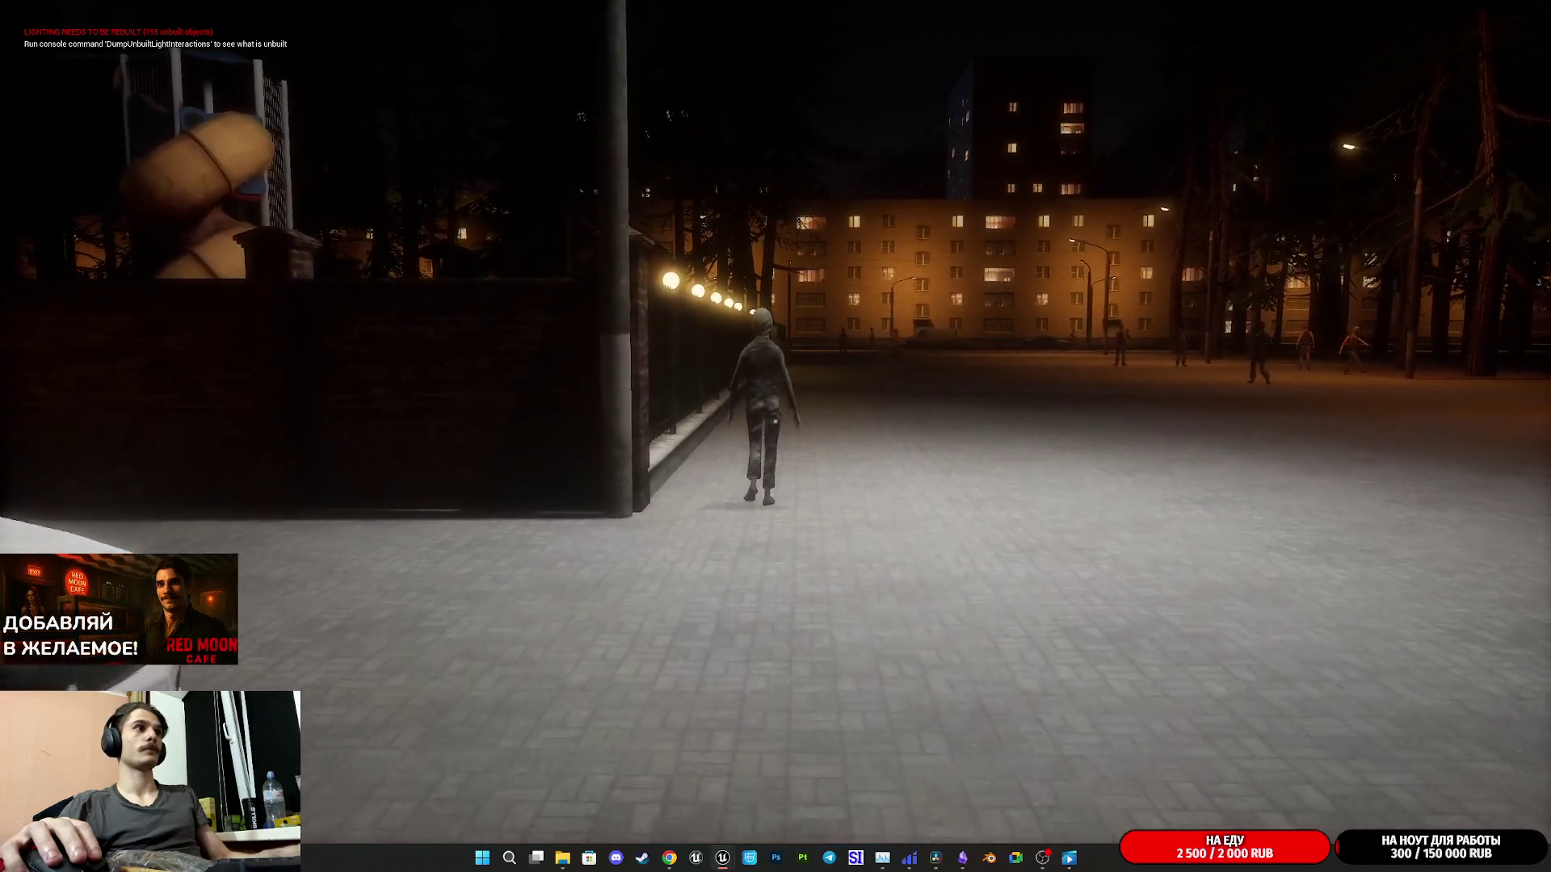
key("w")
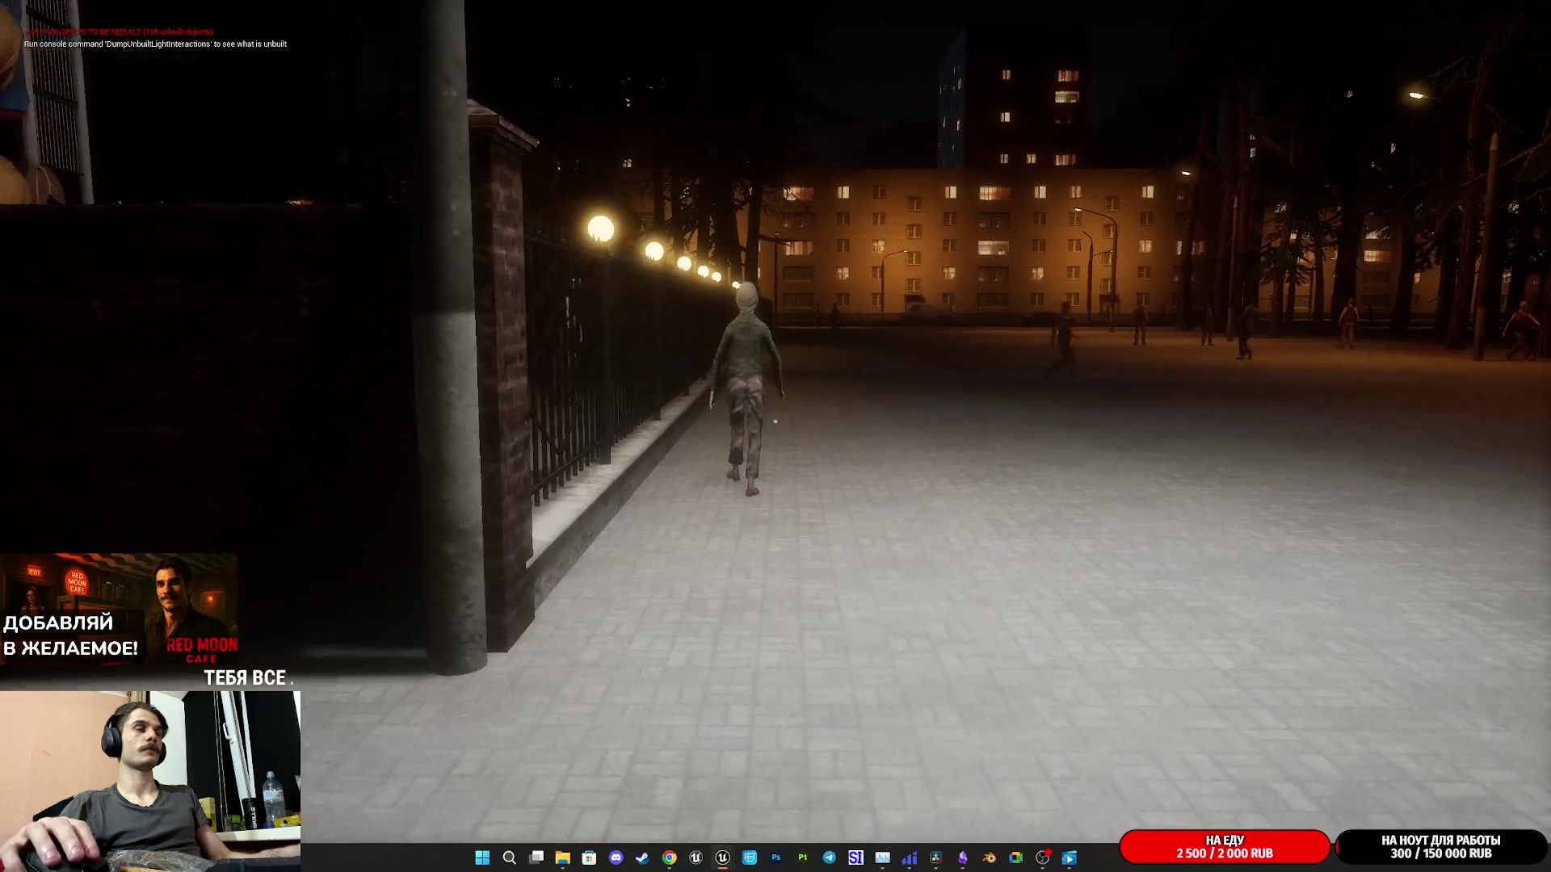
key("w")
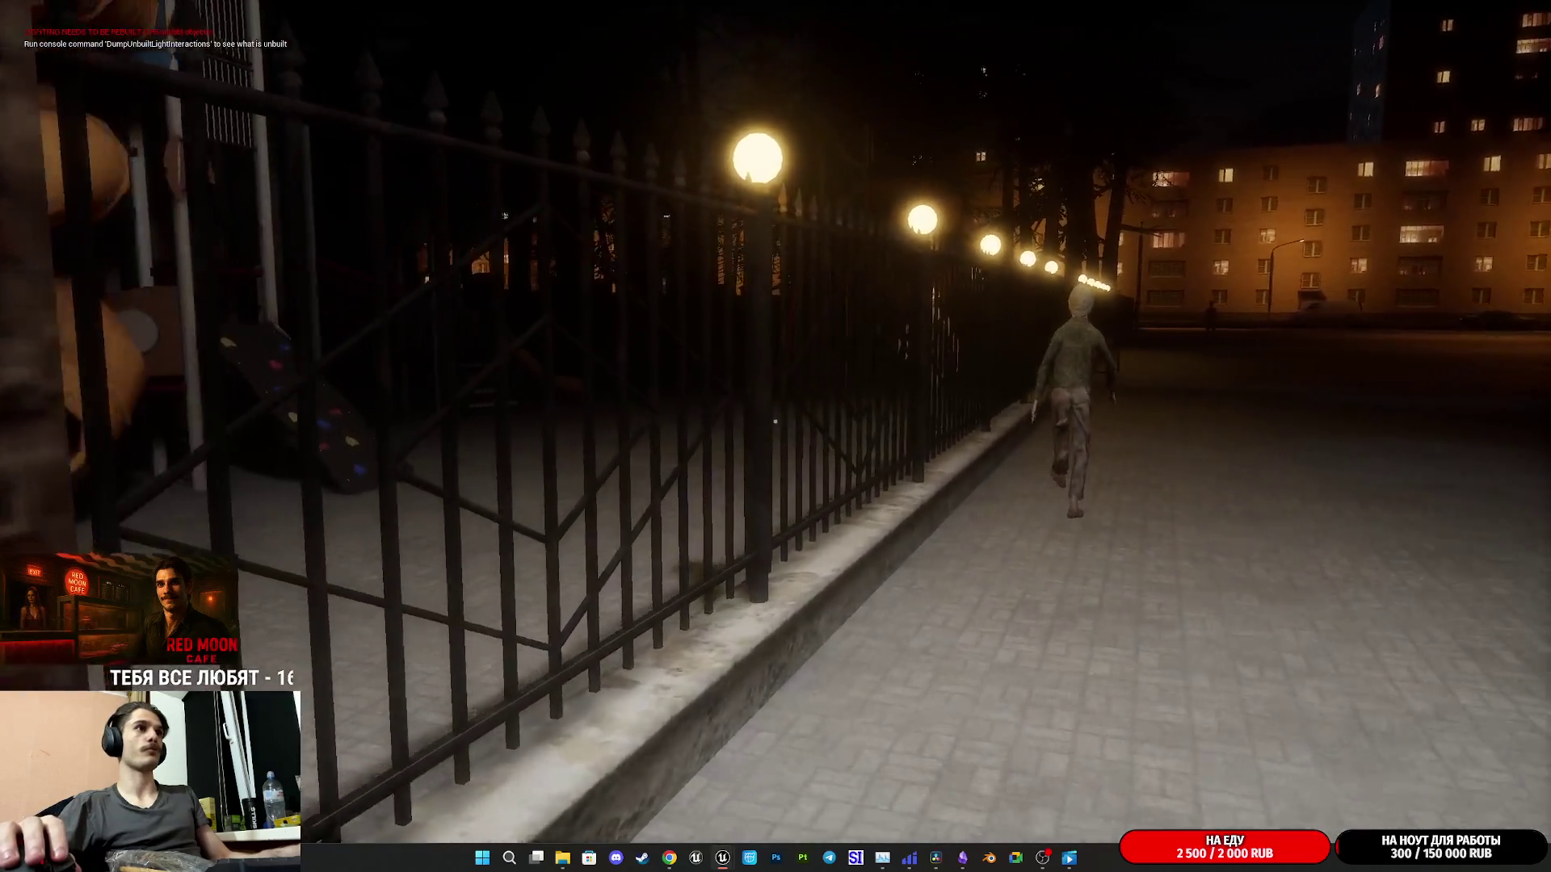
key("w")
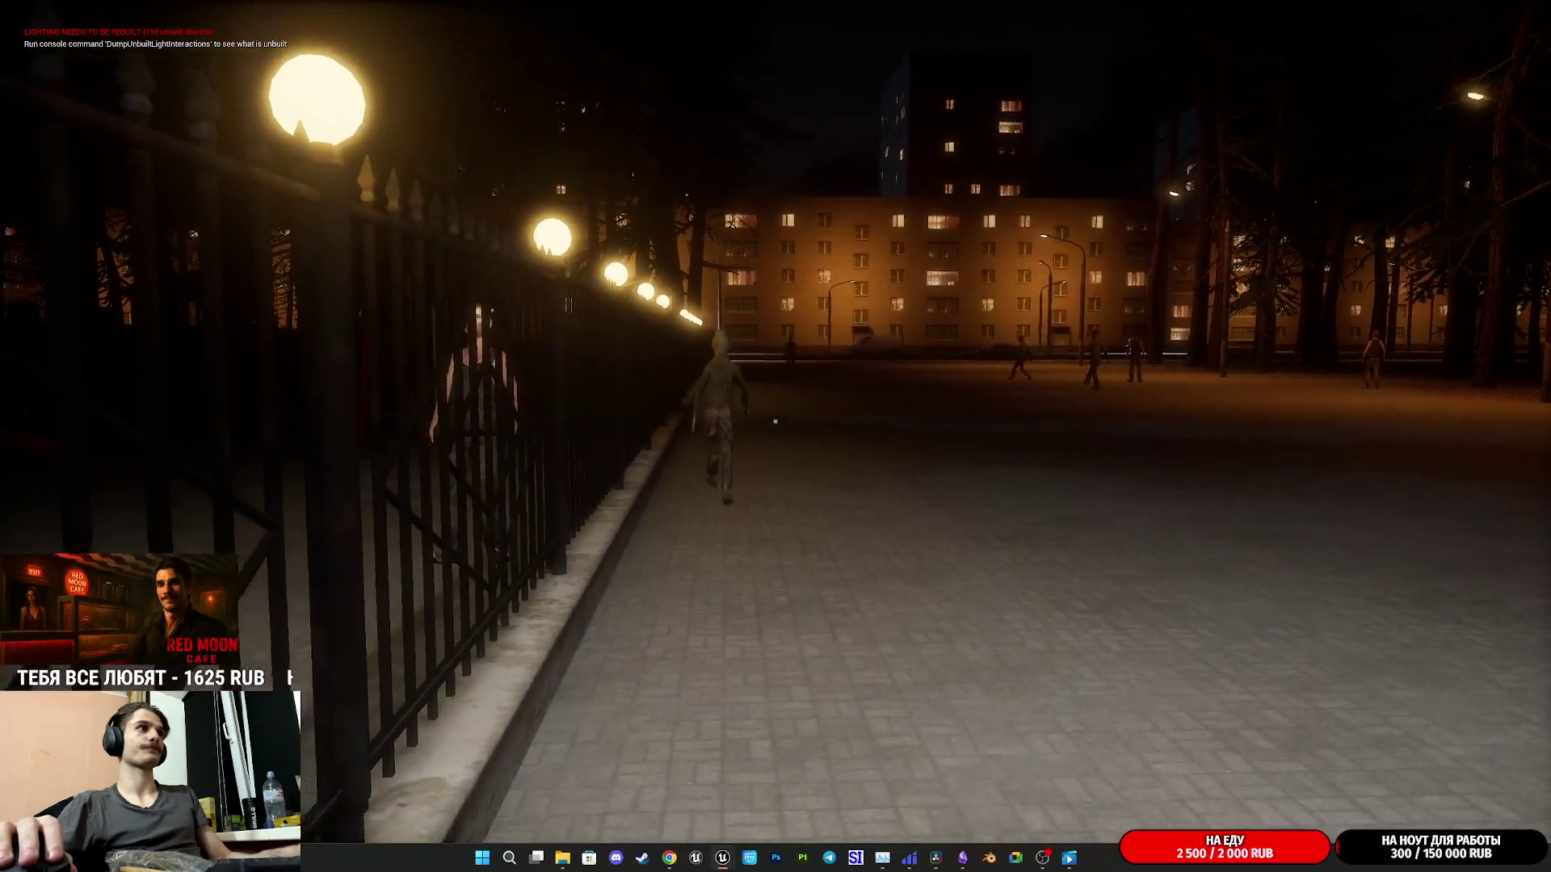
key("w")
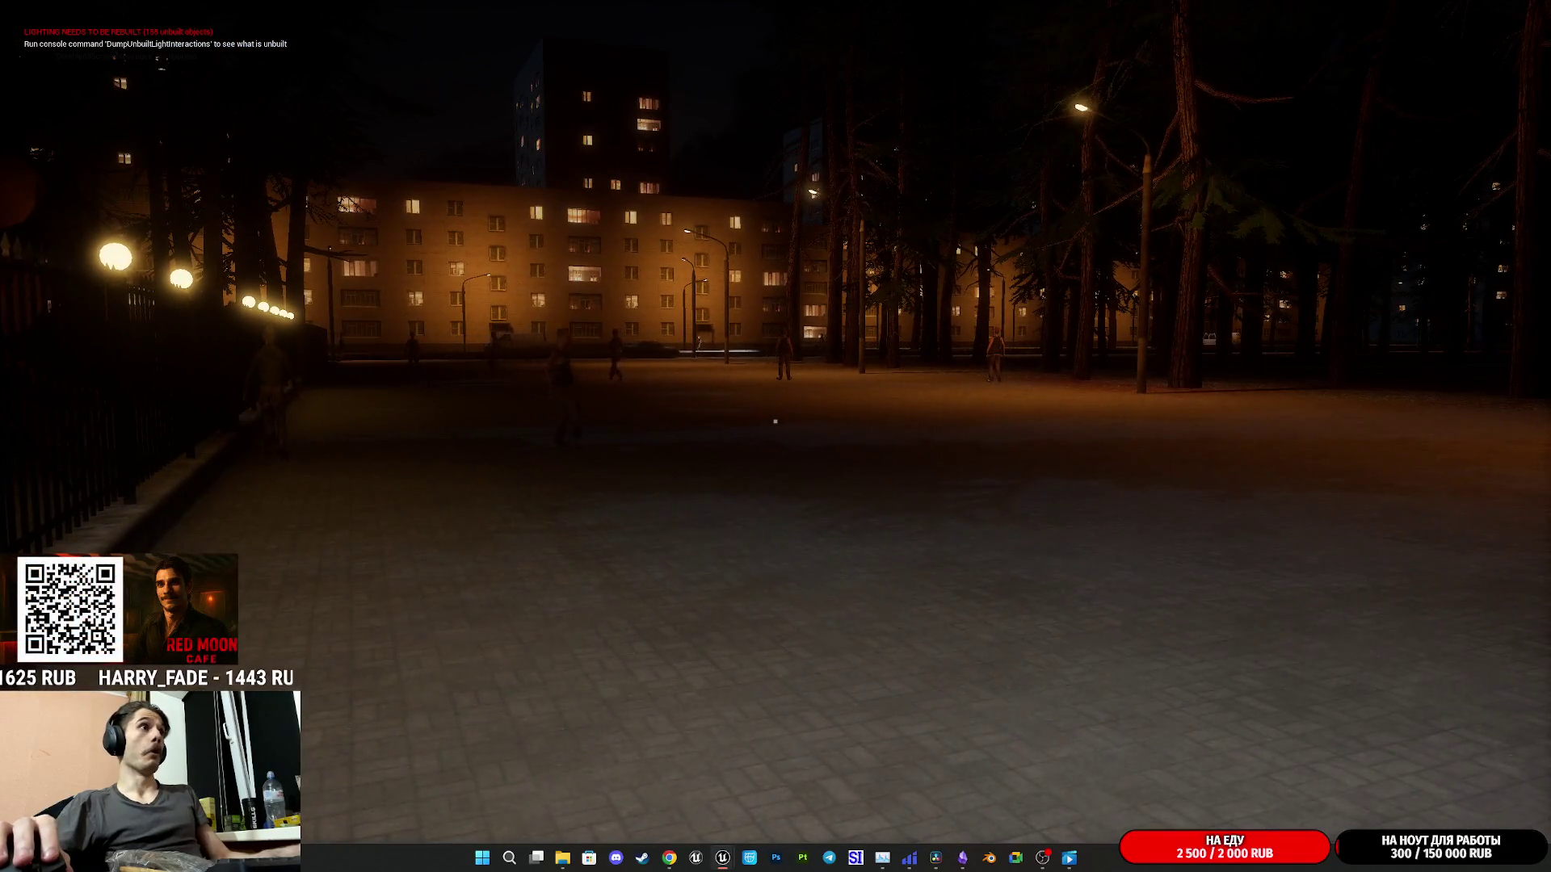
key("w")
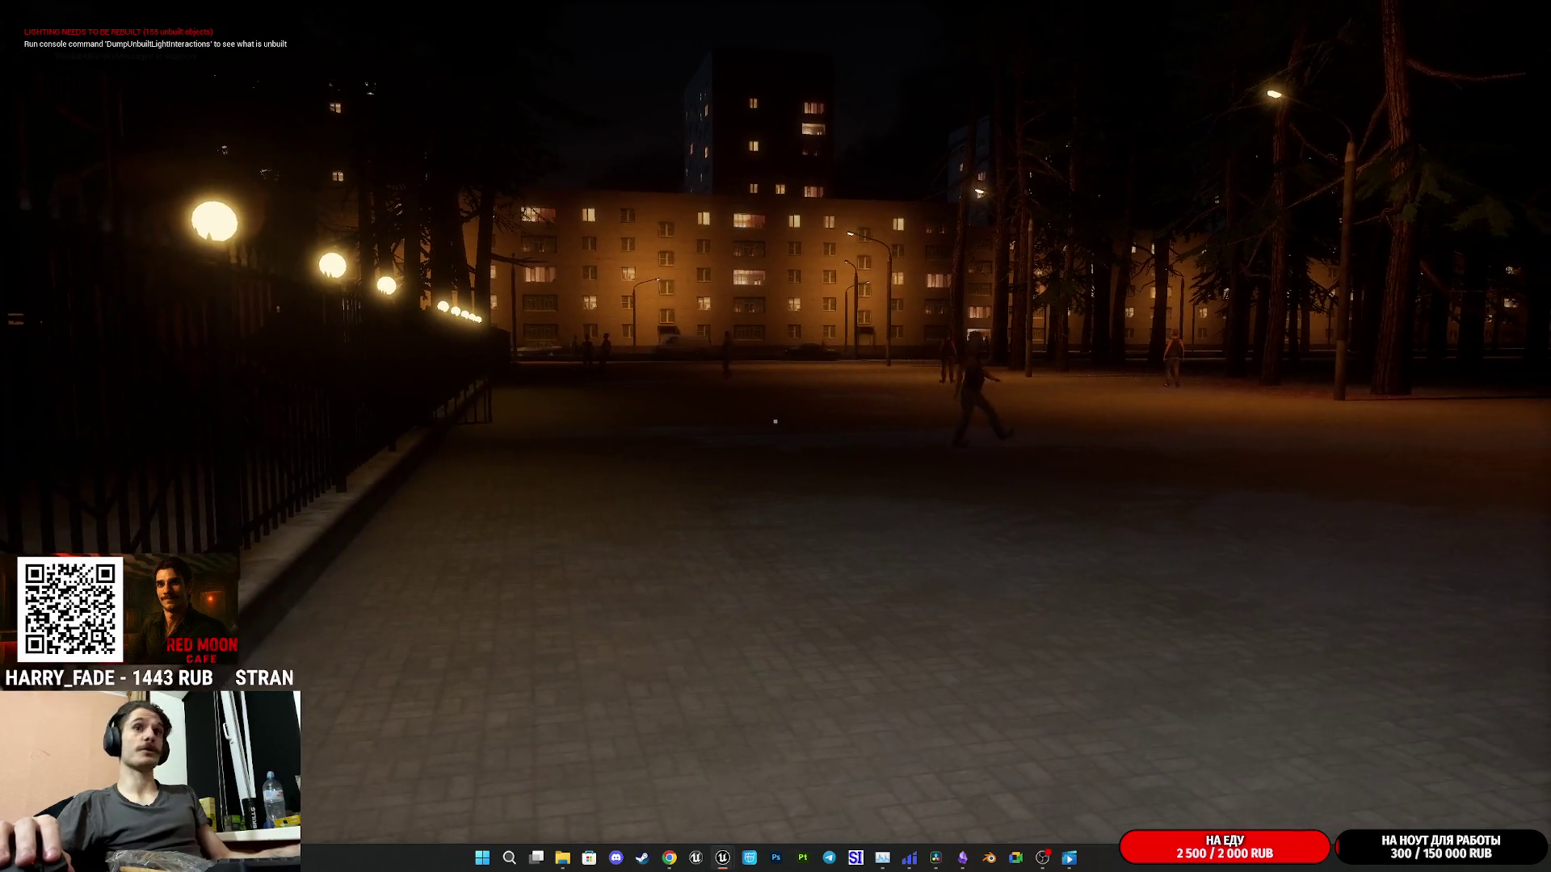
key("w")
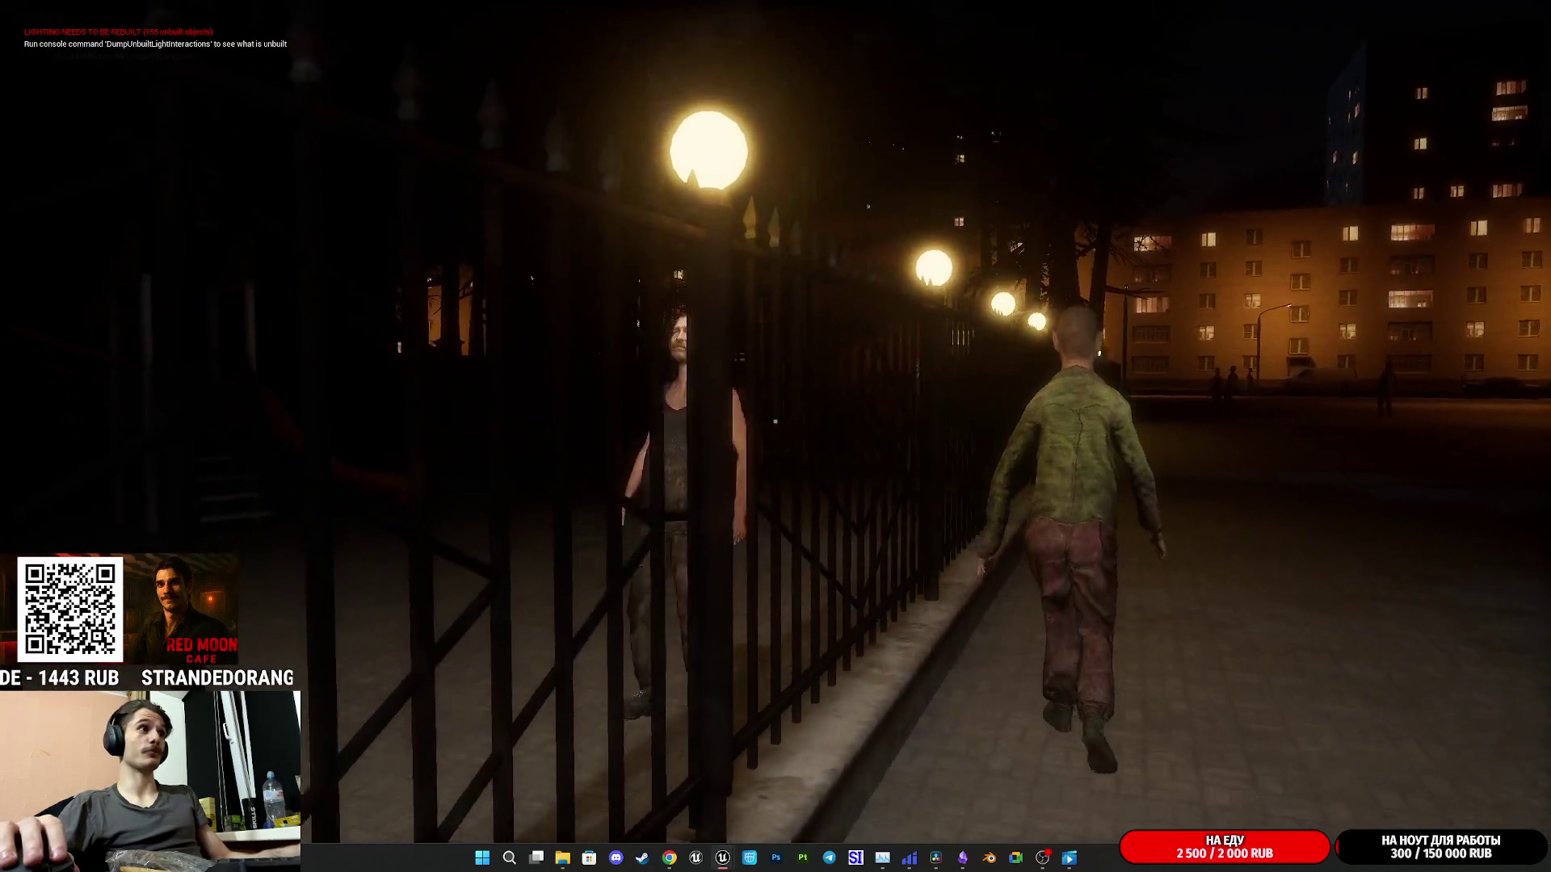
- Return past the parked cars into the Red Moon Cafe and over to the counter and pastry display
key("w")
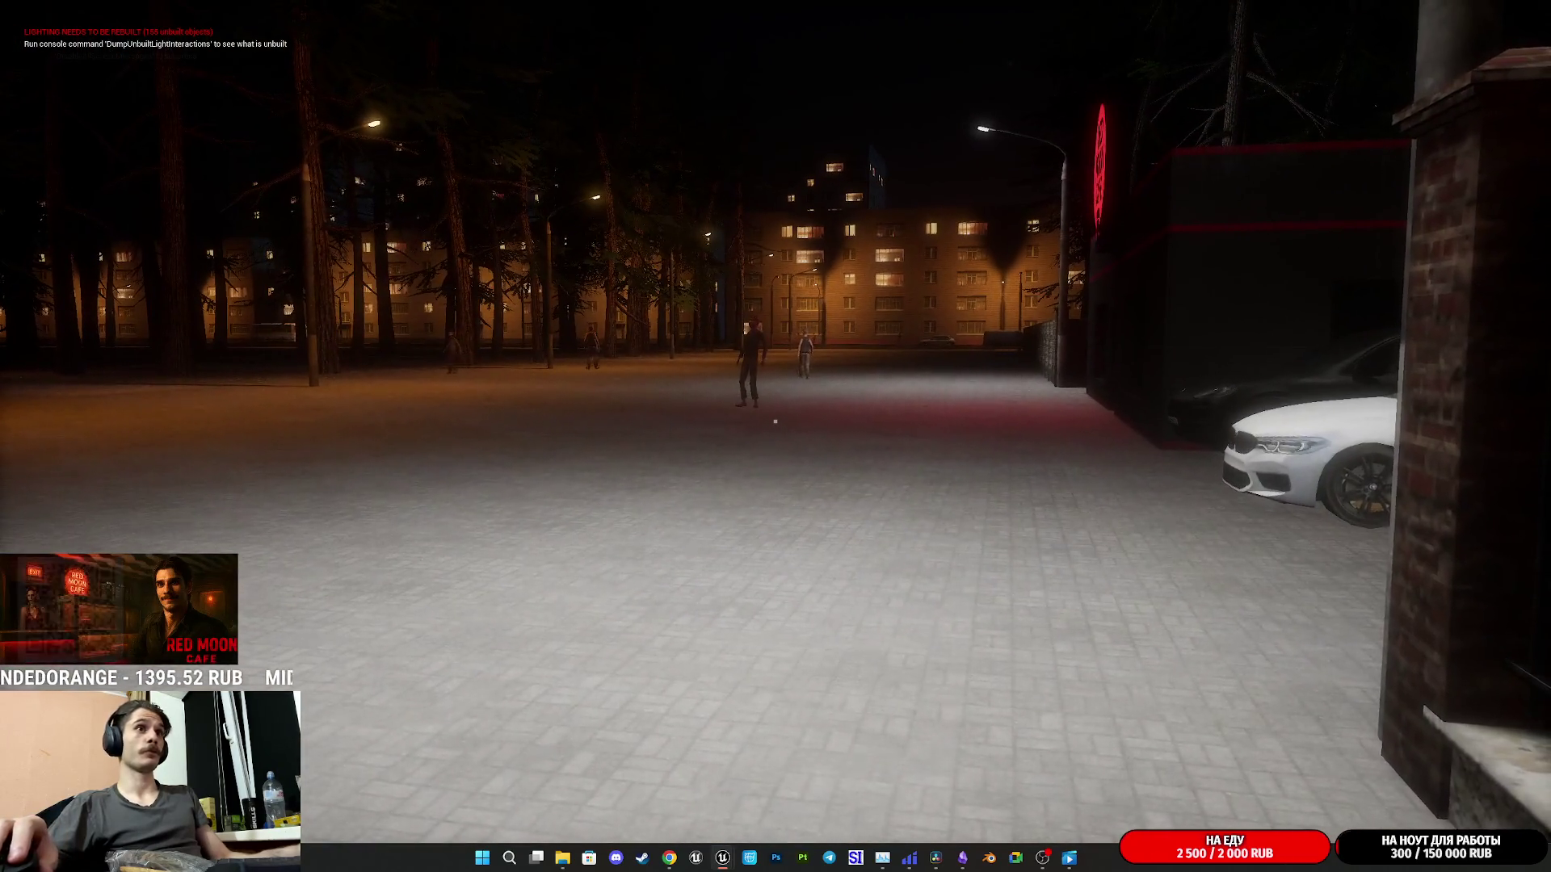
key("w")
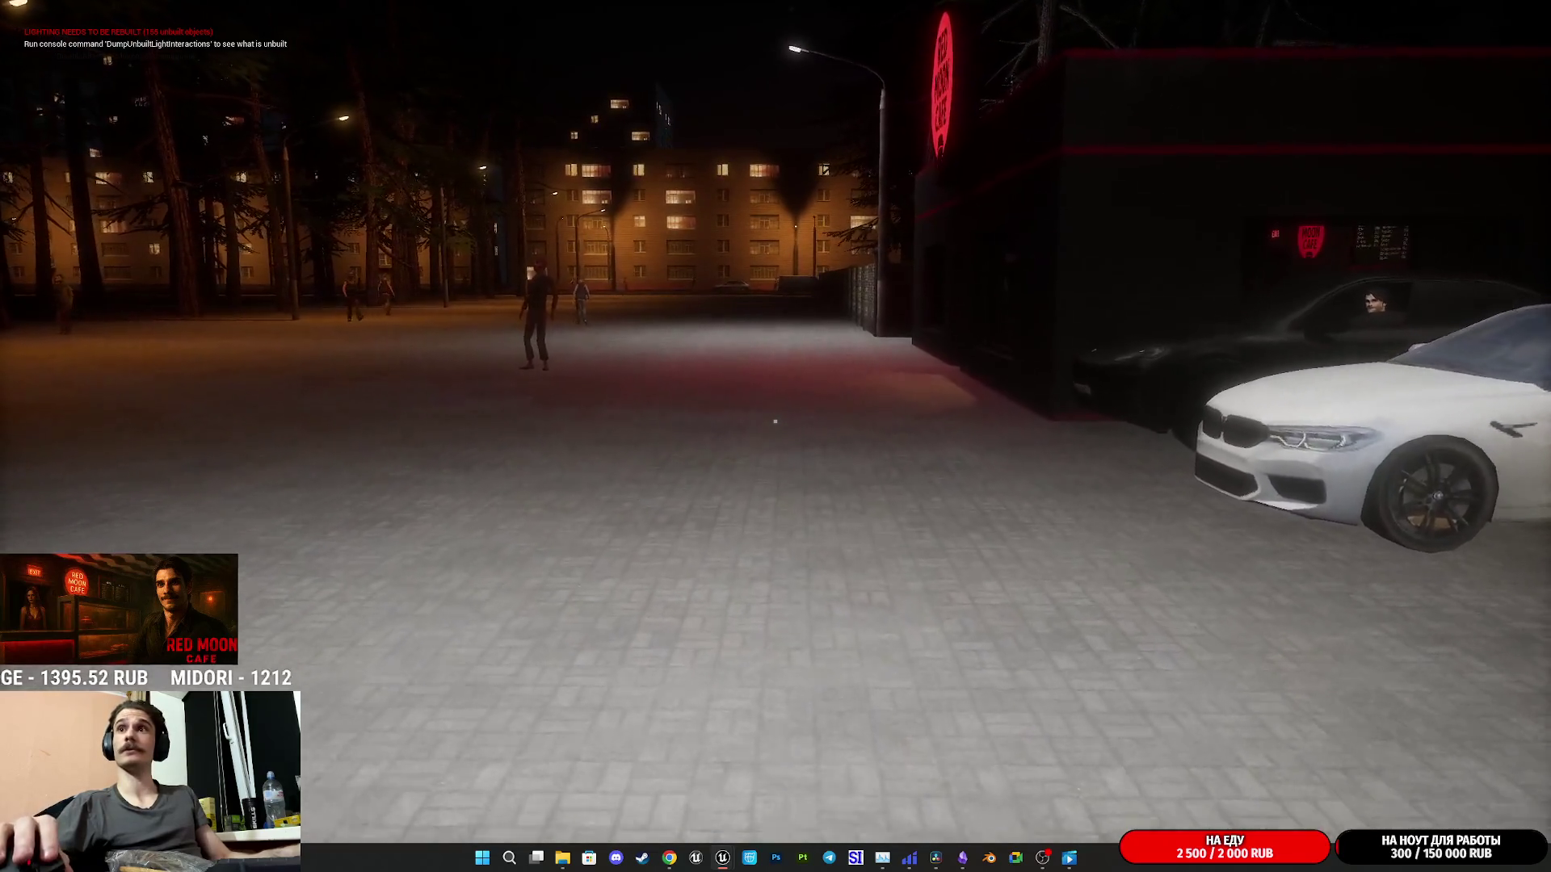
key("w")
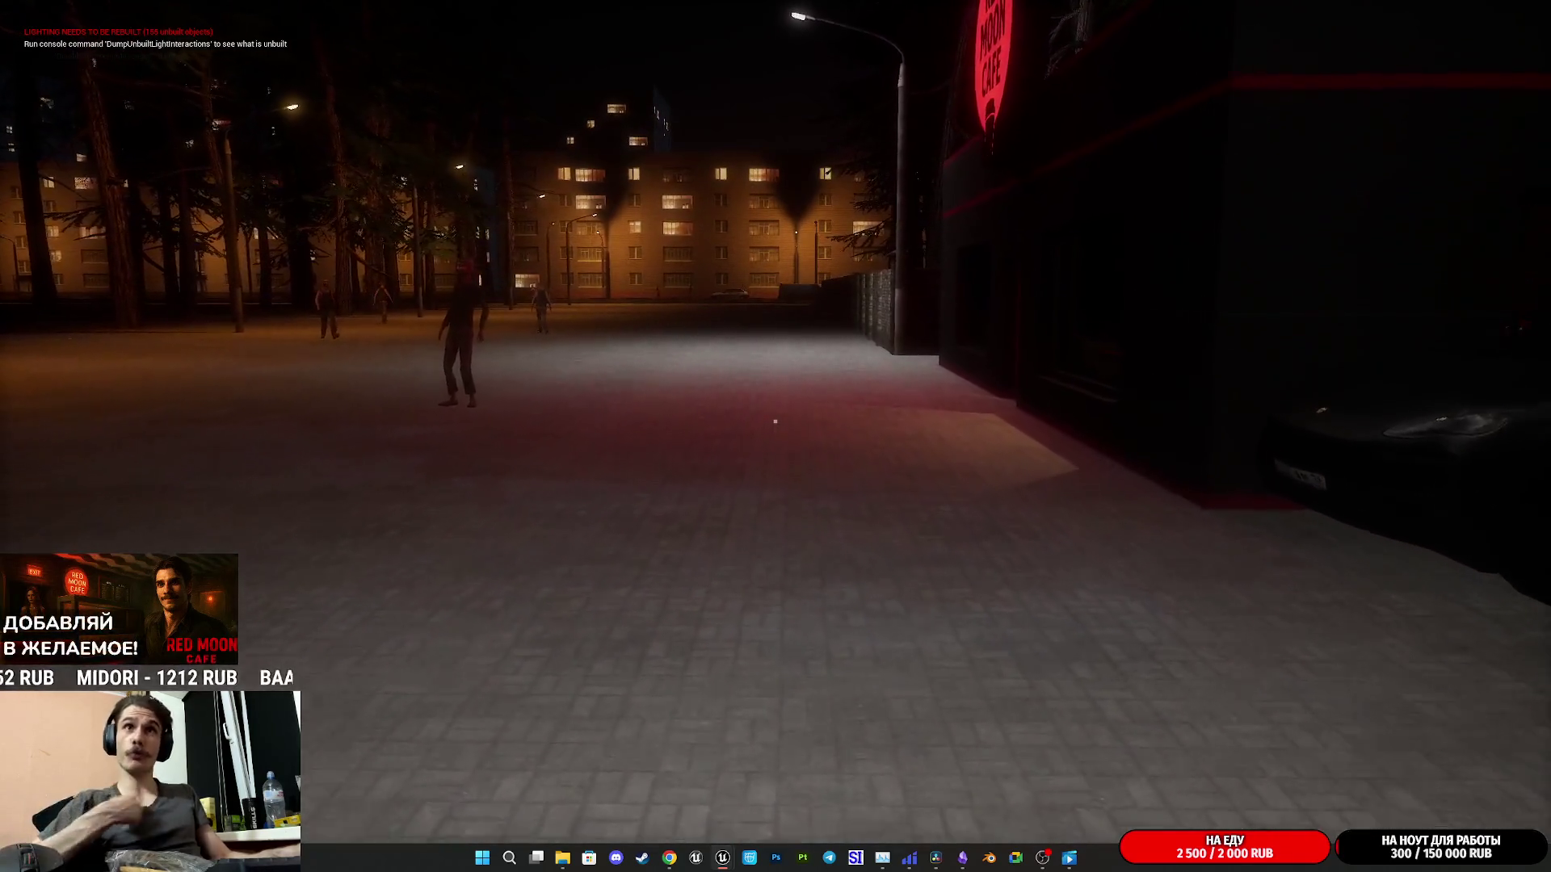
key("w")
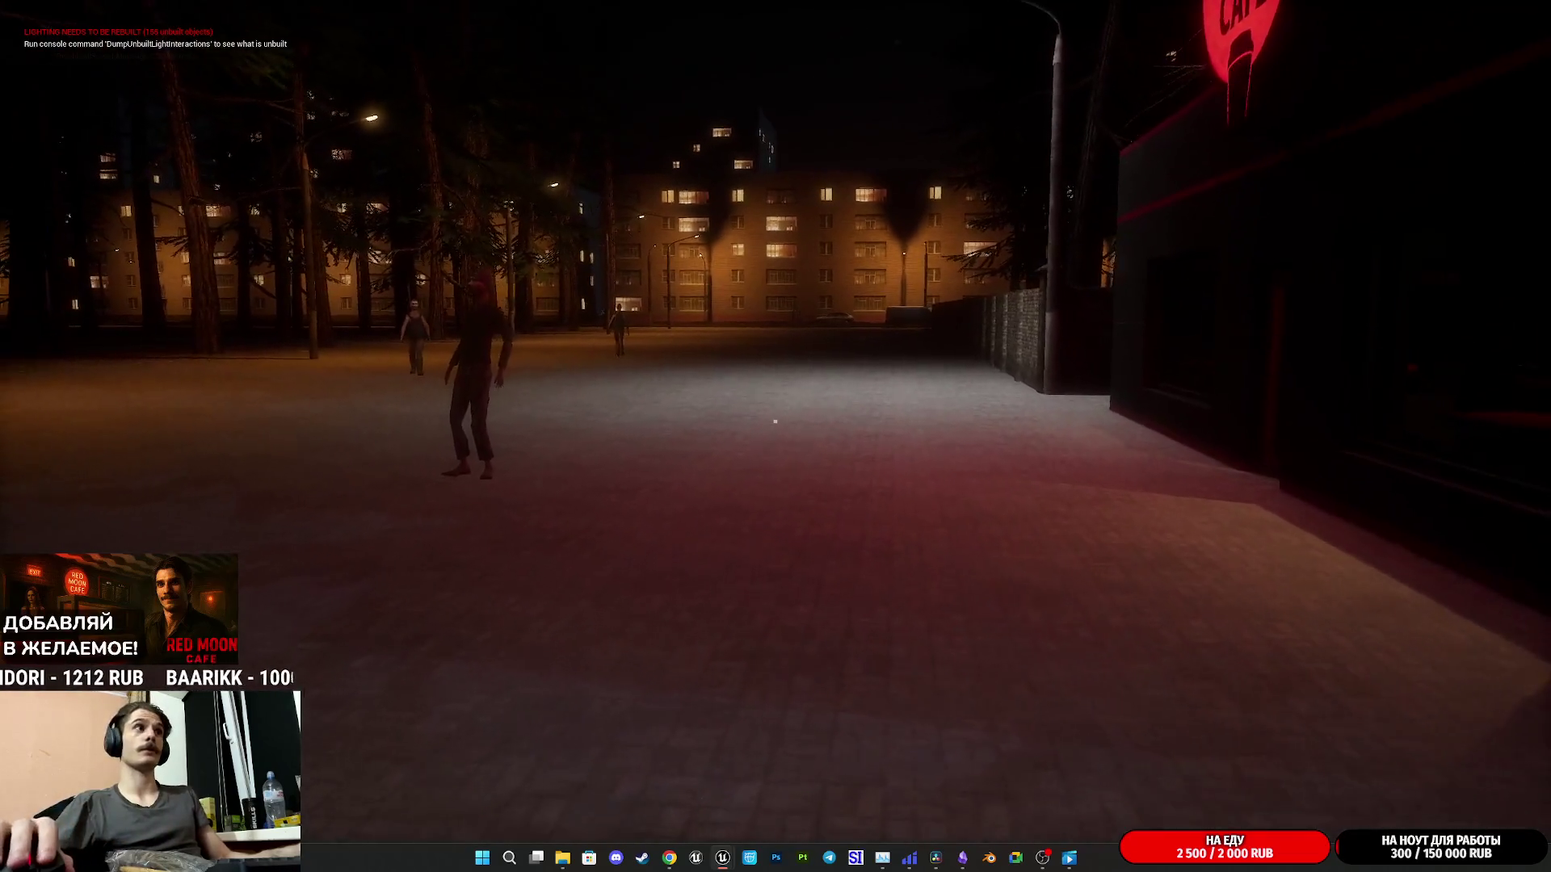
key("w")
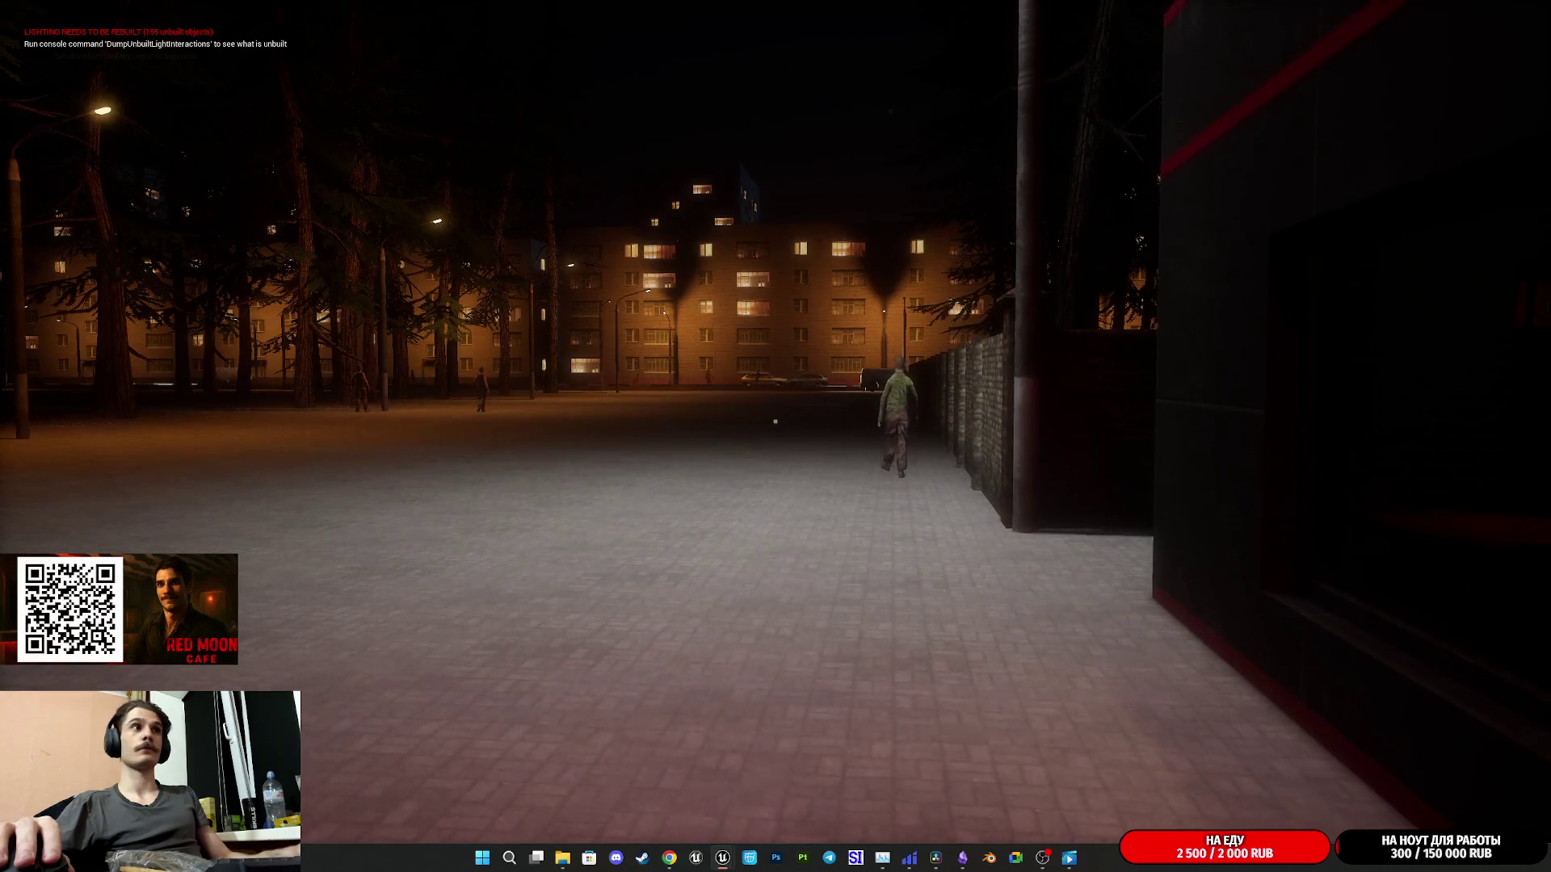
key("w")
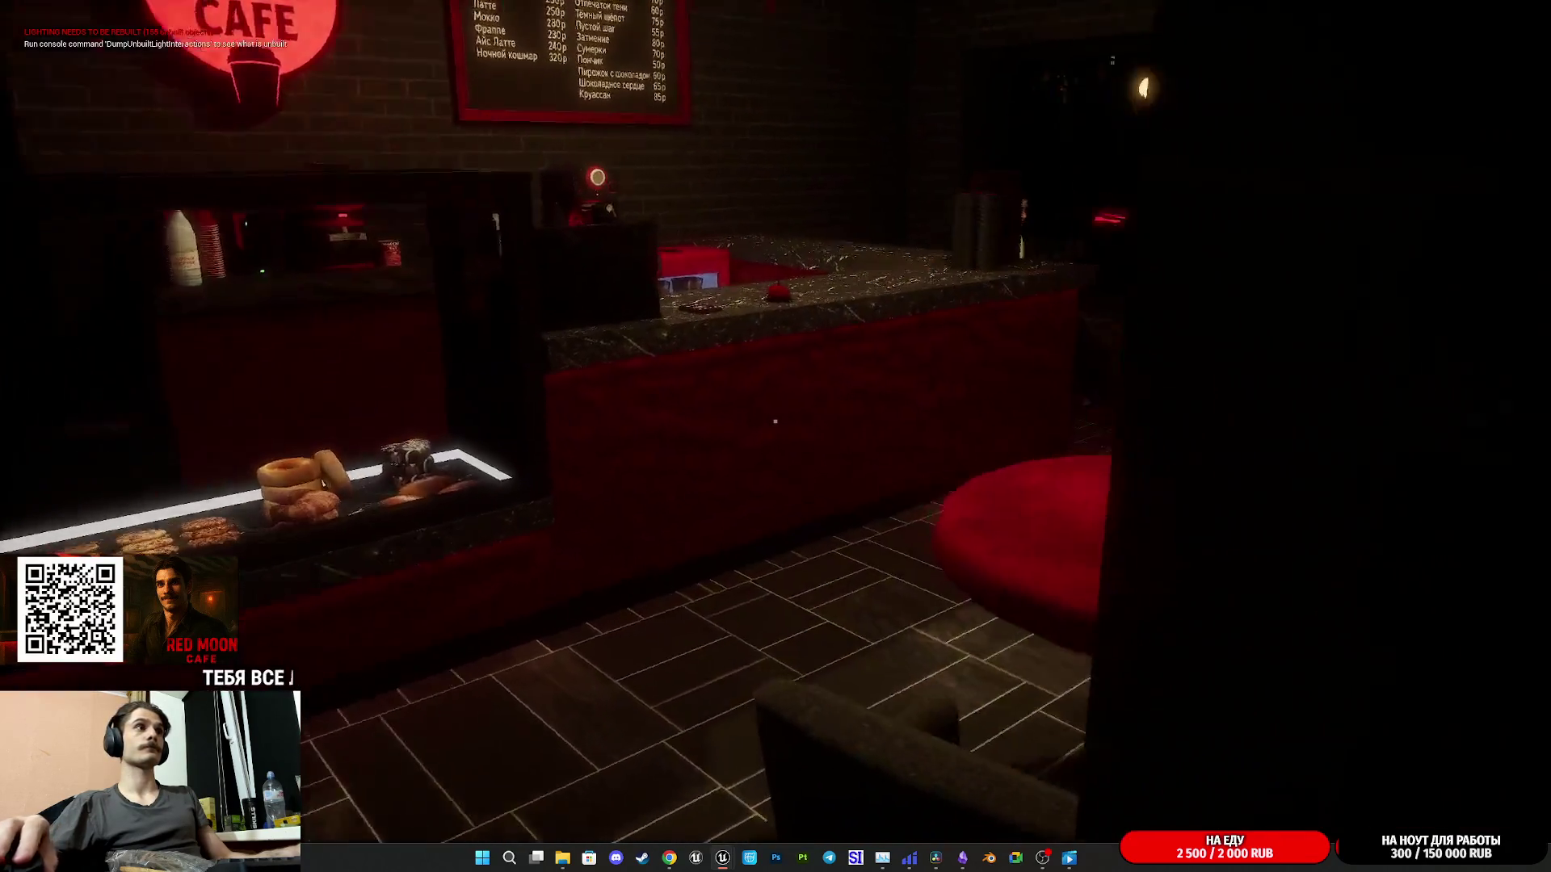
key("w")
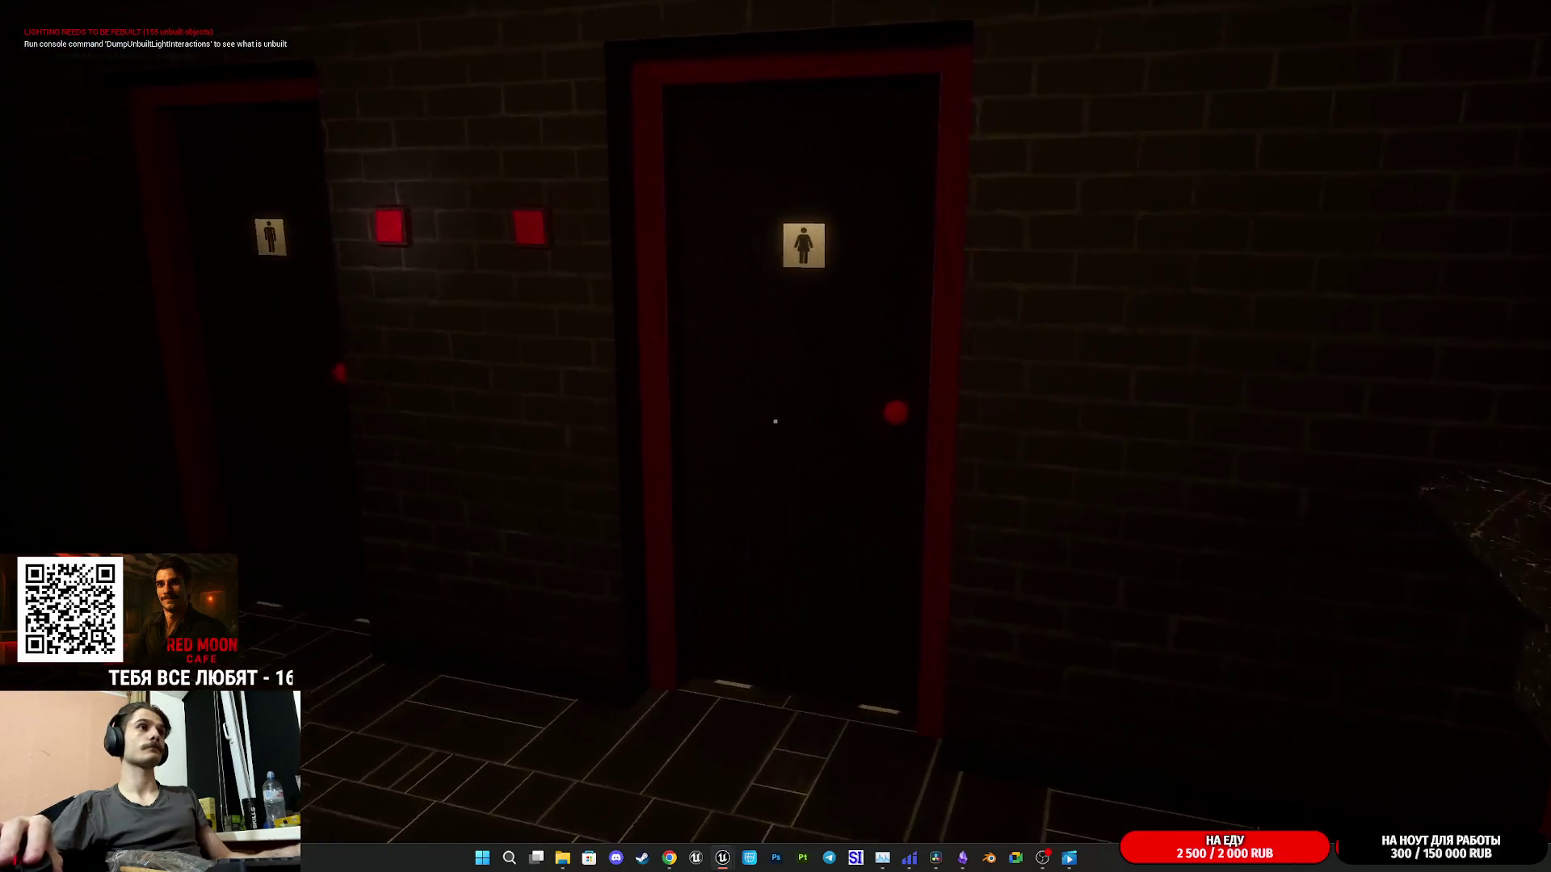
key("w")
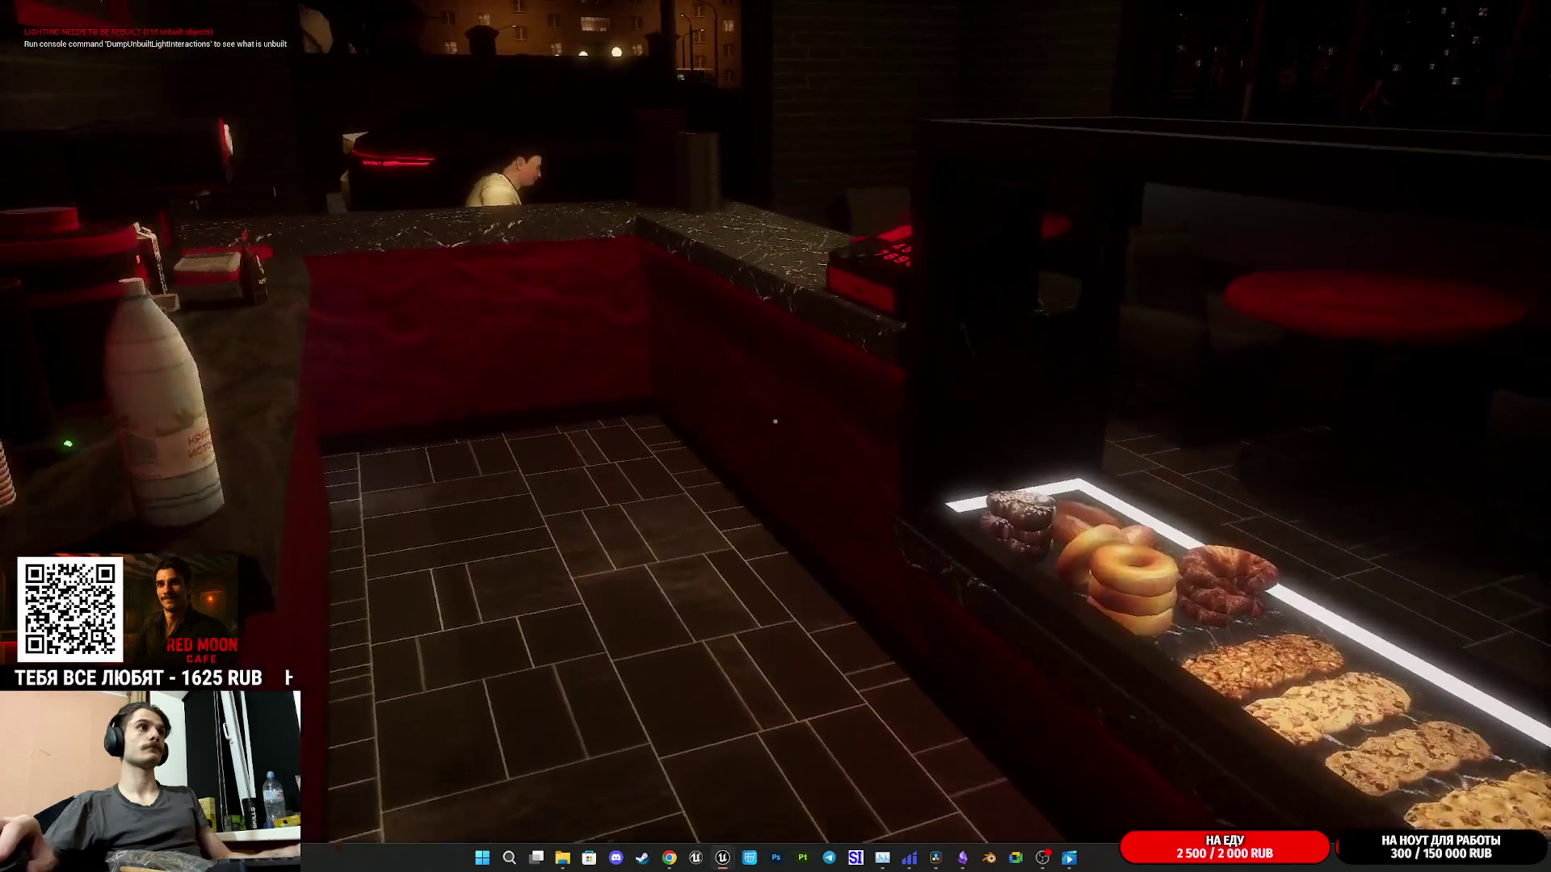
key("w")
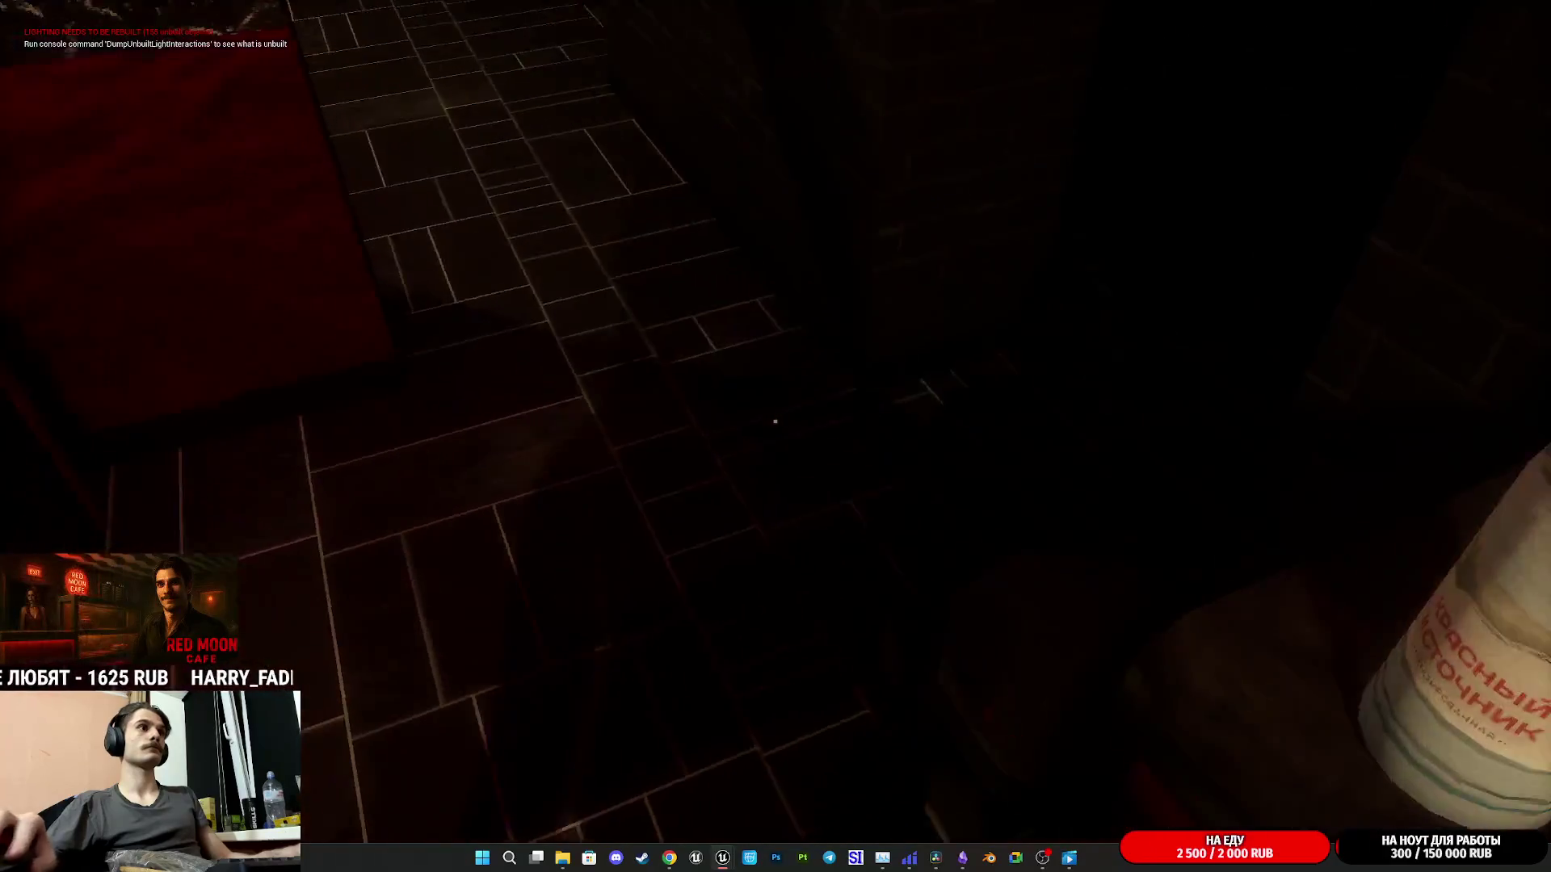
key("w")
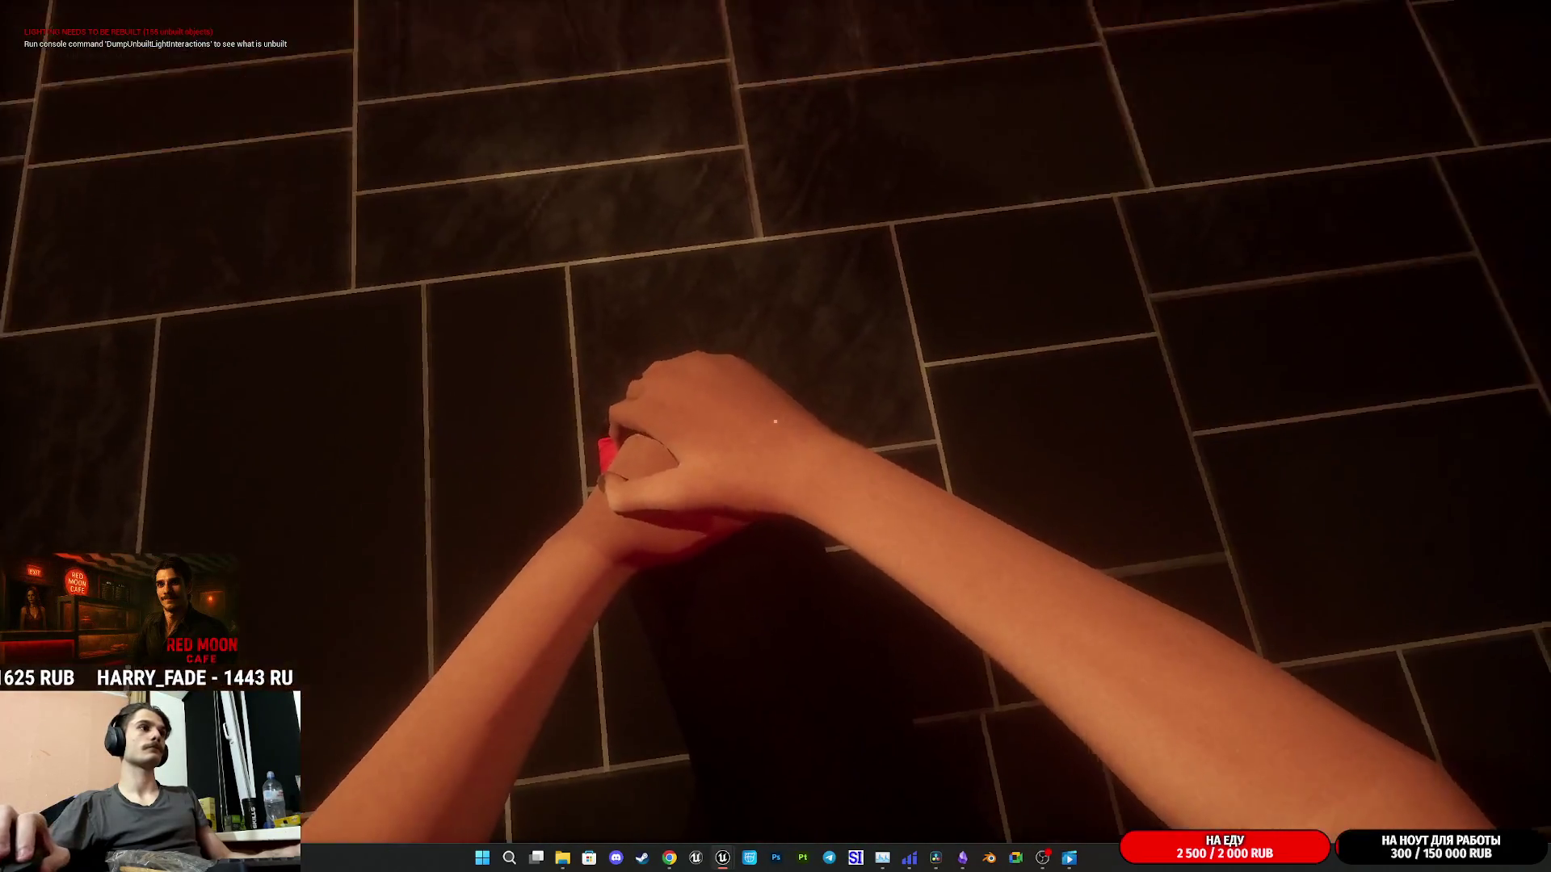
key("w")
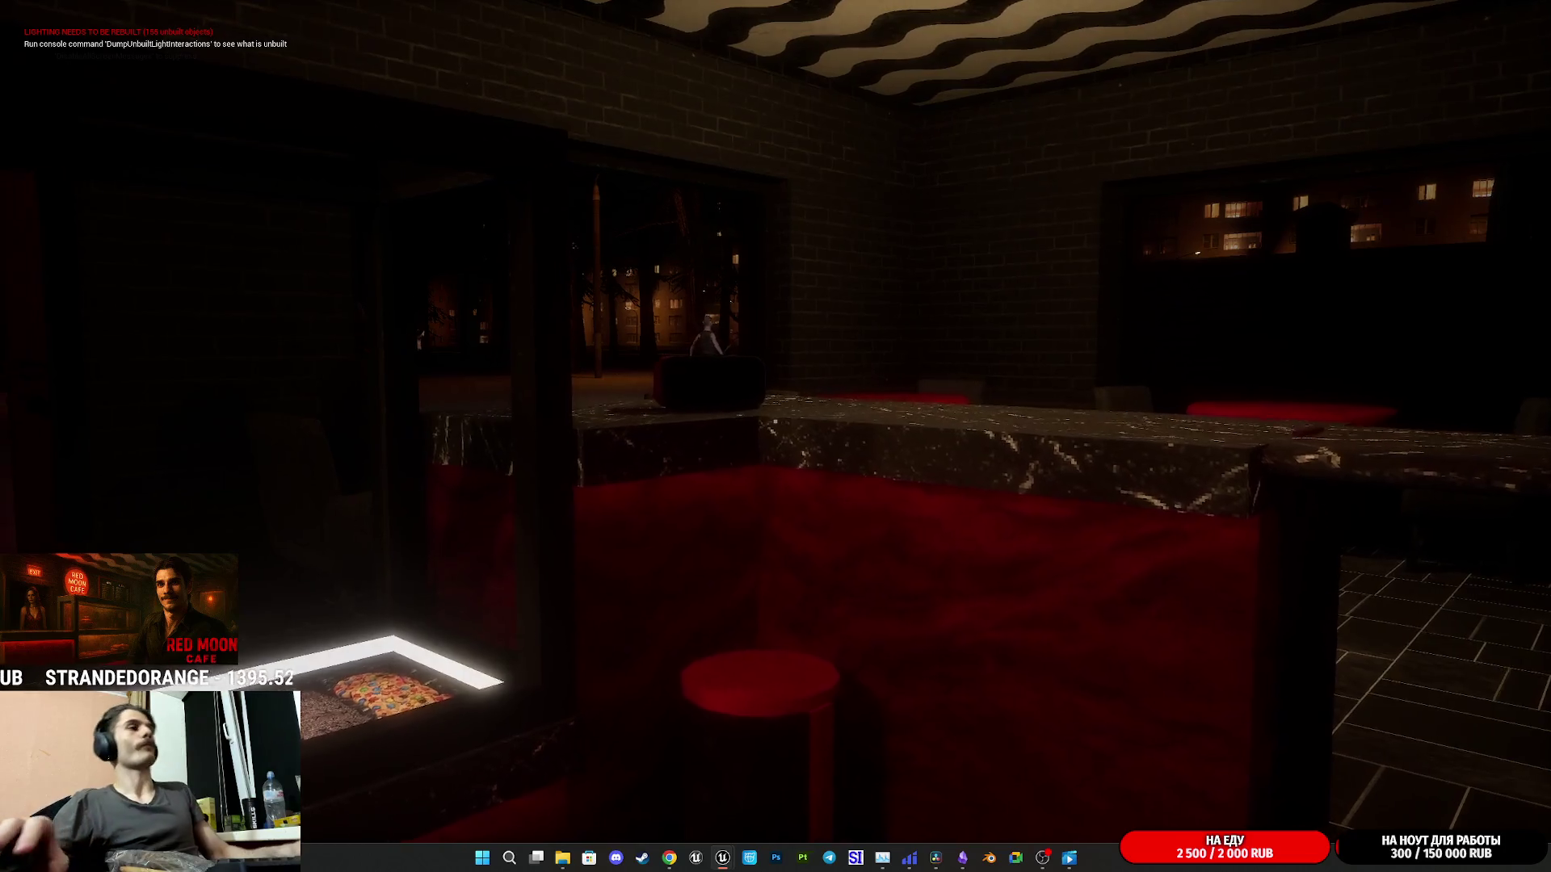
key("e")
key("e")
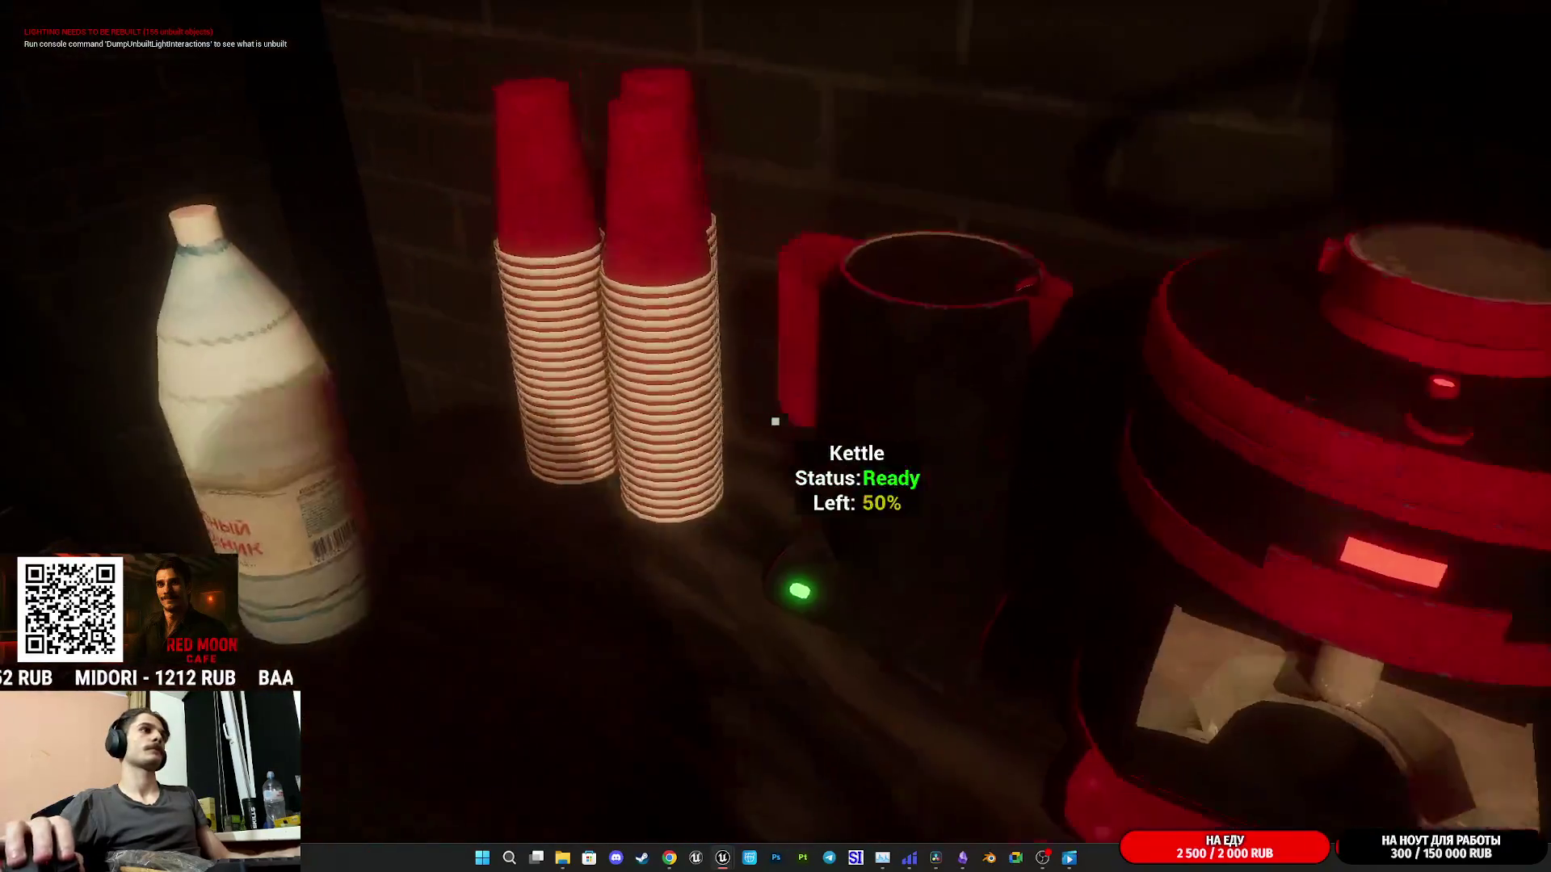
- Turn from the recipe board and load the grinder with Cheap Coffee
key("e")
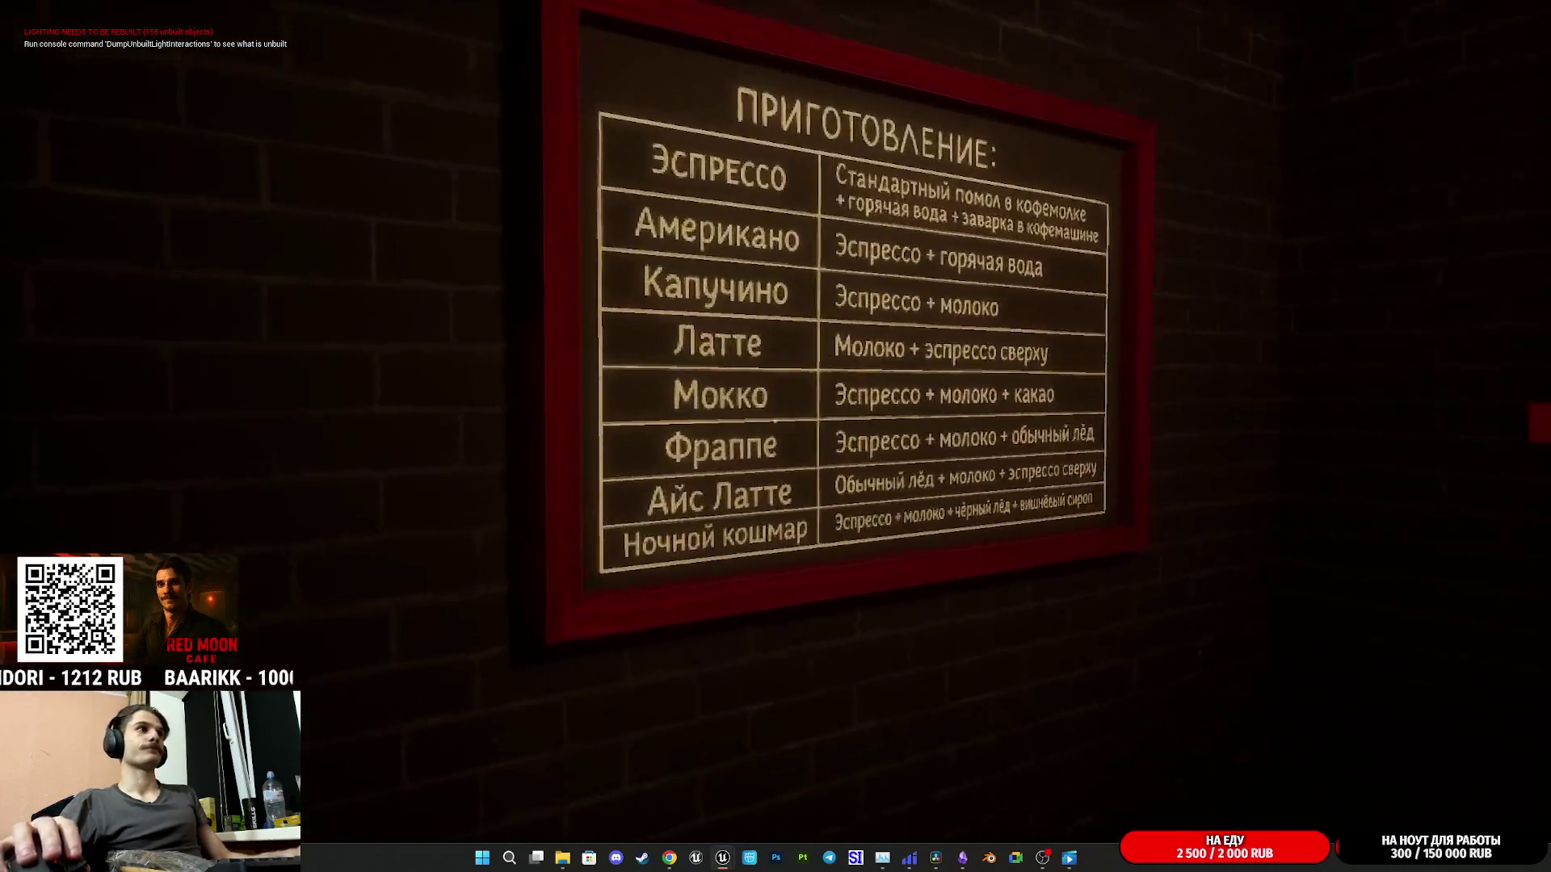
key("e")
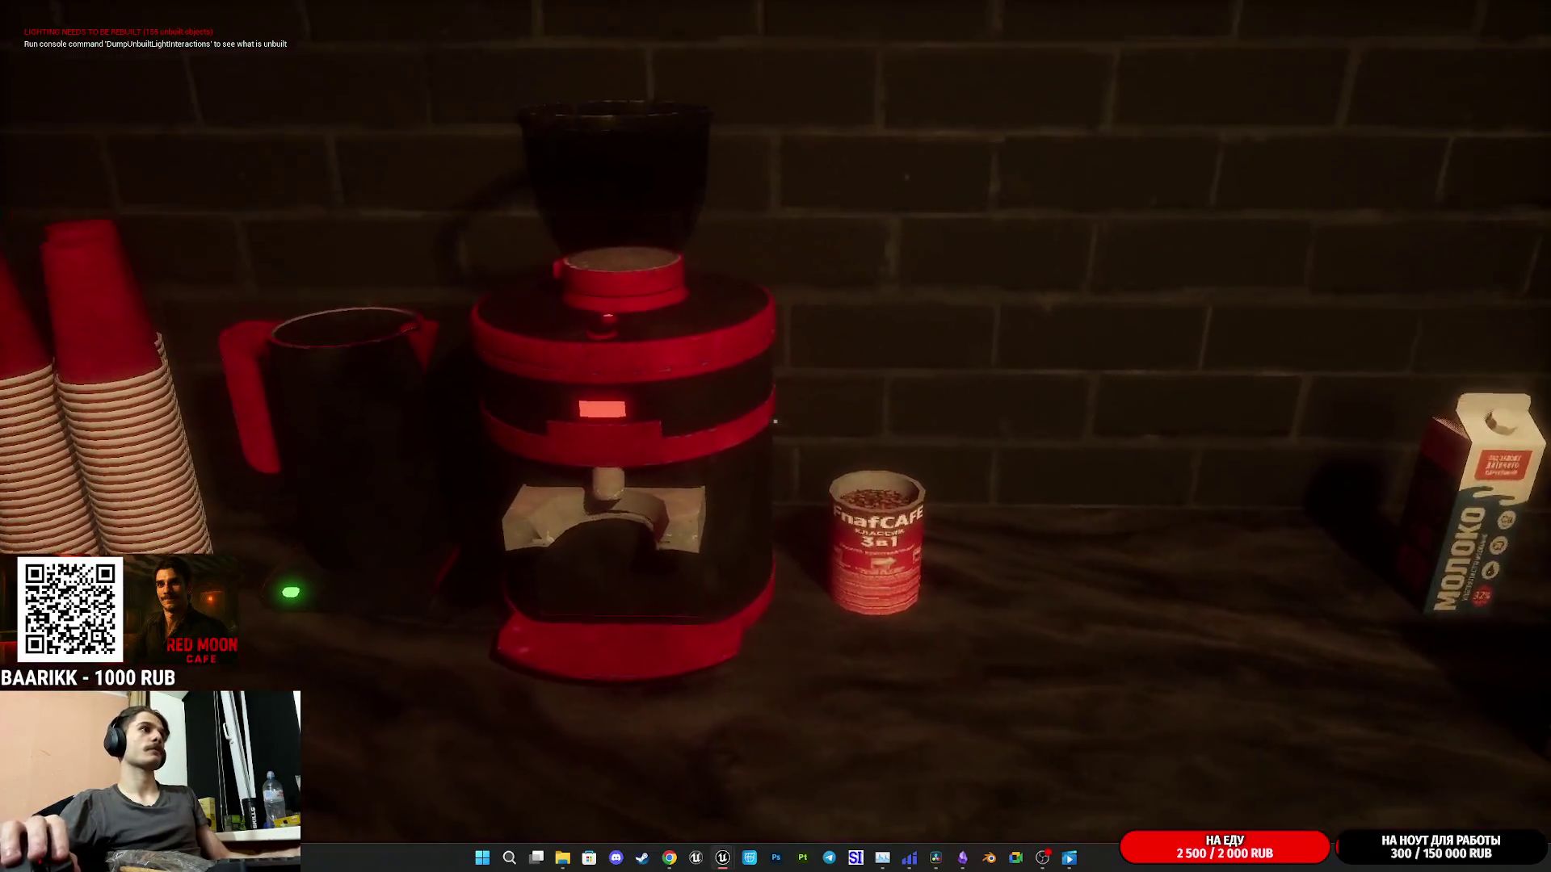
left_click(775, 420)
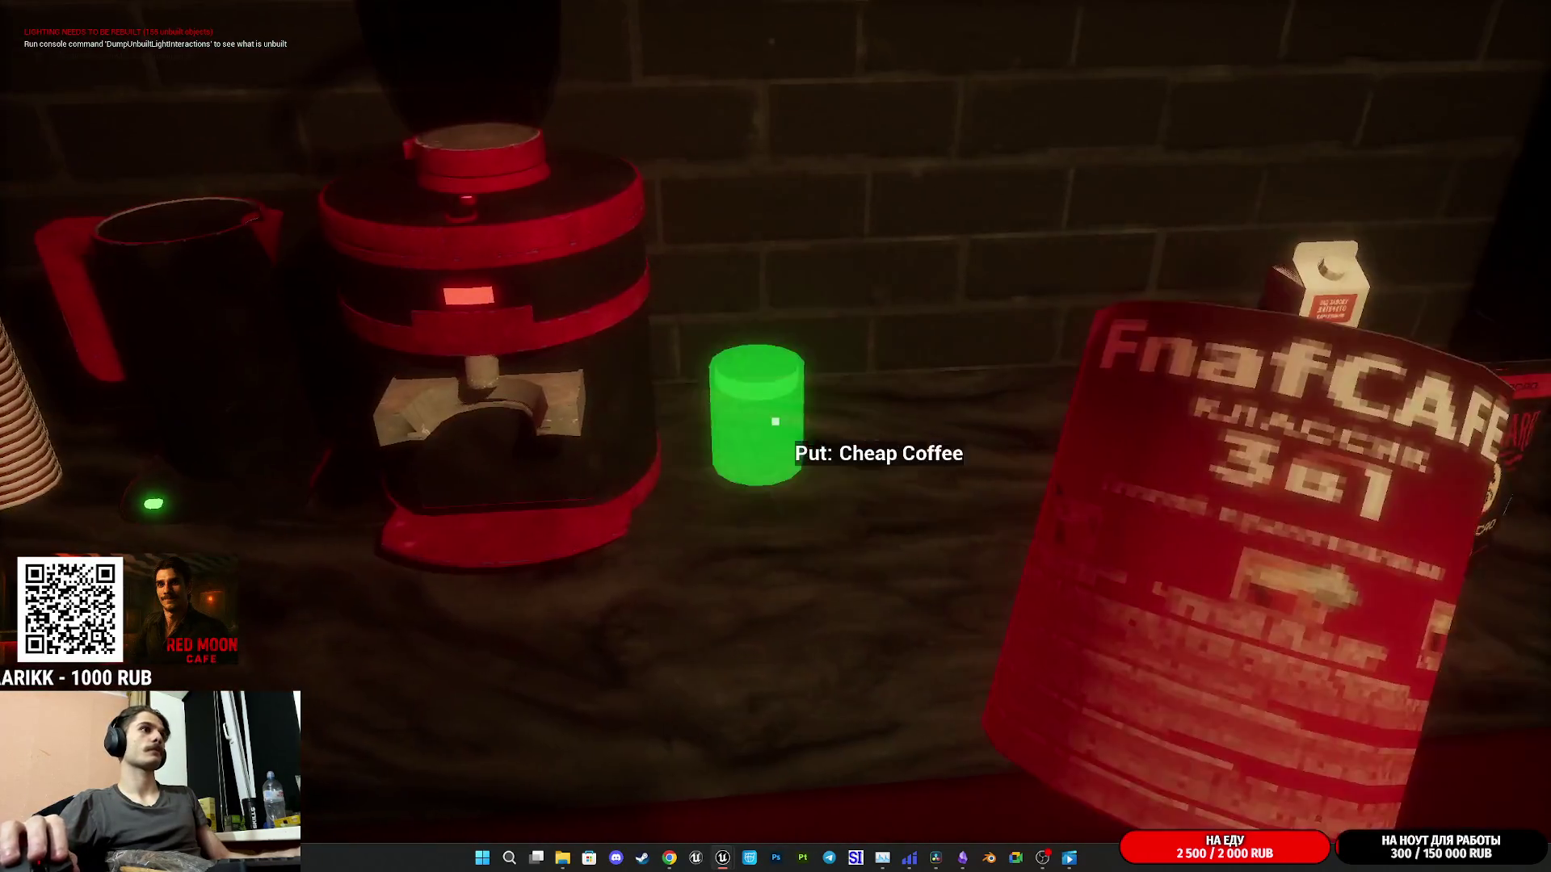
left_click(776, 421)
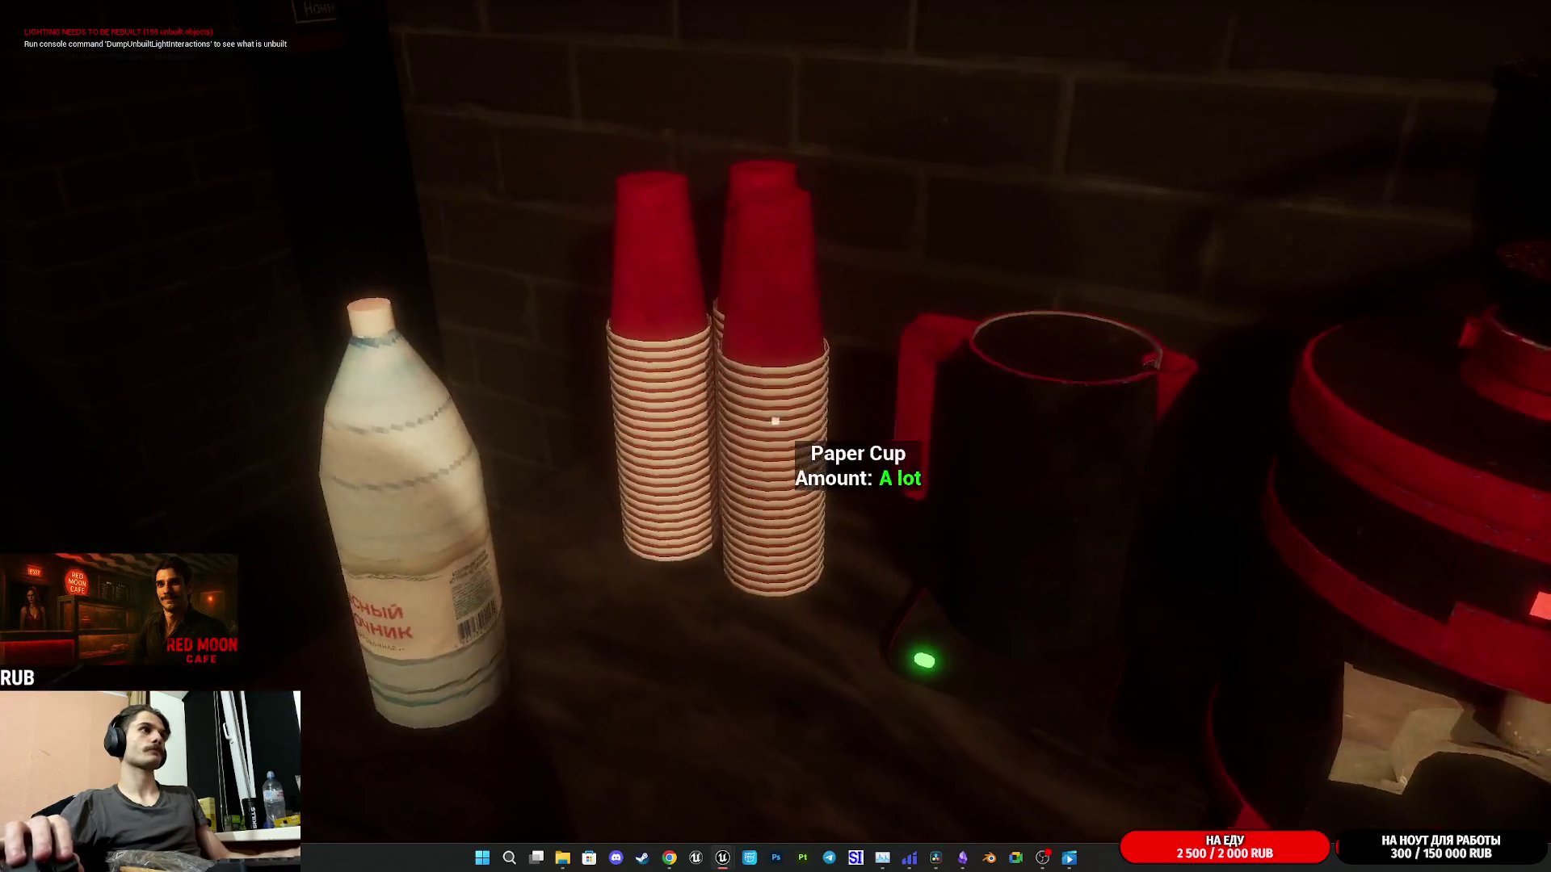
- Fill a paper cup with milk, pick it up, and take the portafilter from the espresso machine
left_click(775, 421)
left_click(775, 421)
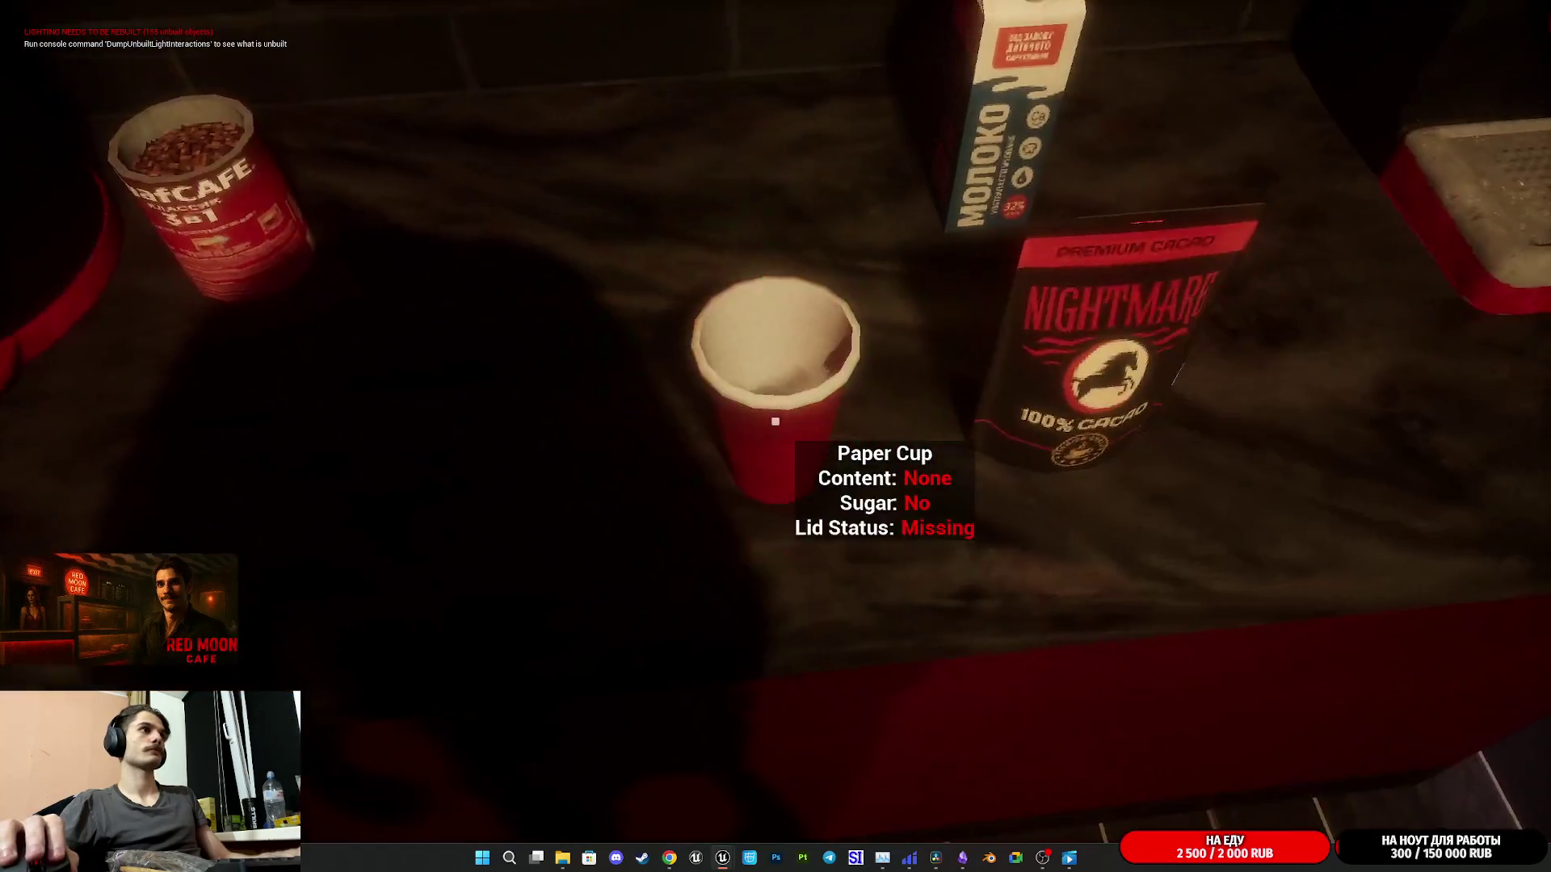
left_click(775, 421)
left_click(776, 421)
left_click(776, 421)
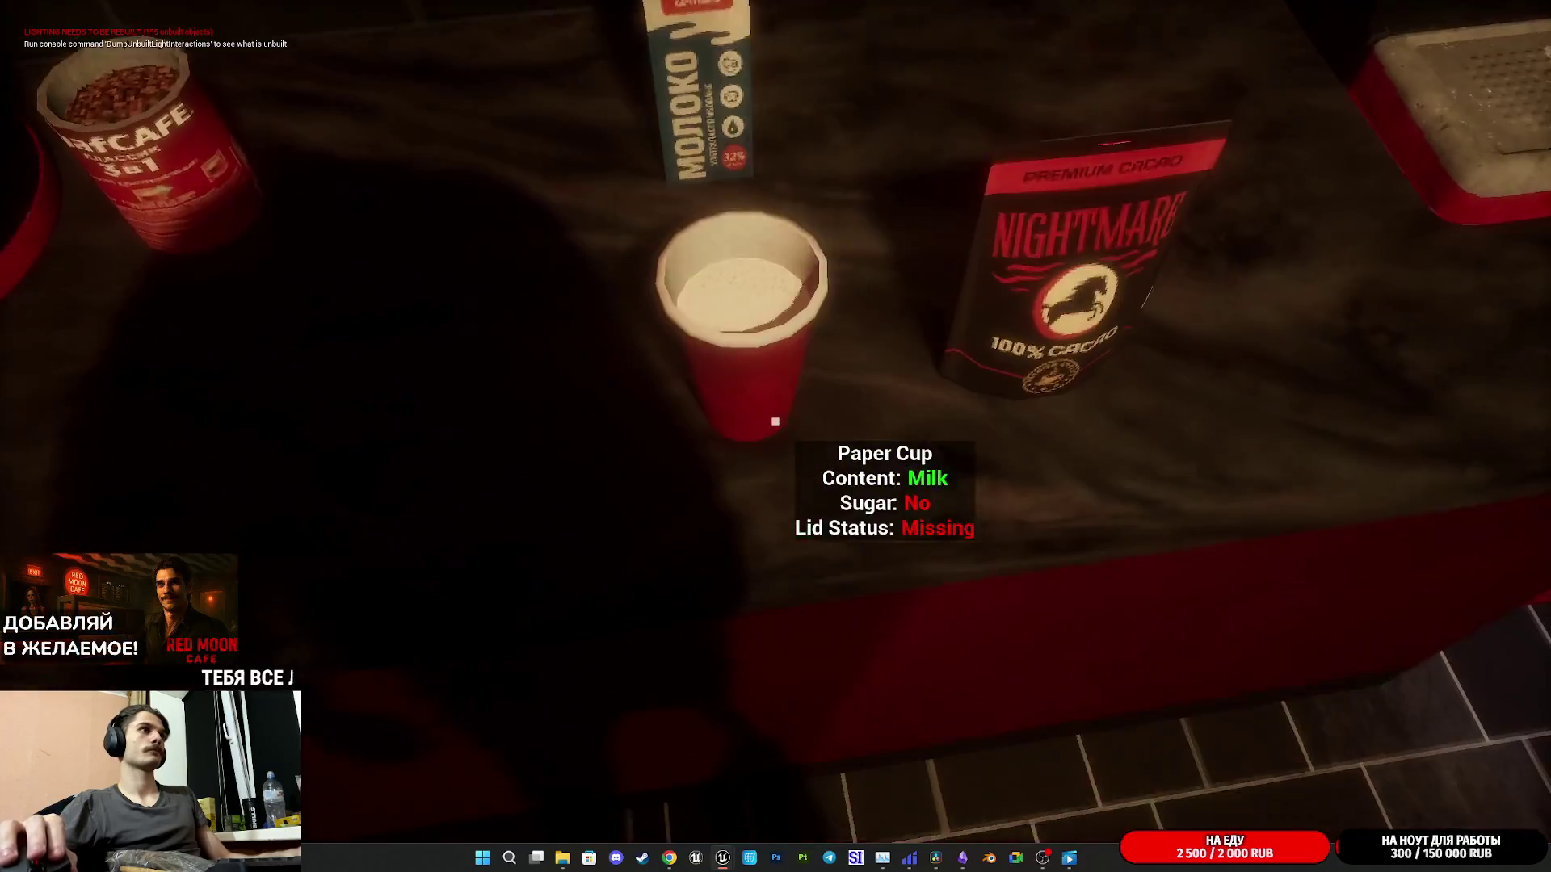
left_click(776, 421)
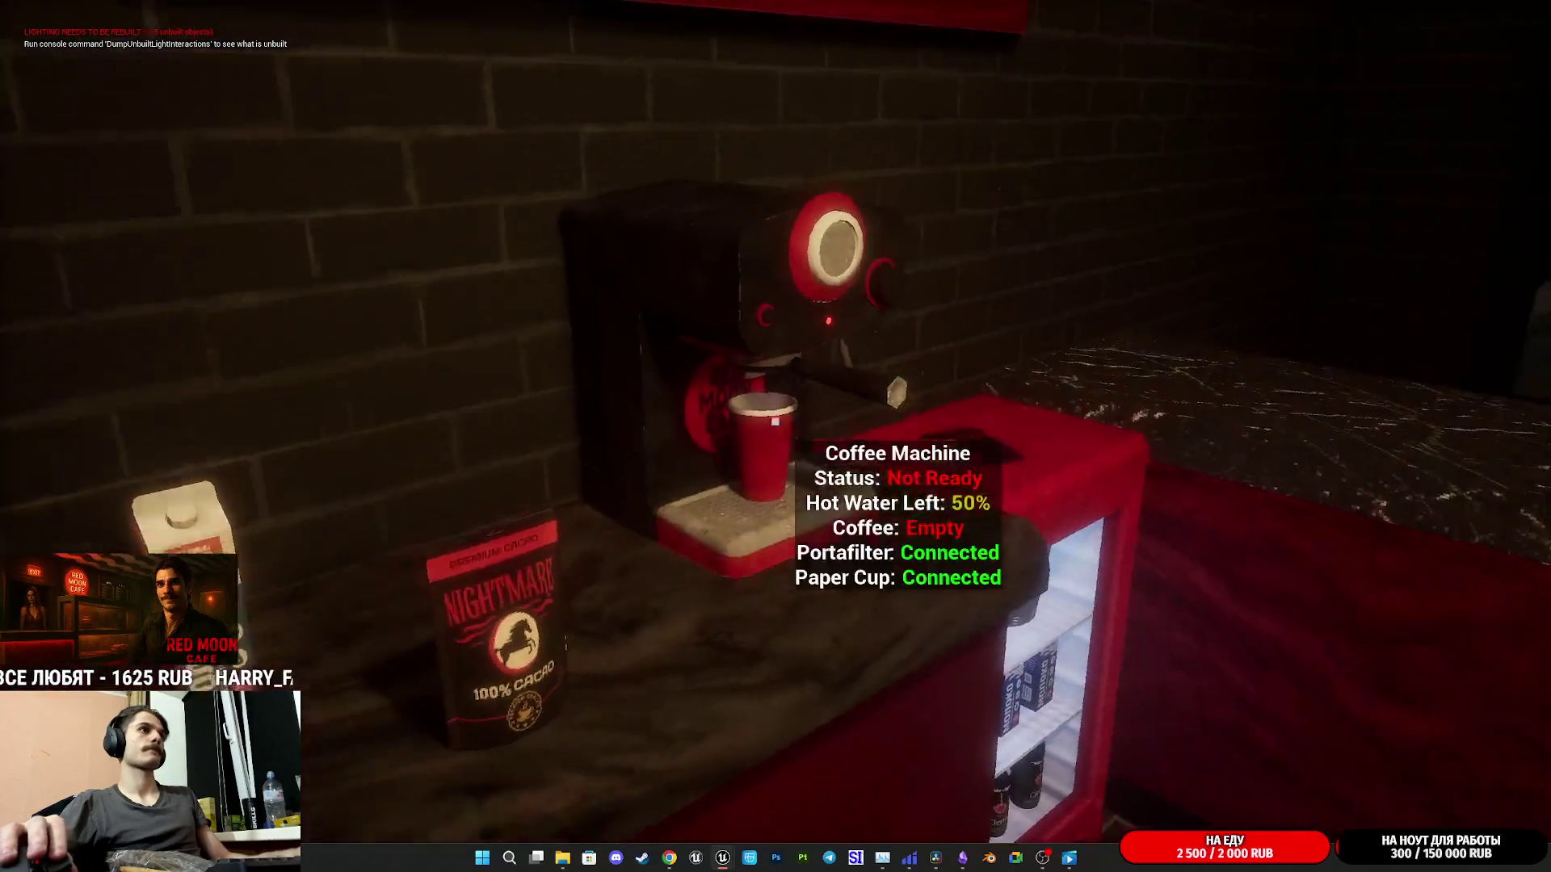
left_click(776, 421)
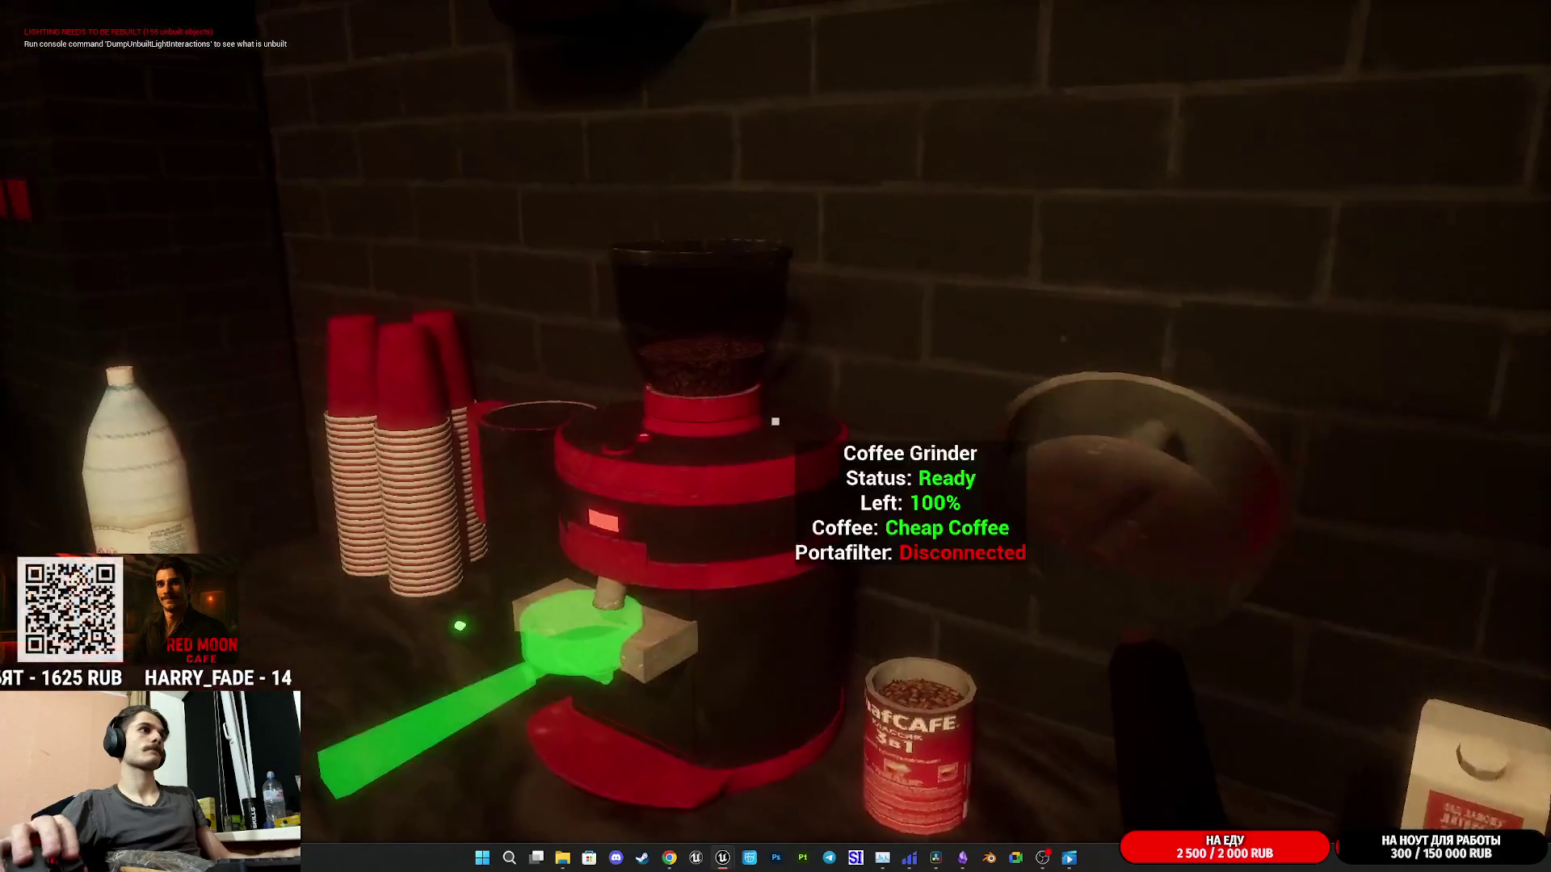
- Fit the portafilter in the grinder, attach it to the espresso machine to brew, then take the latte
left_click(775, 421)
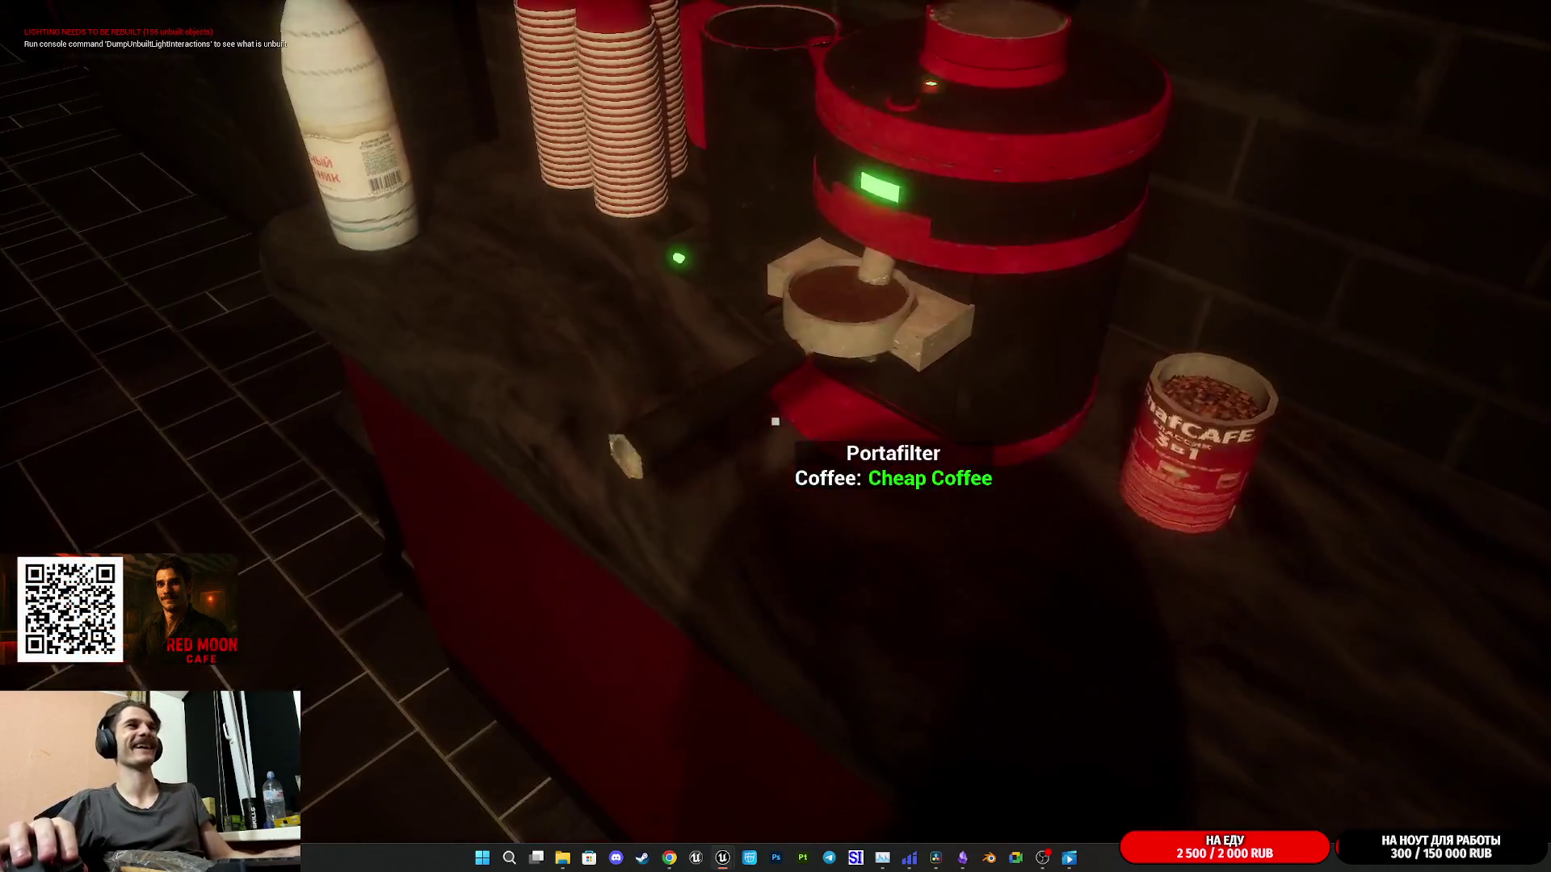
left_click(775, 421)
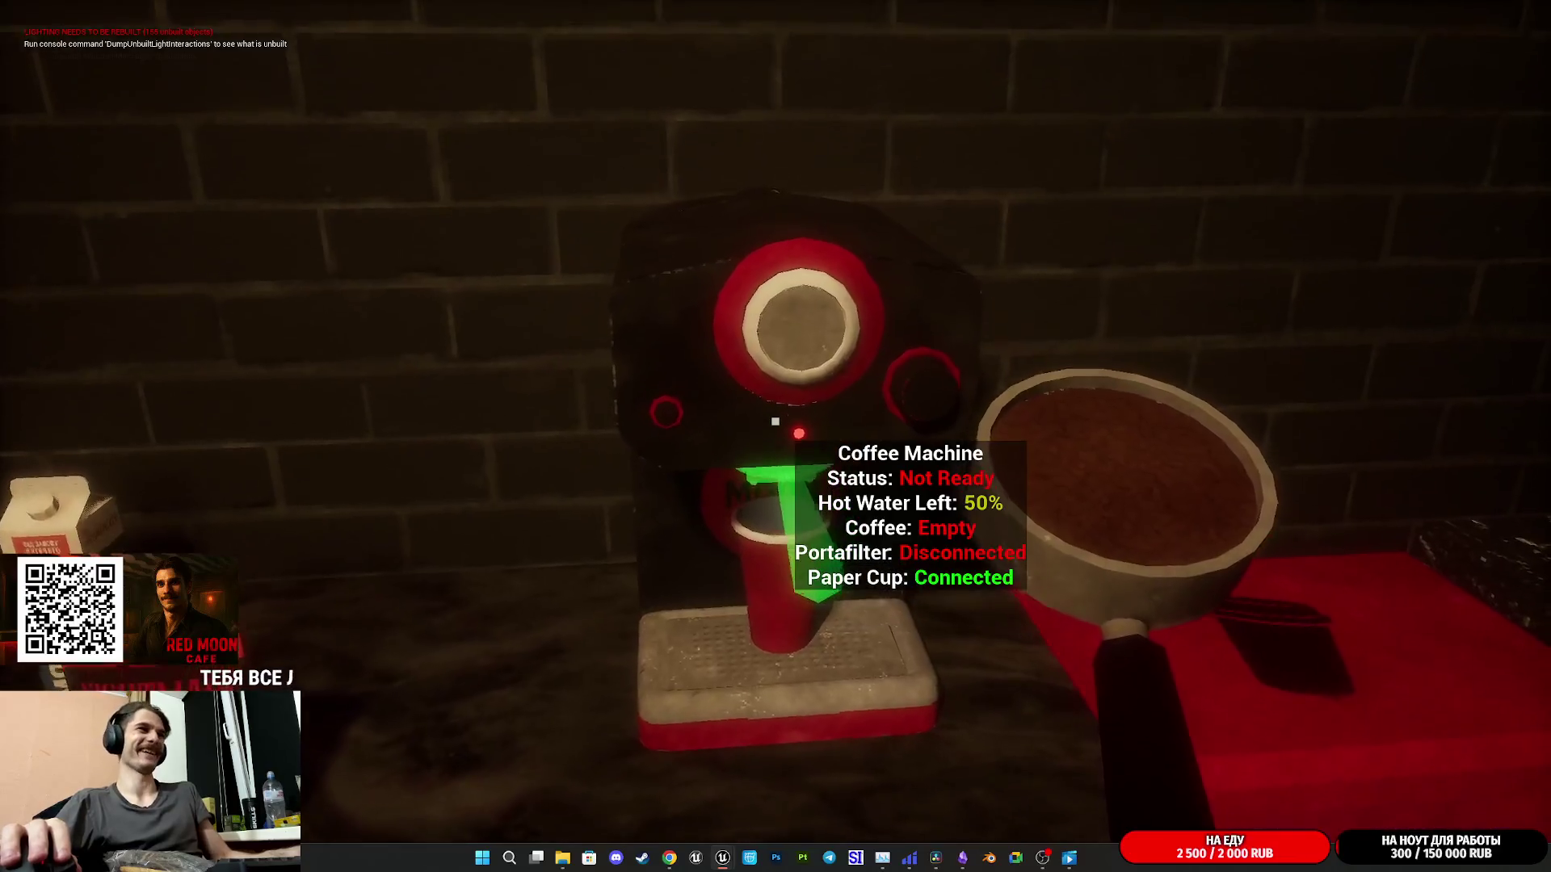
left_click(775, 421)
left_click(775, 421)
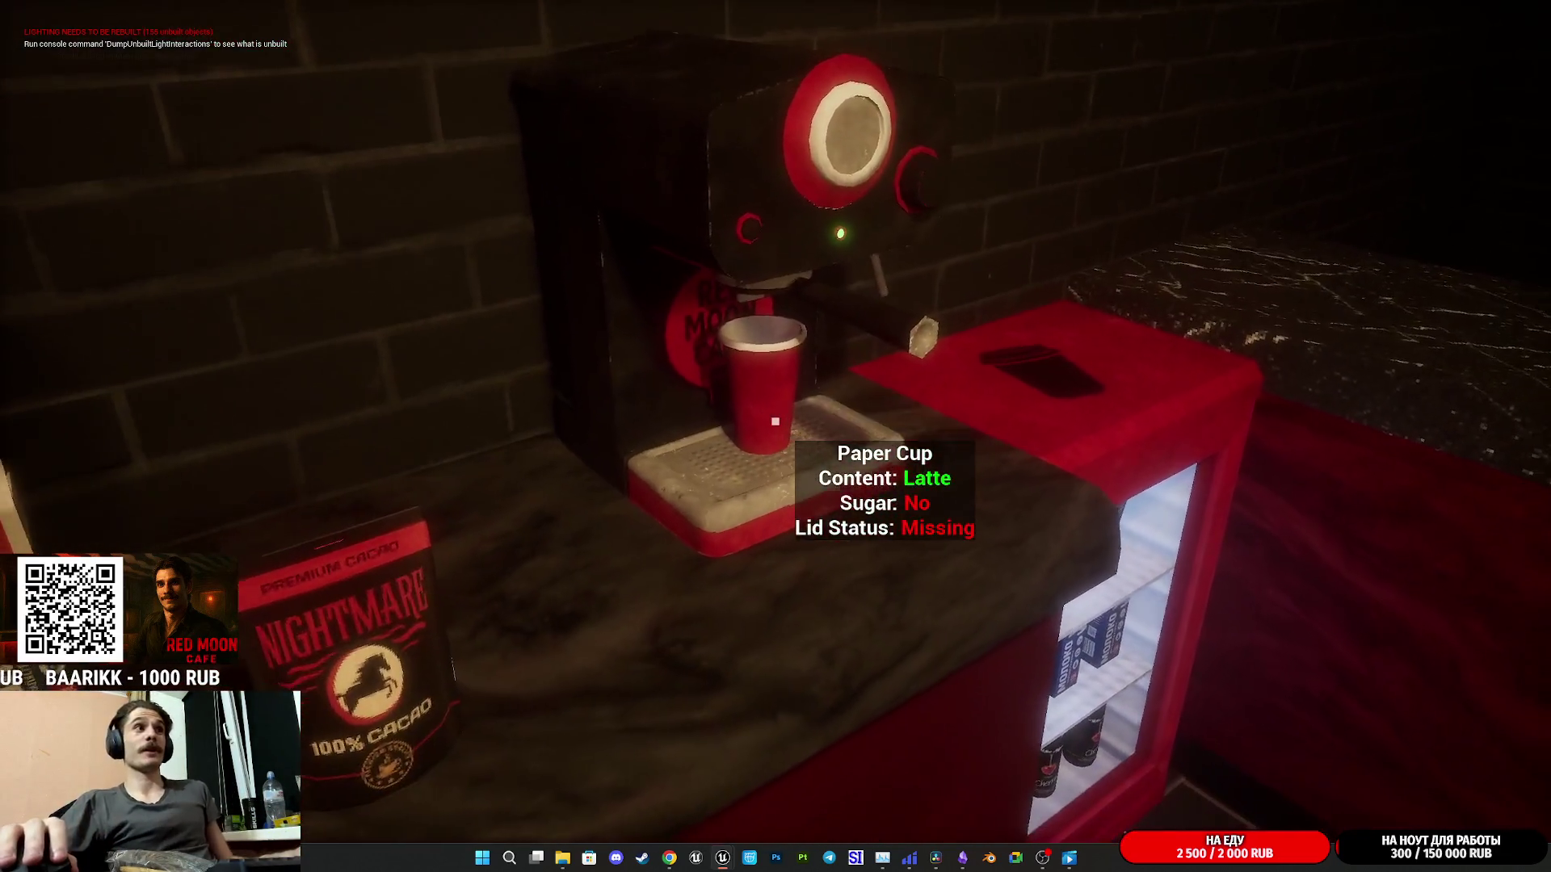
left_click(776, 421)
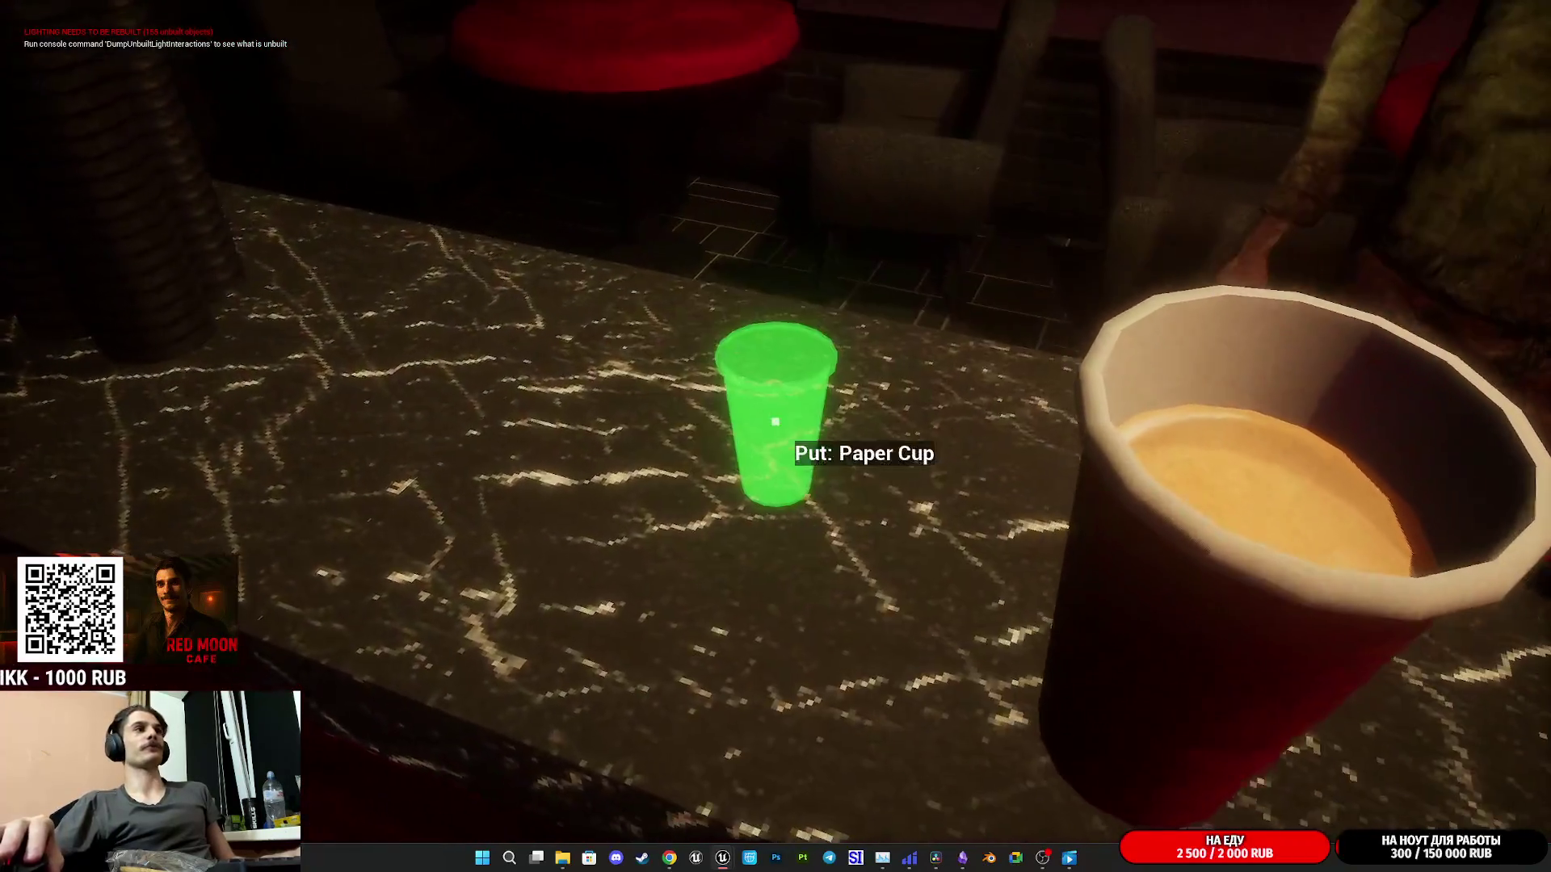
- Set the latte on the counter and fit a plastic lid from the stack onto it
left_click(776, 421)
left_click(775, 421)
left_click(776, 421)
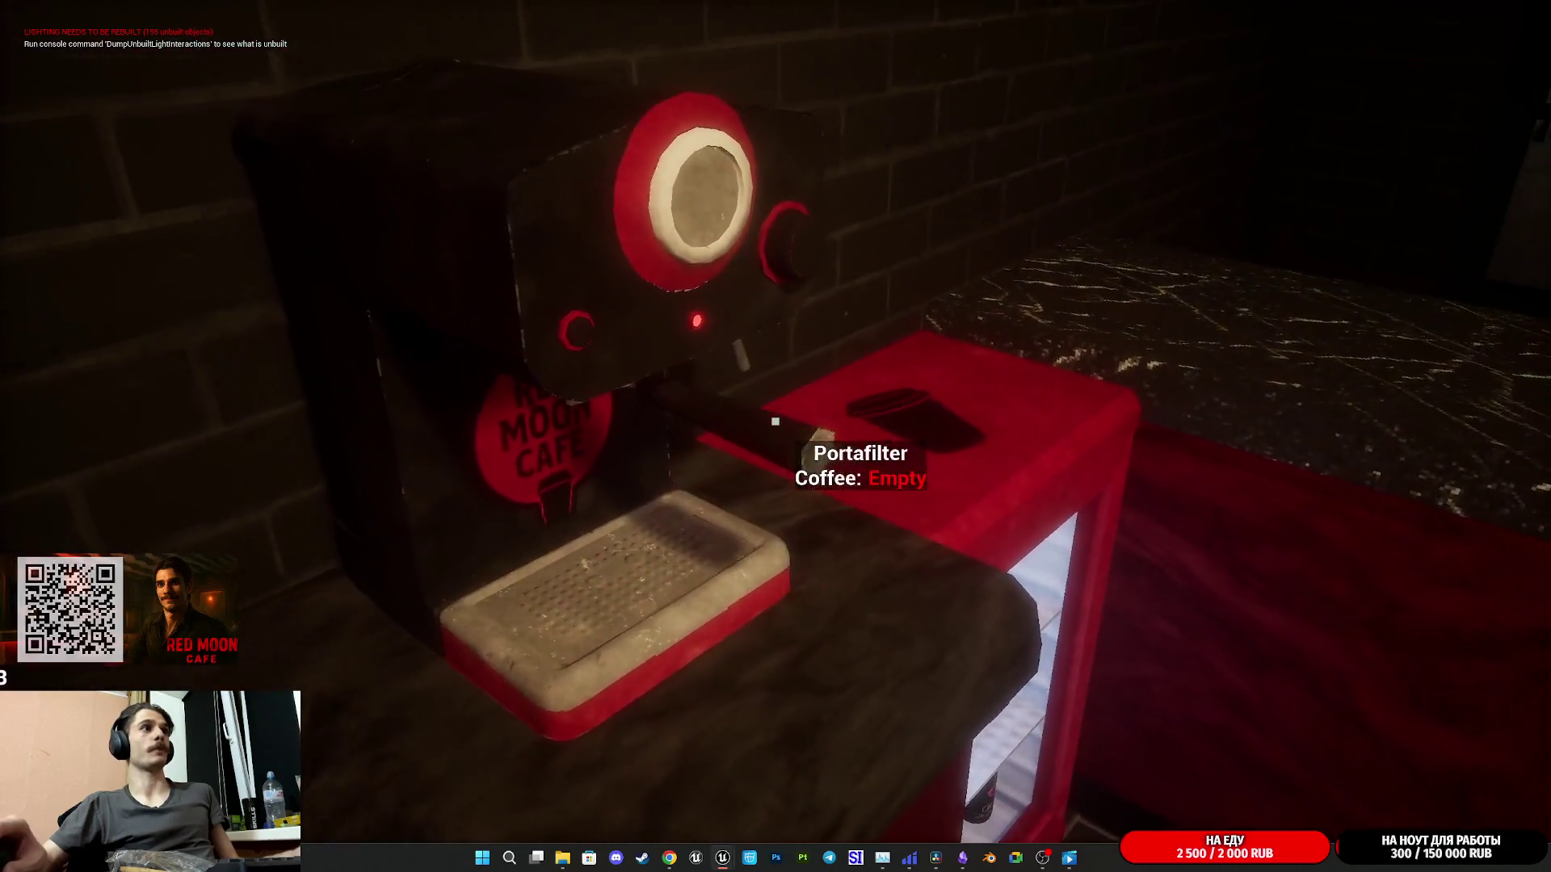
- Move the portafilter to the grinder, refill it with Cheap Coffee and start grinding
left_click(775, 420)
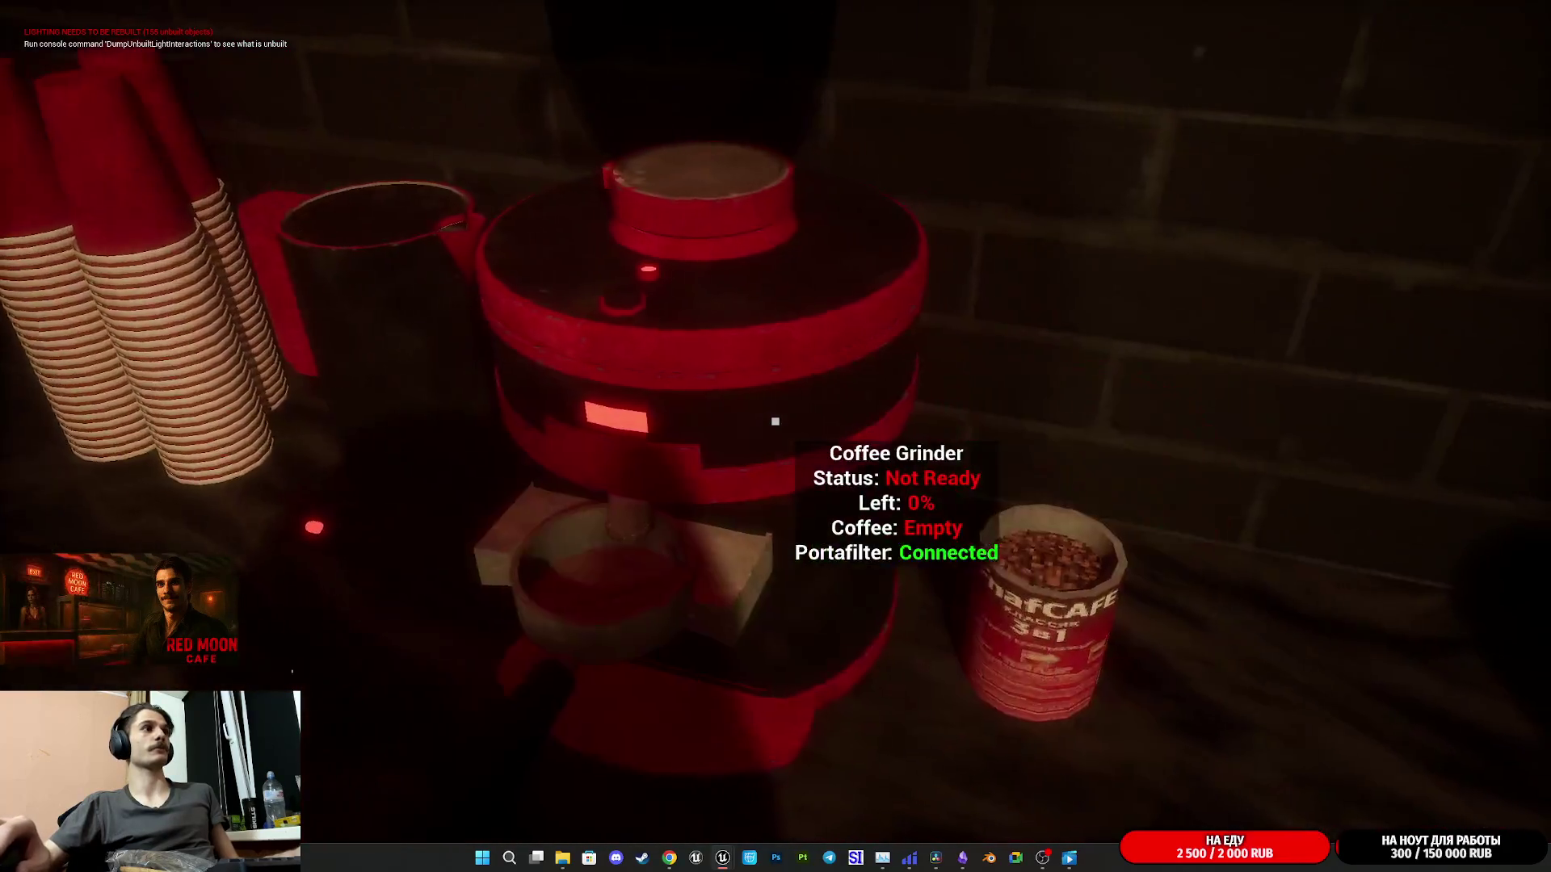
left_click(775, 420)
left_click(774, 421)
left_click(774, 421)
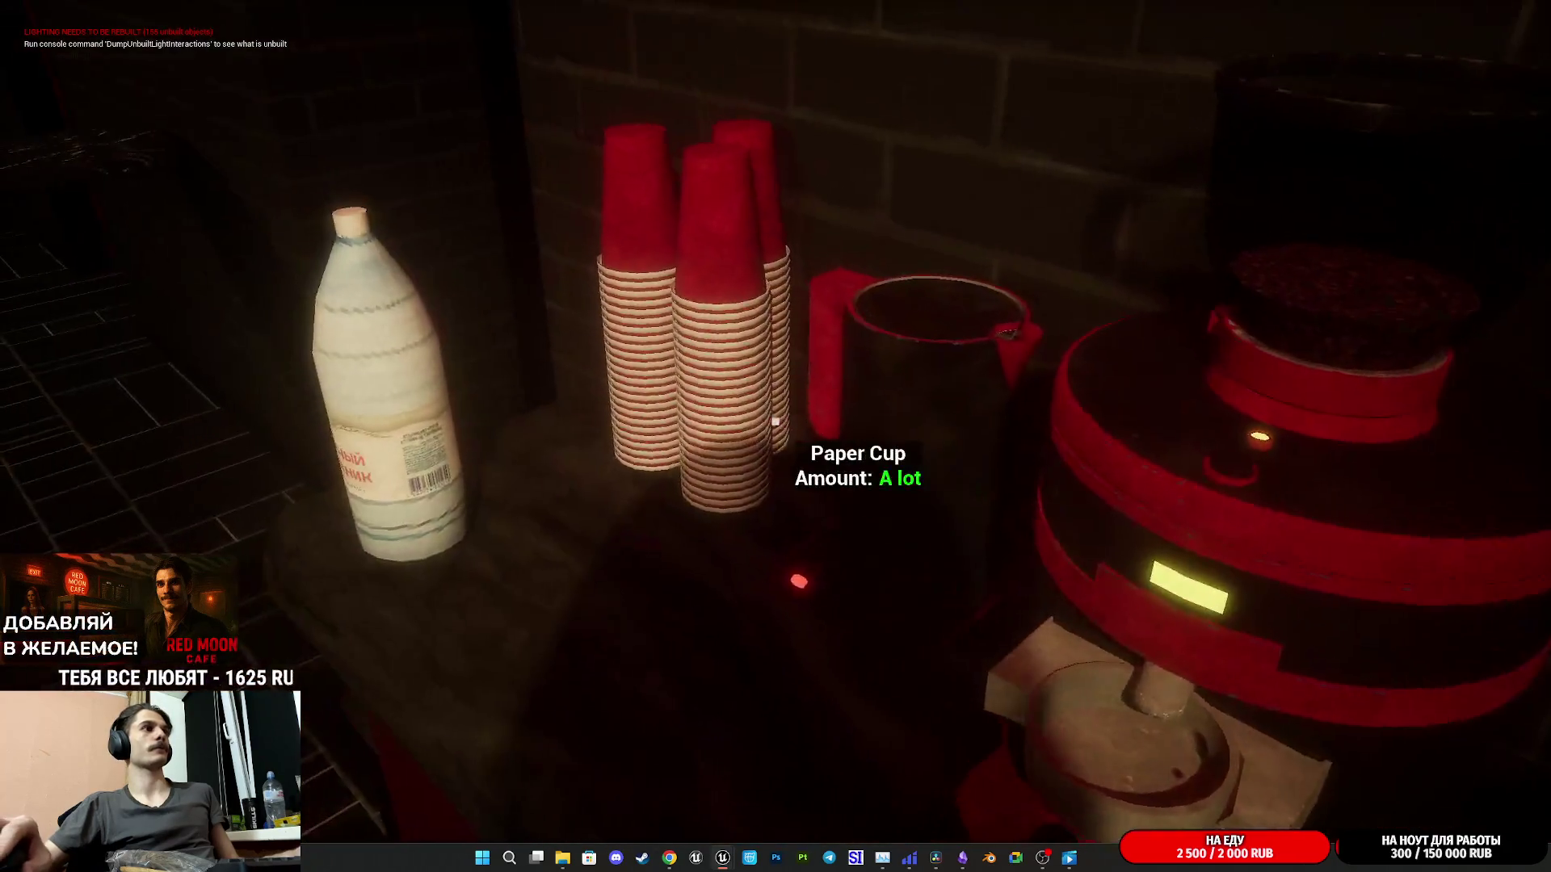
- Take a paper cup from the stack and set it on the coffee machine's drip tray
left_click(774, 421)
left_click(775, 421)
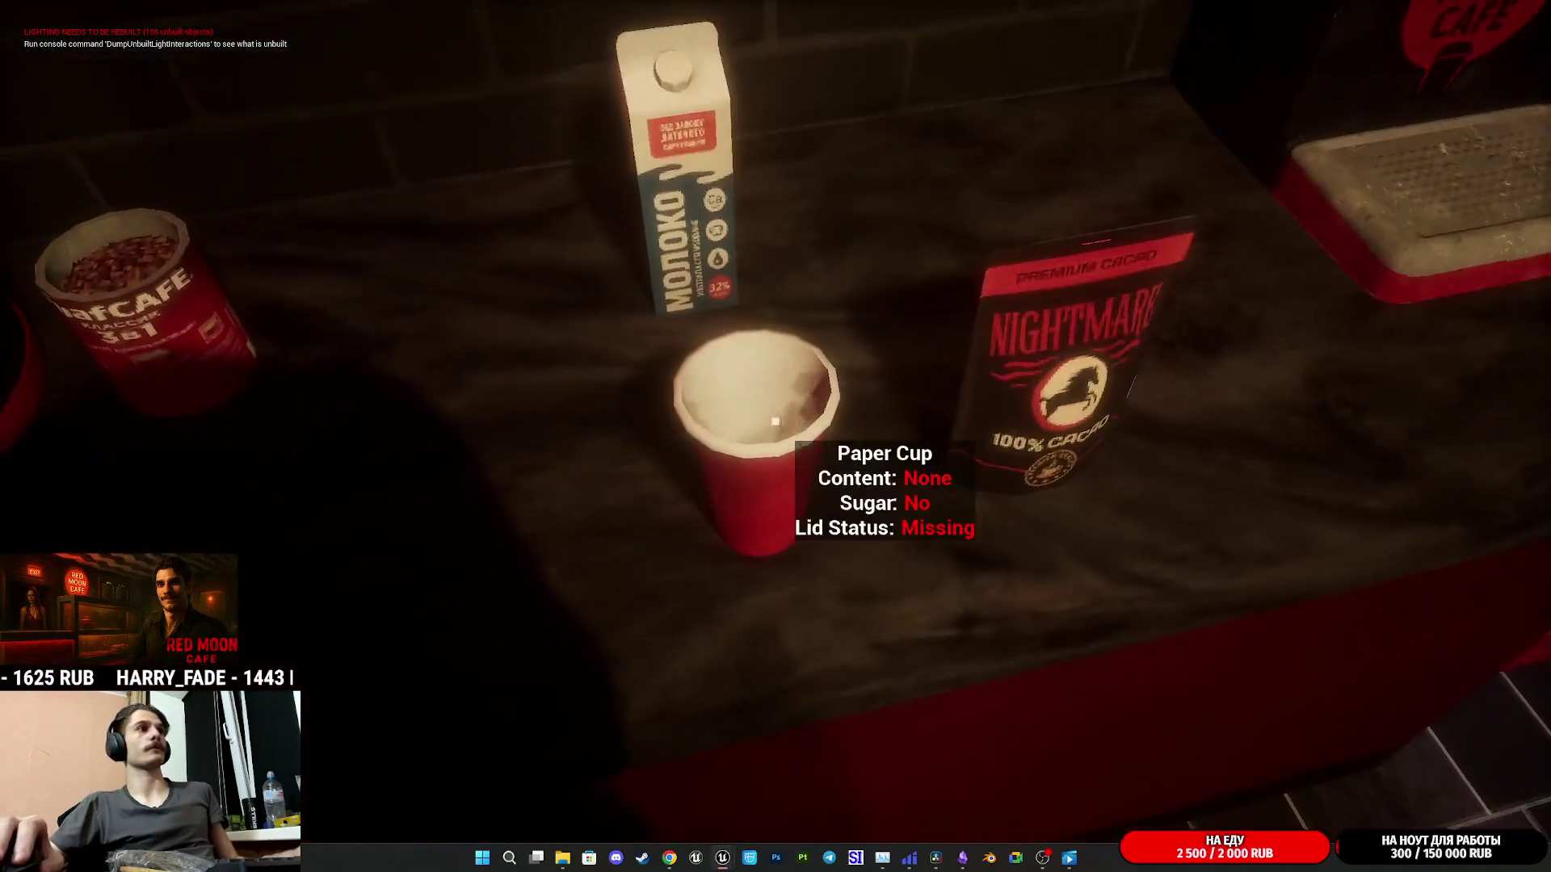
left_click(775, 421)
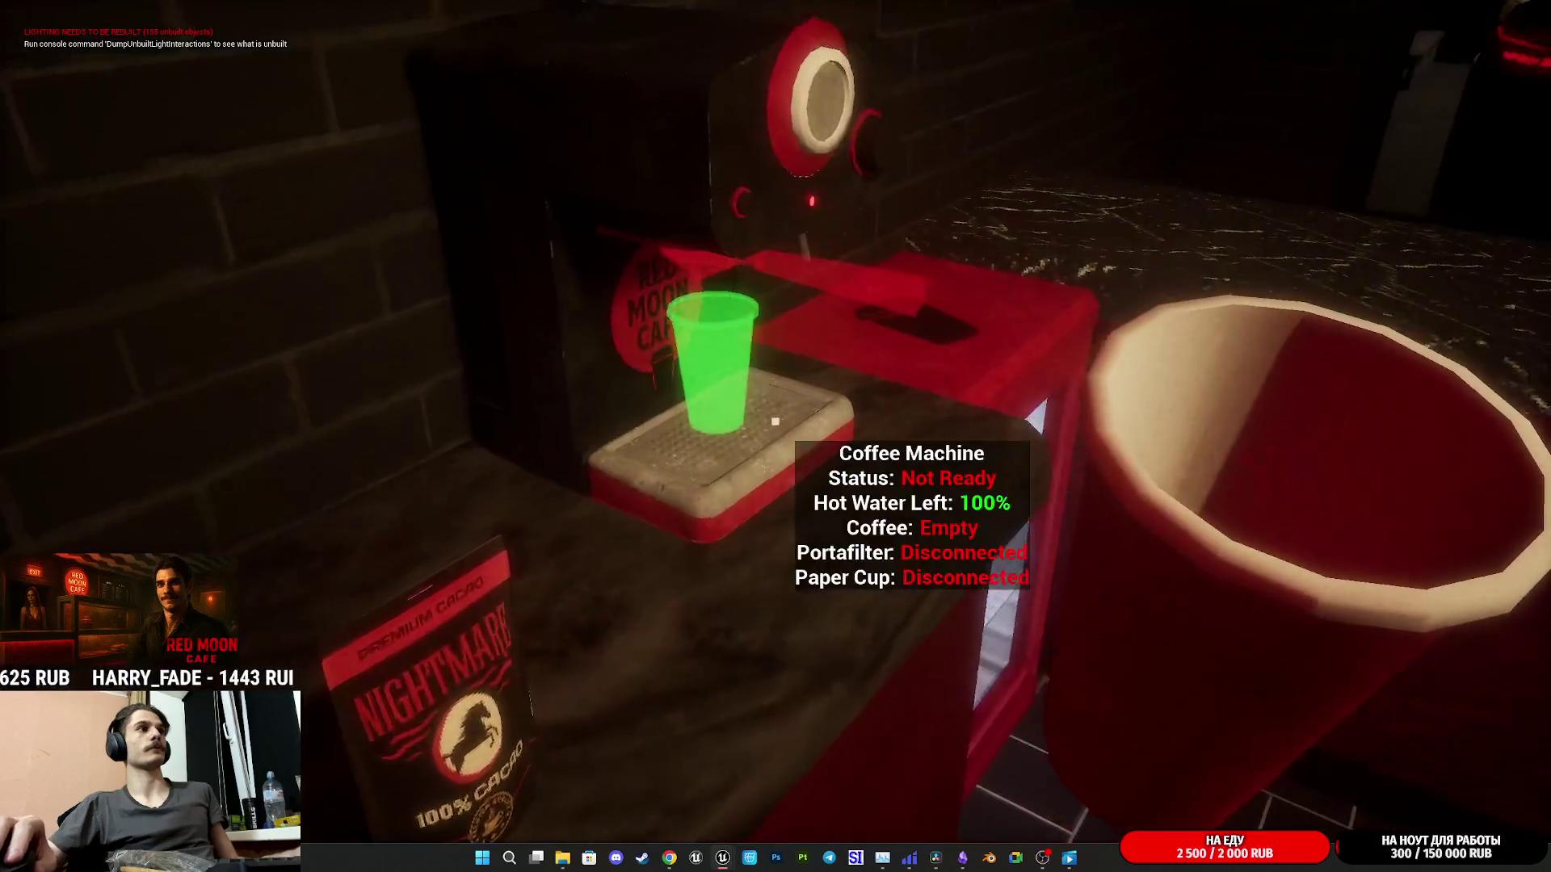
left_click(774, 421)
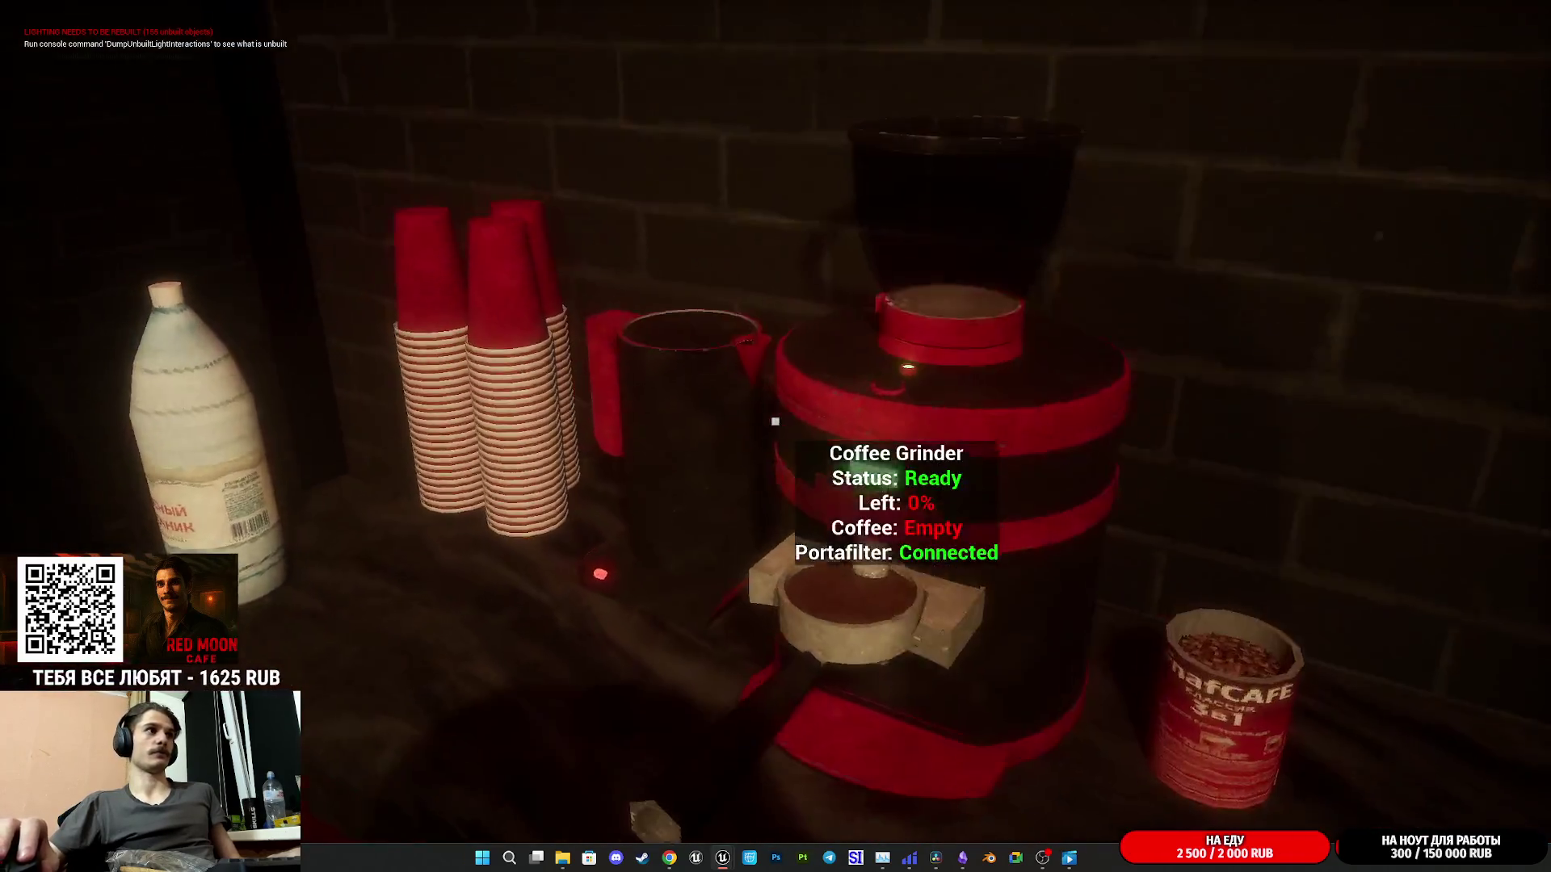
- Attach the filled portafilter to the coffee machine, start brewing, and walk into the back storeroom
left_click(775, 421)
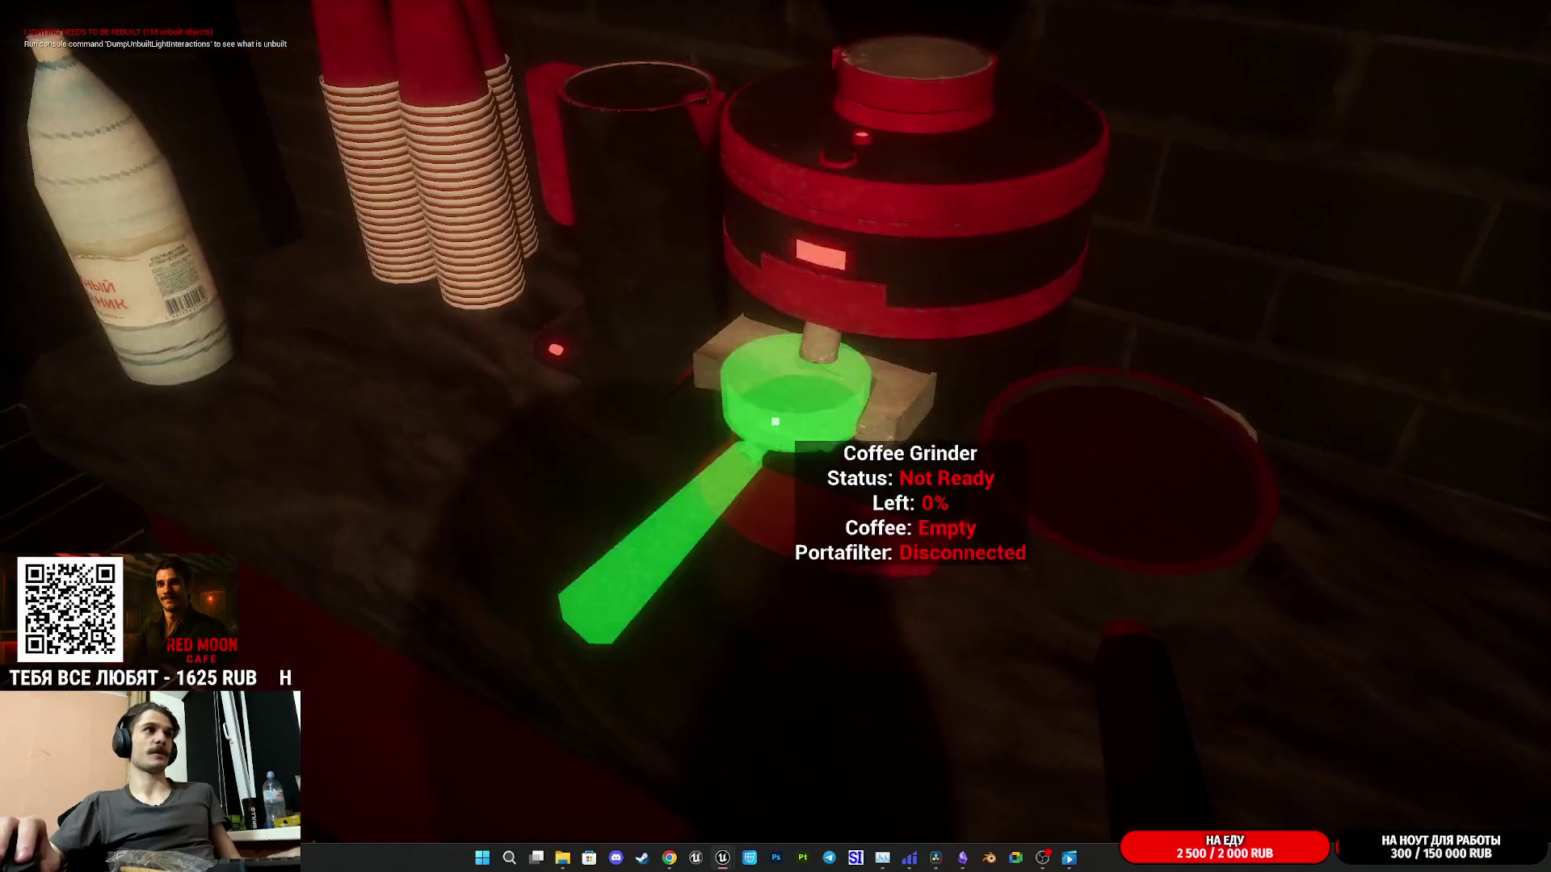
left_click(775, 421)
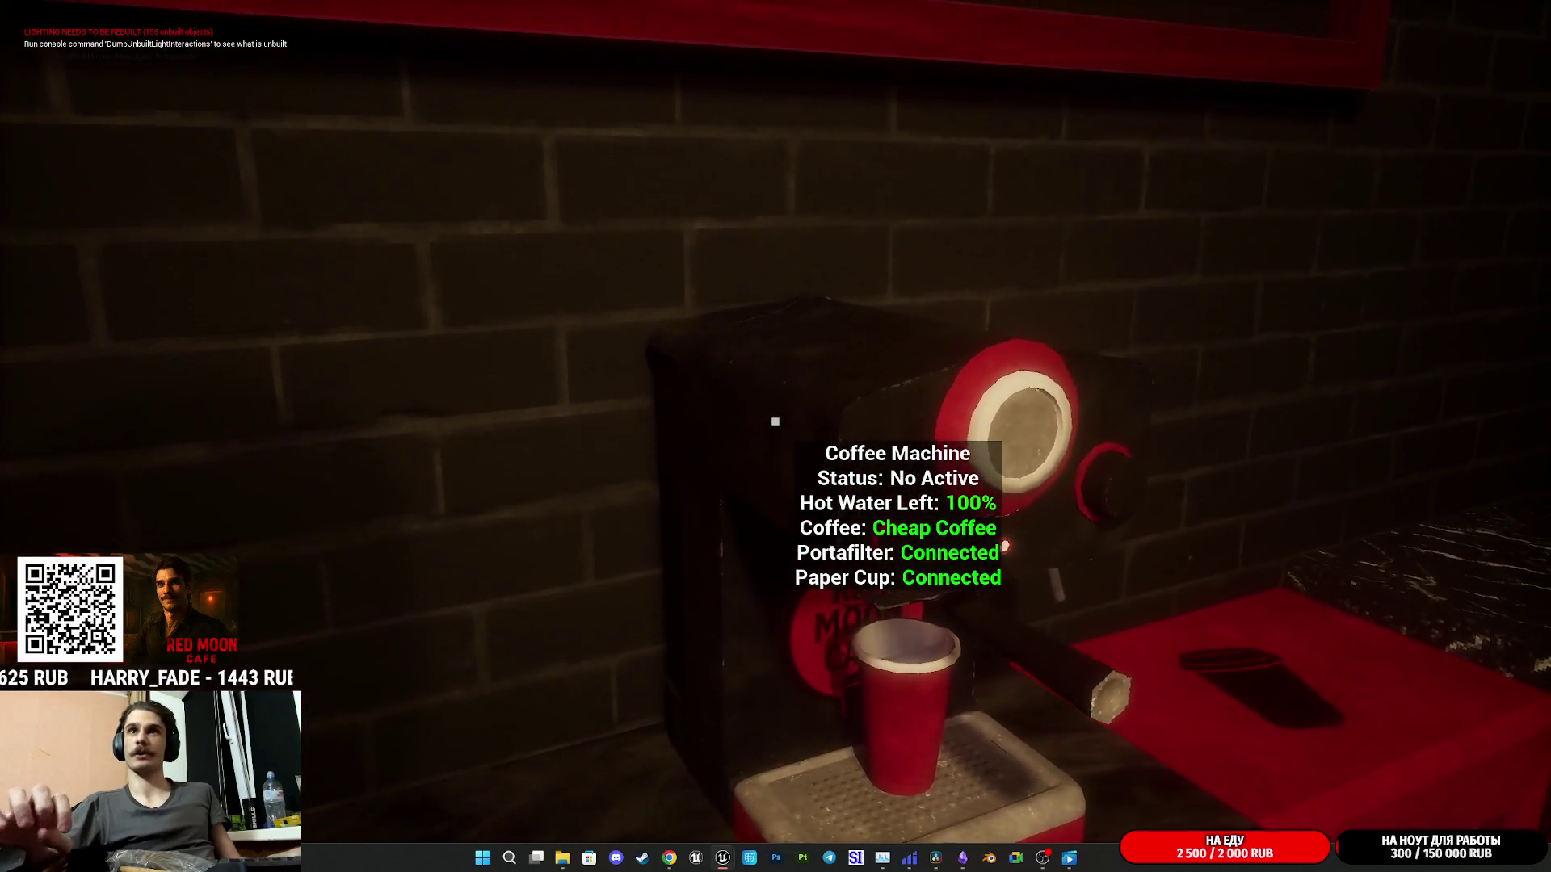
left_click(776, 421)
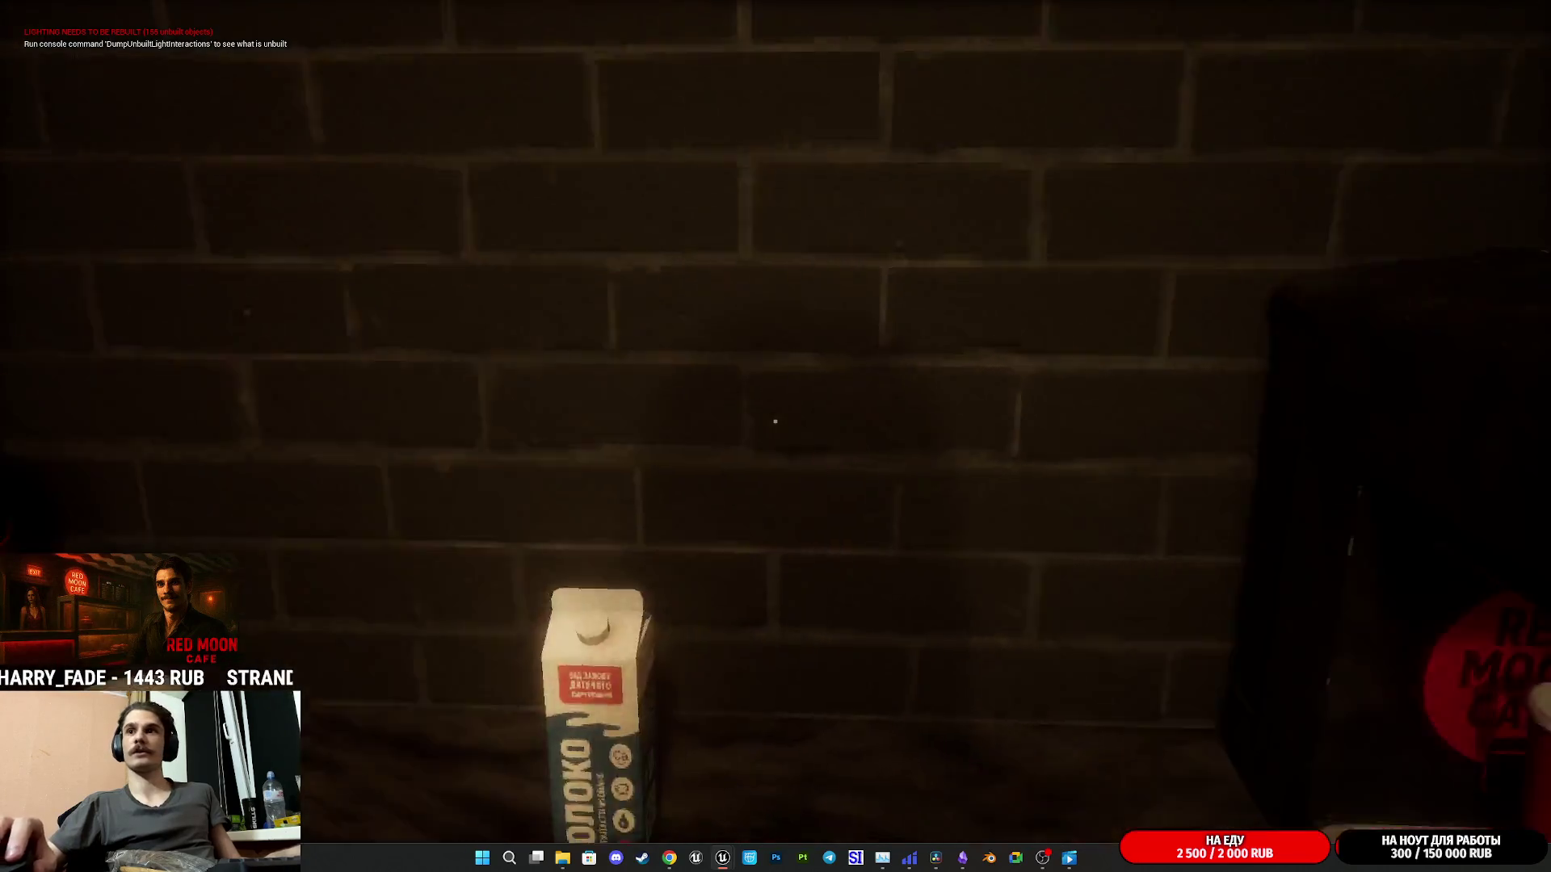
key("w")
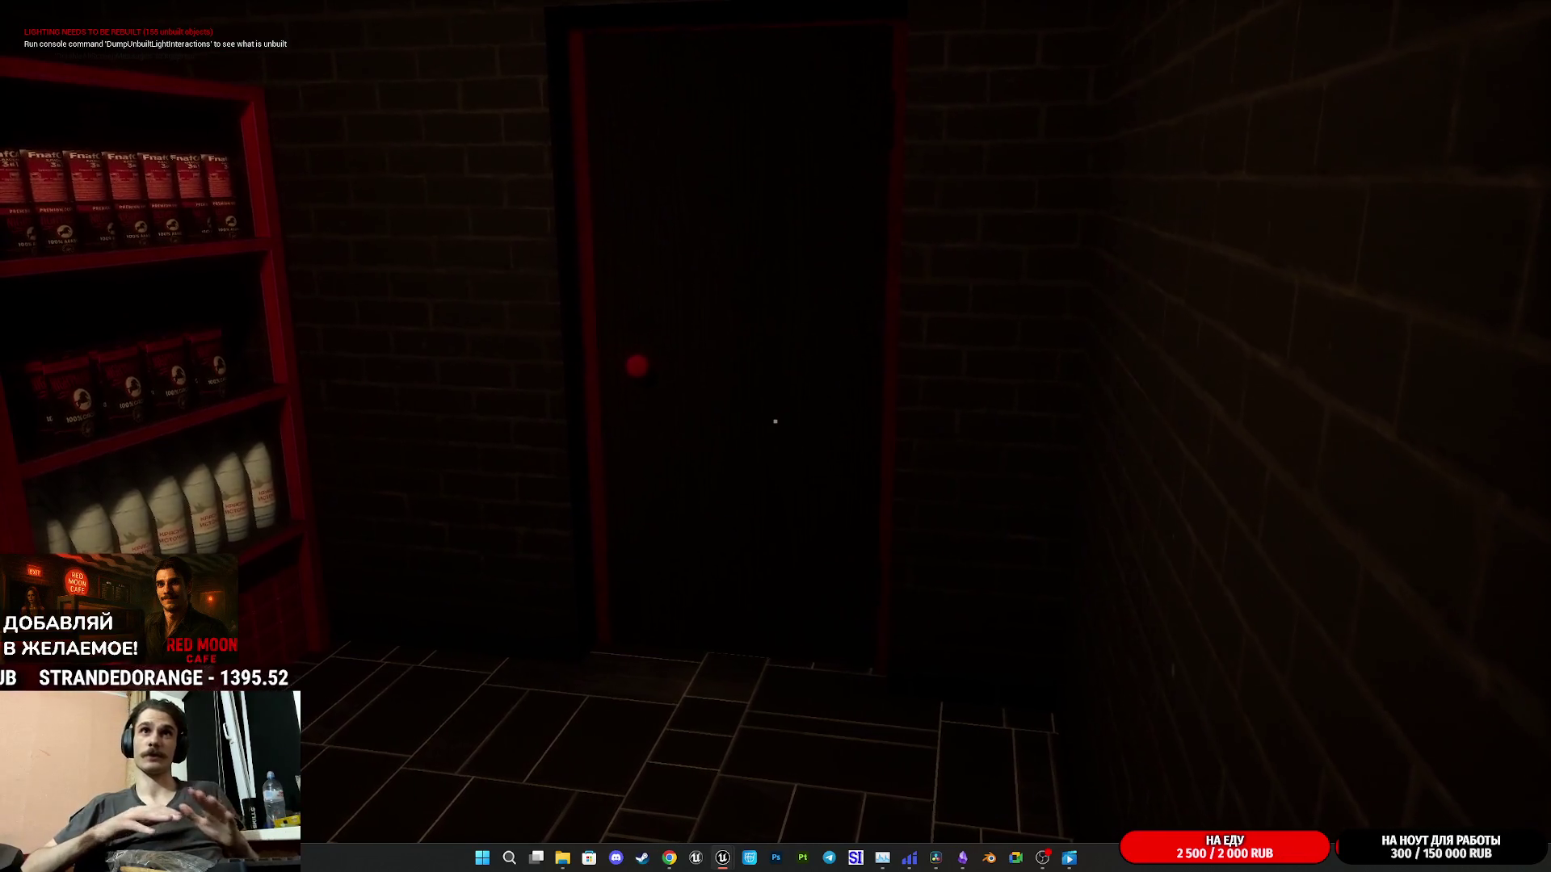
key("super")
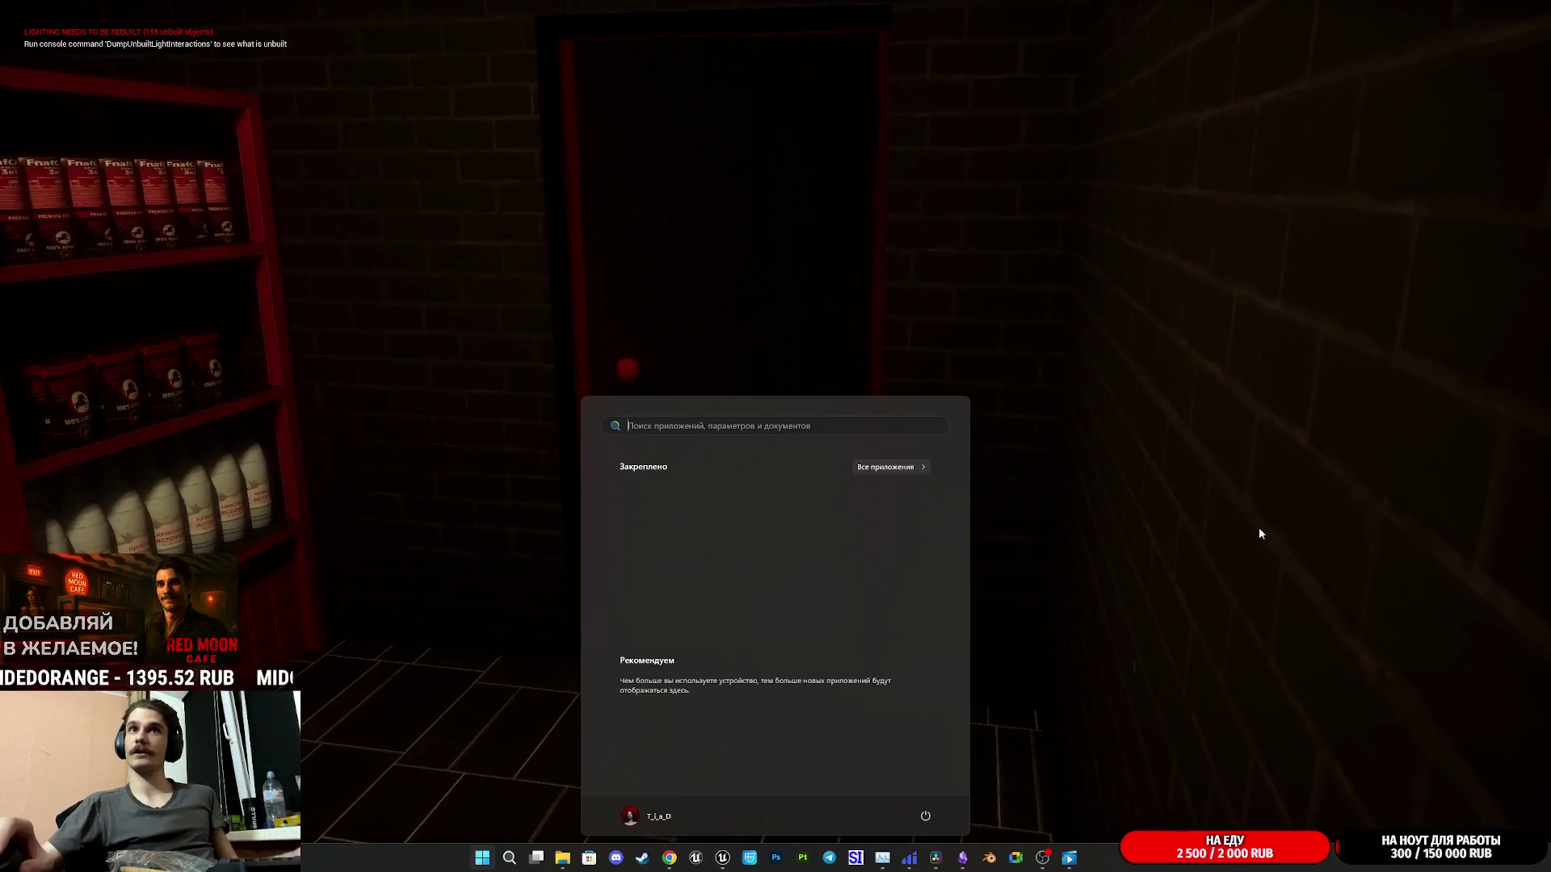
key("super")
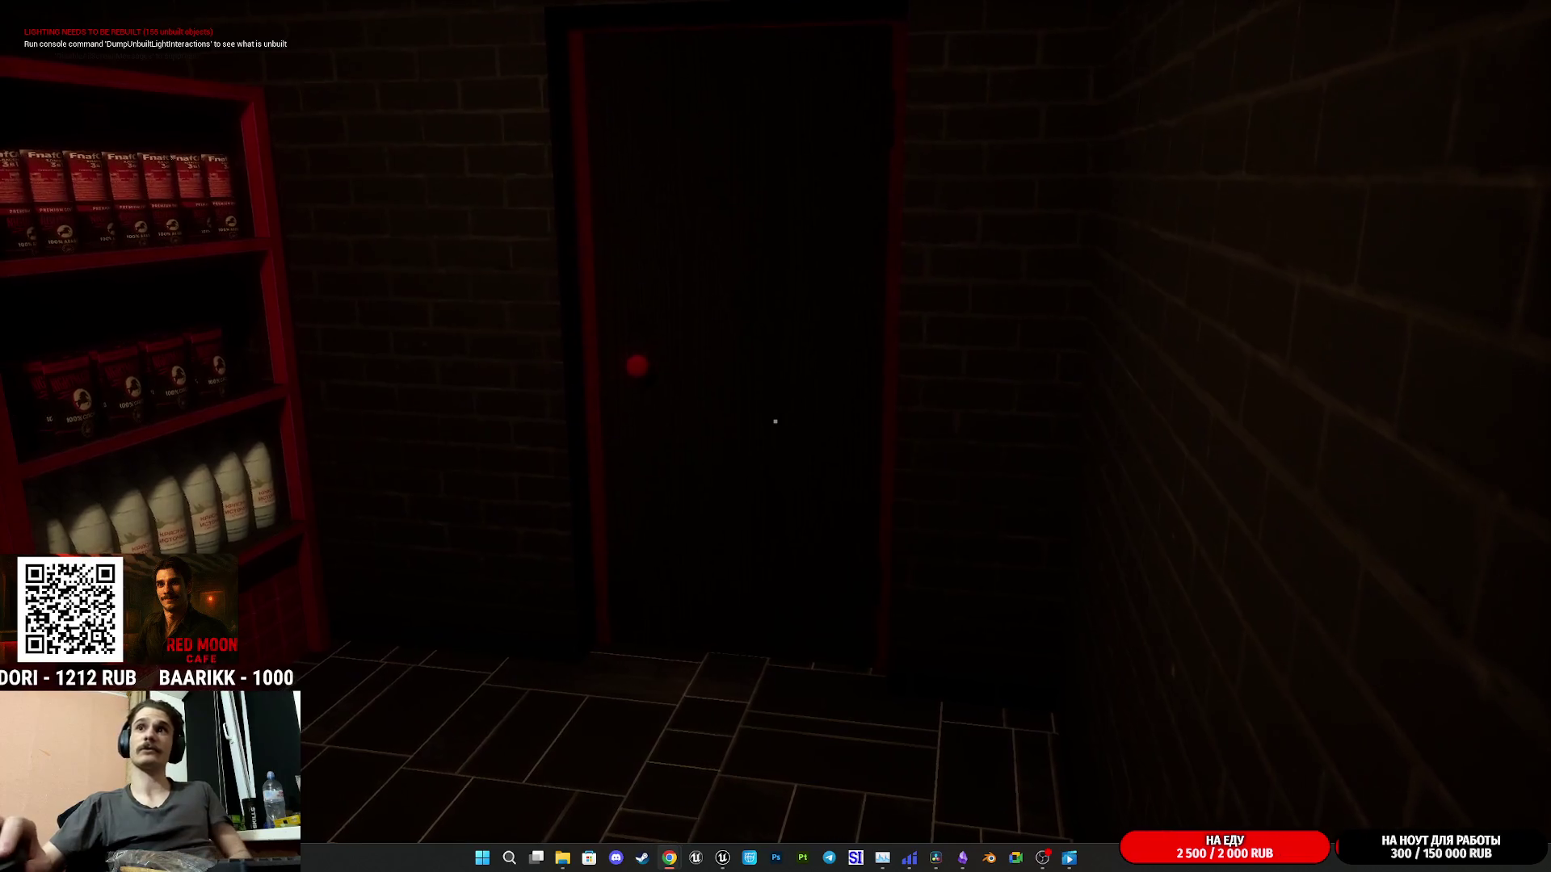
left_click(891, 468)
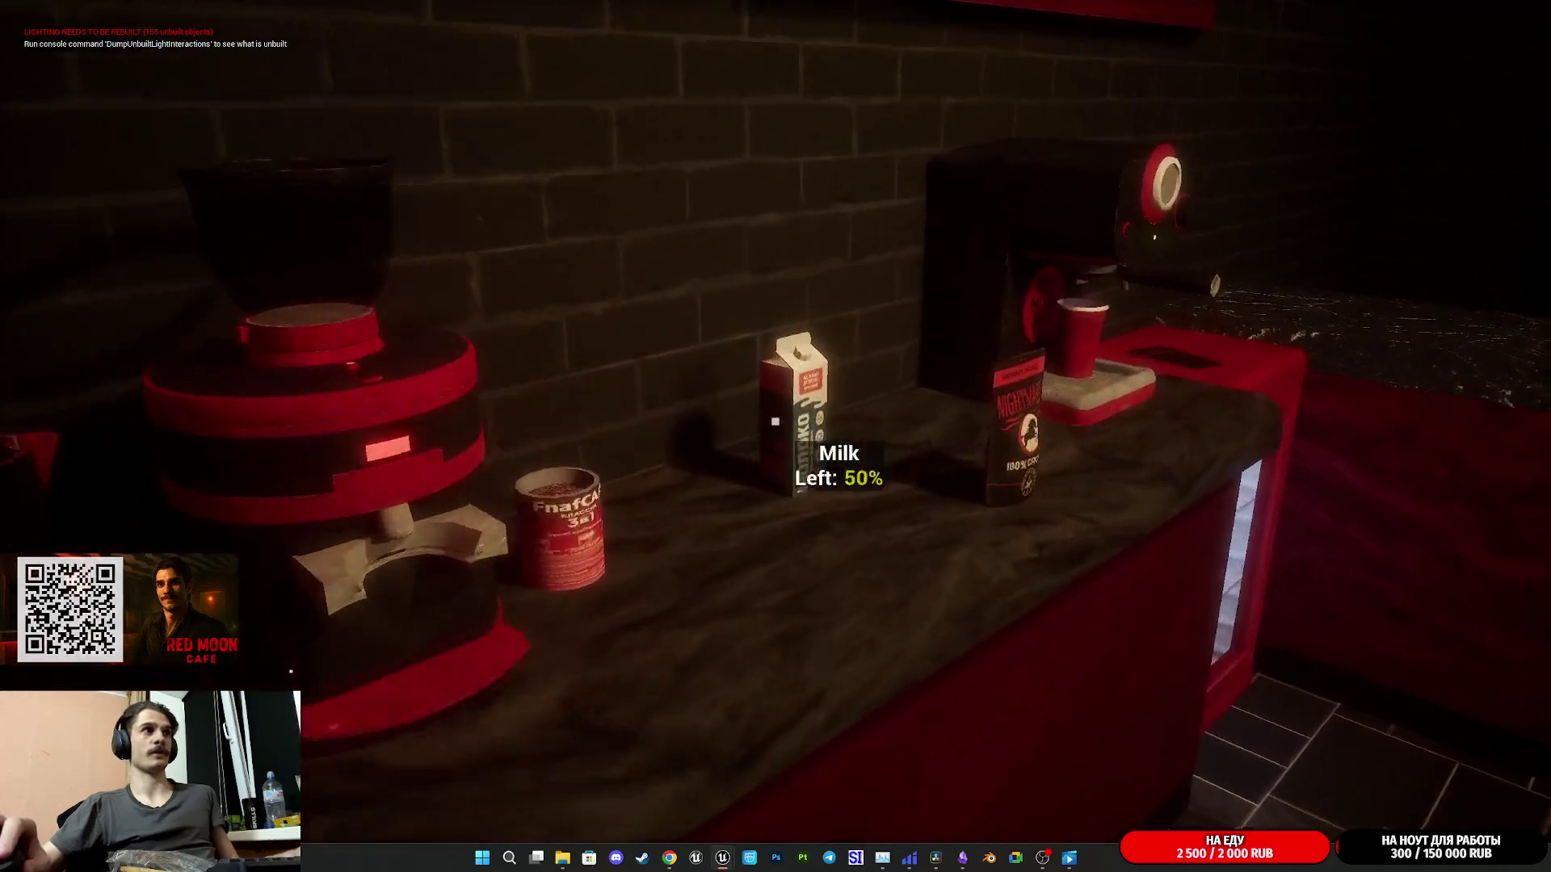
- Place the finished coffee cup on the counter and walk up to the register keypad
left_click(776, 421)
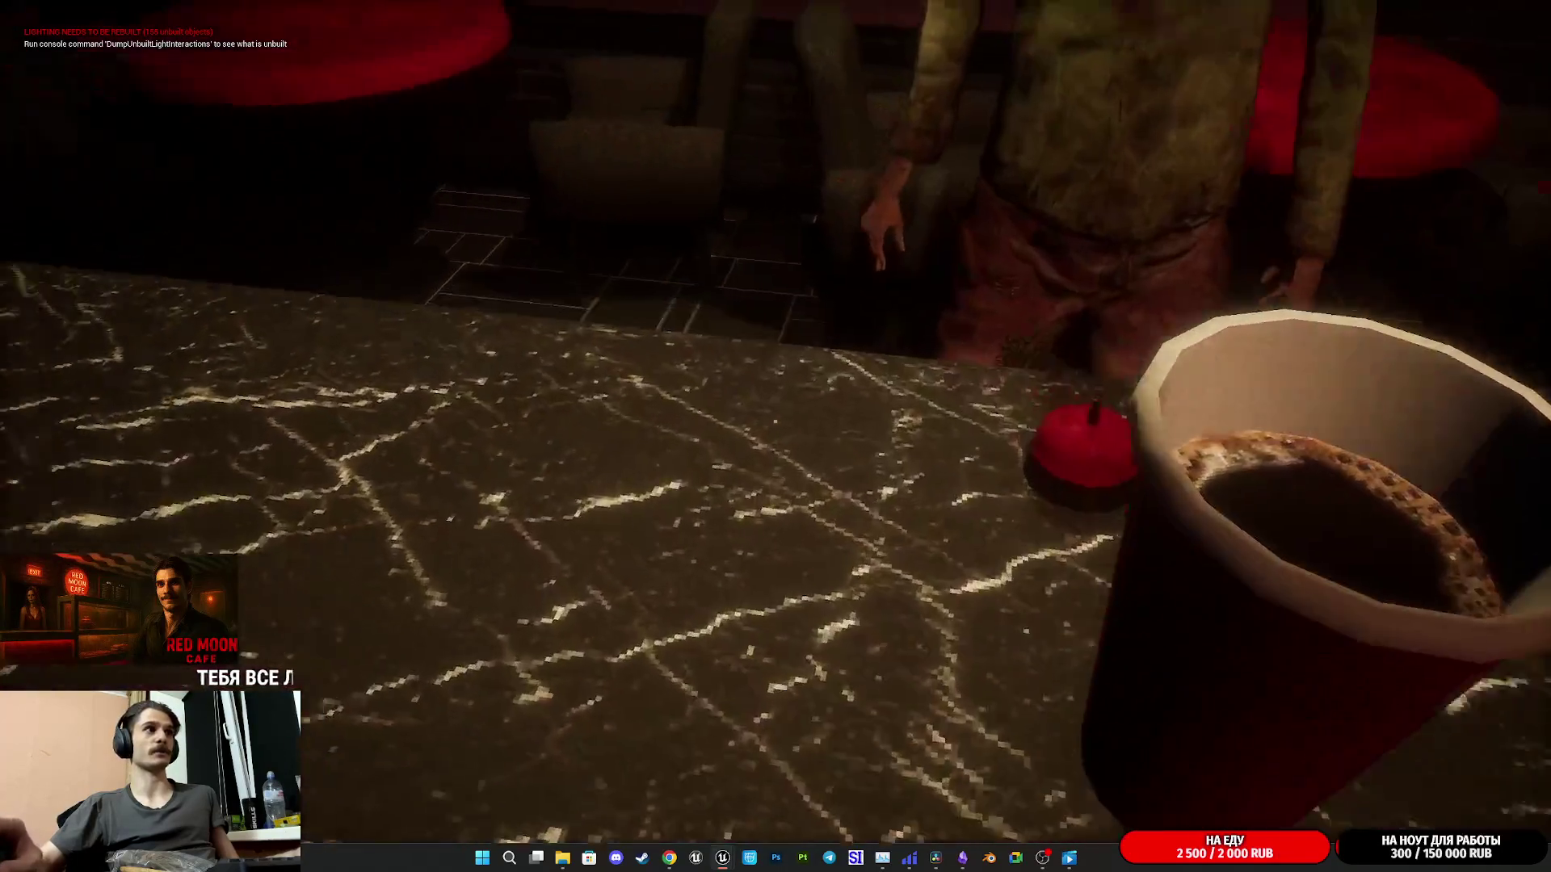
left_click(776, 437)
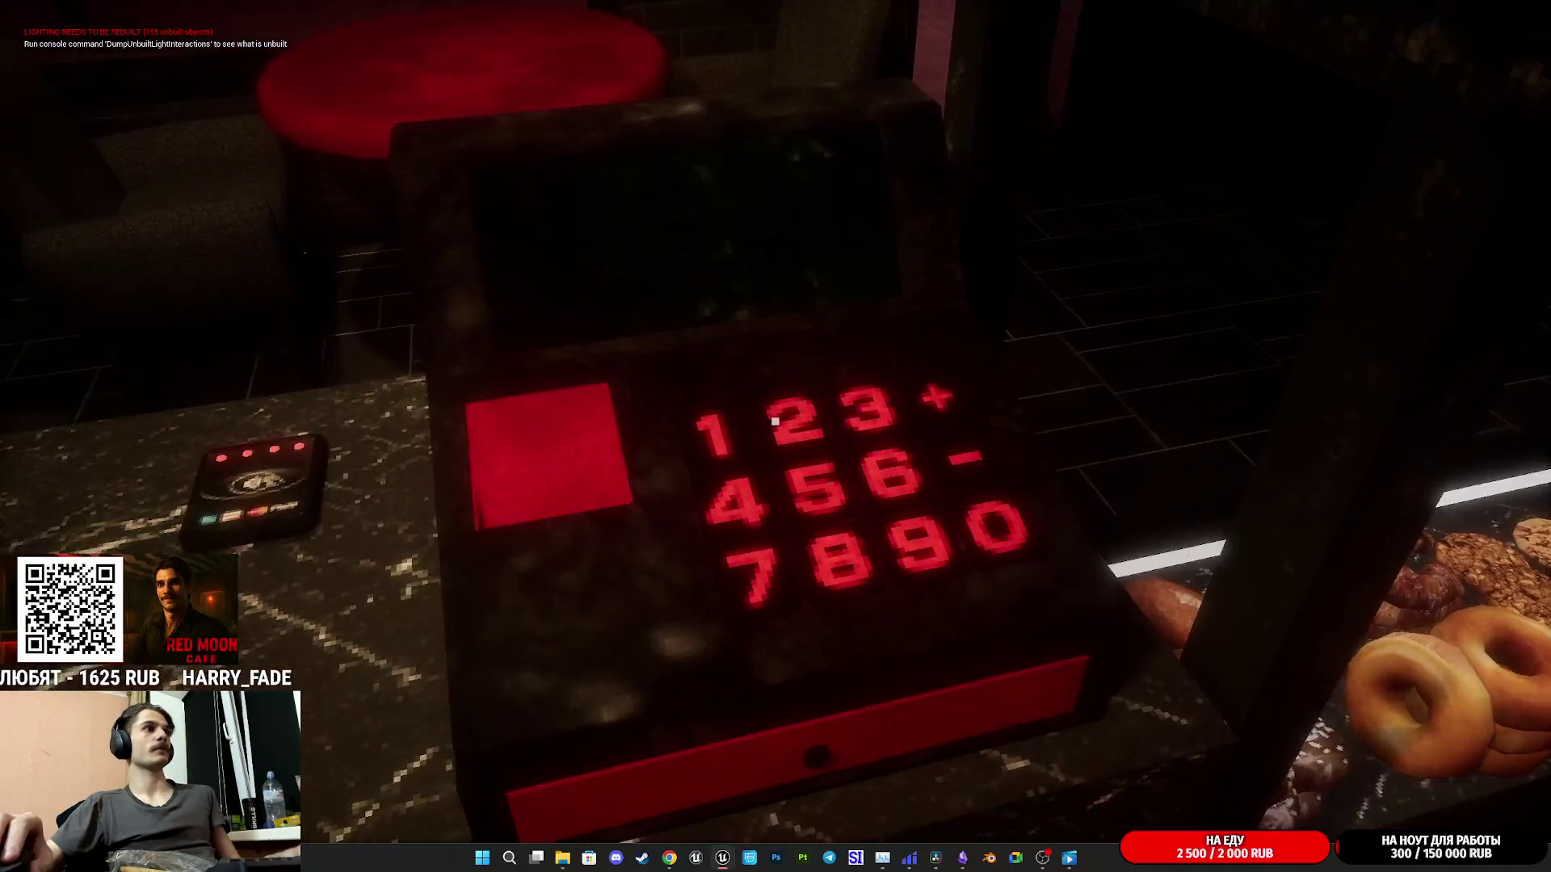
key("w")
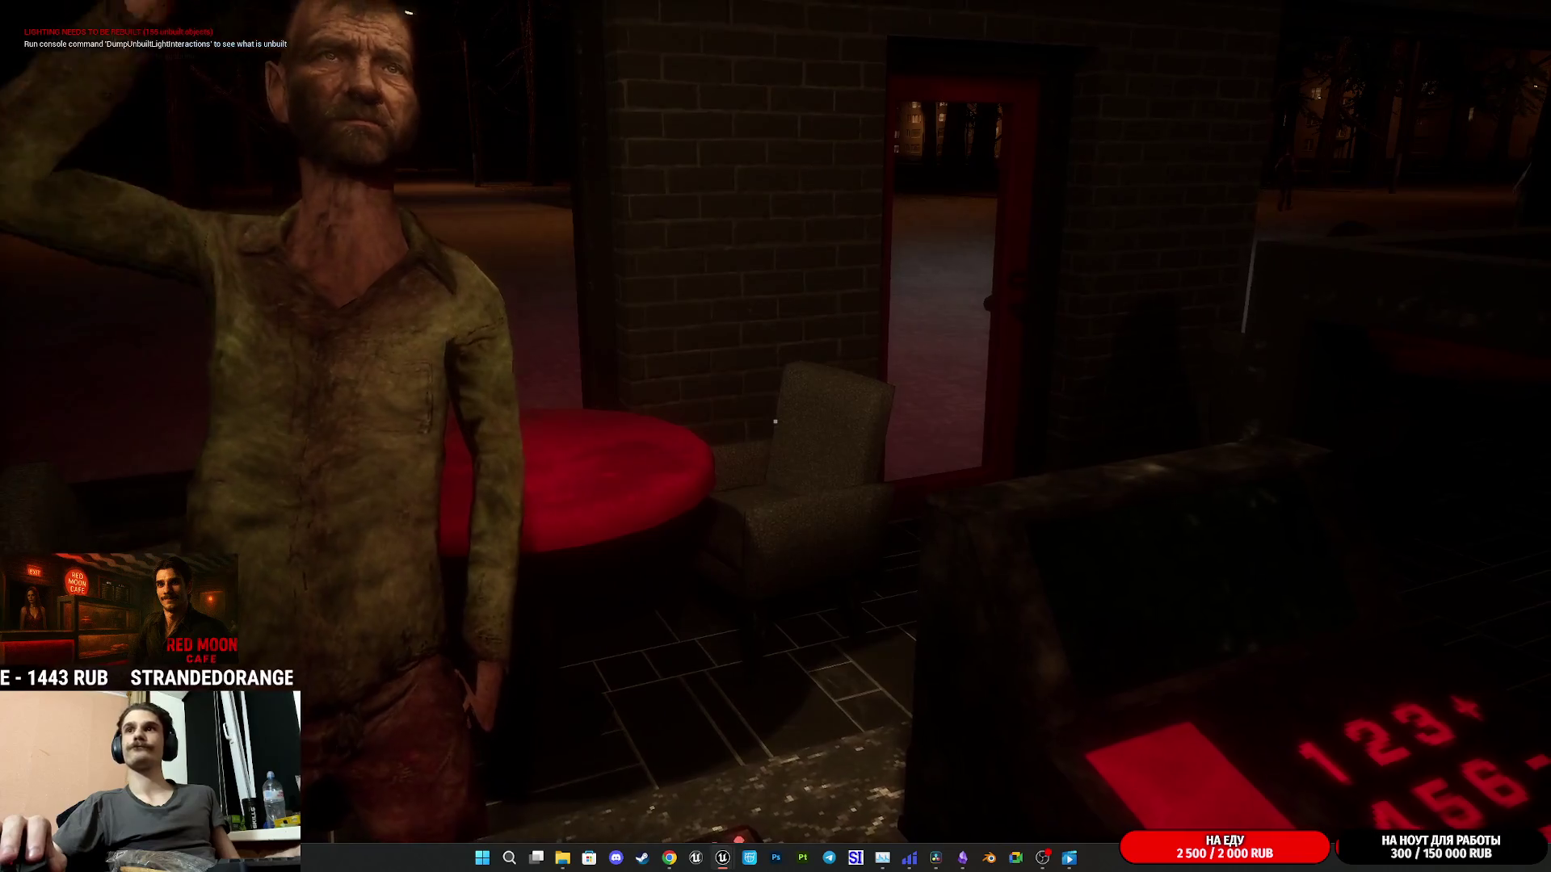
key("w")
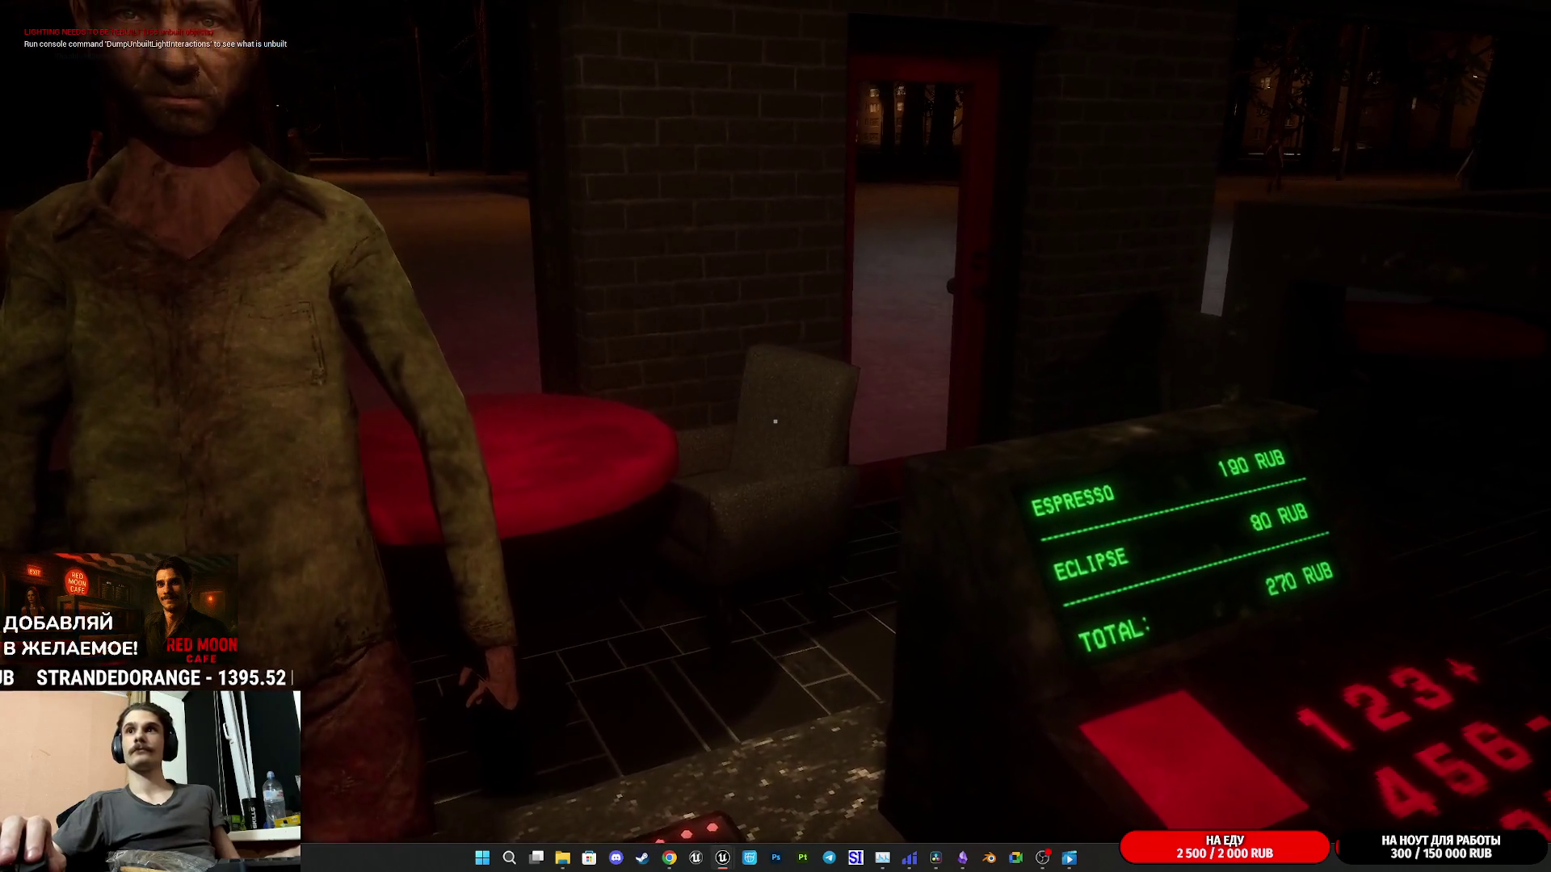
key("w")
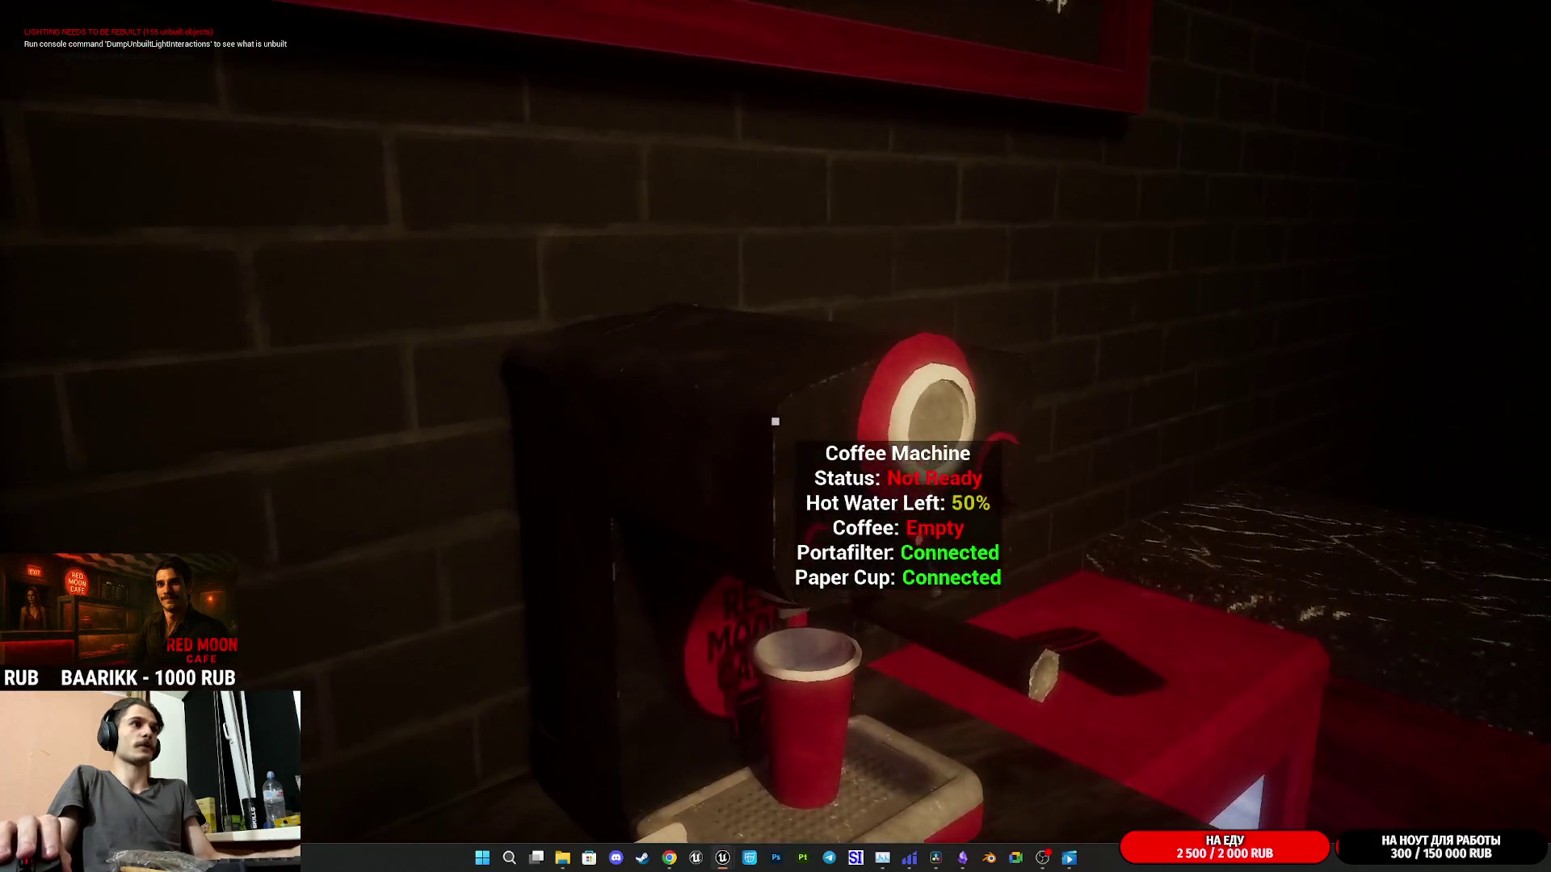
- Remove the portafilter and place an Eclipse pastry on the counter
left_click(775, 421)
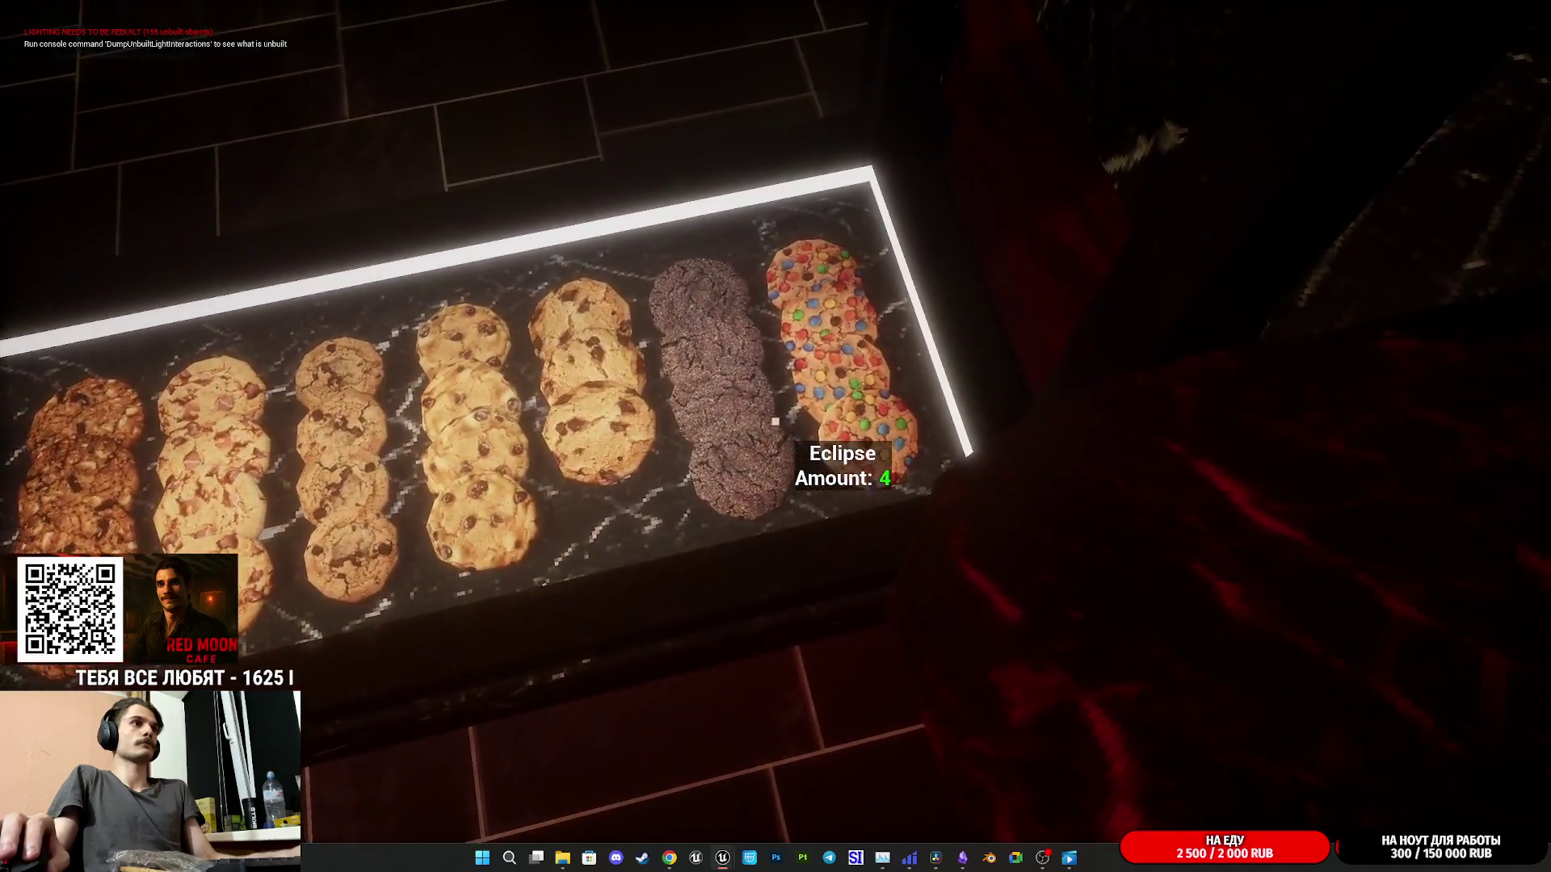
left_click(776, 421)
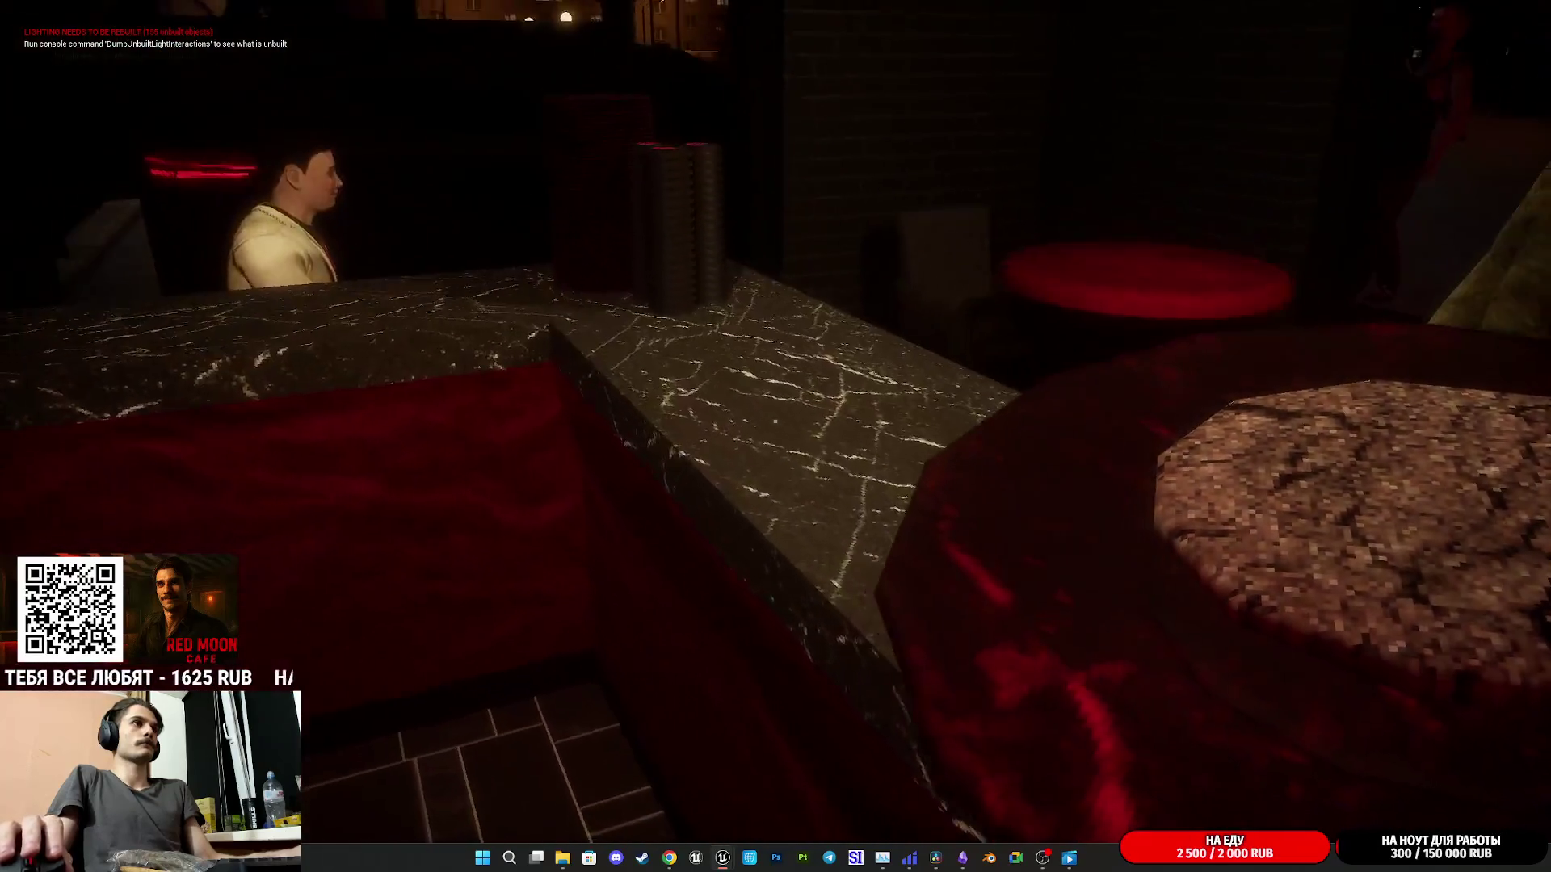
left_click(775, 421)
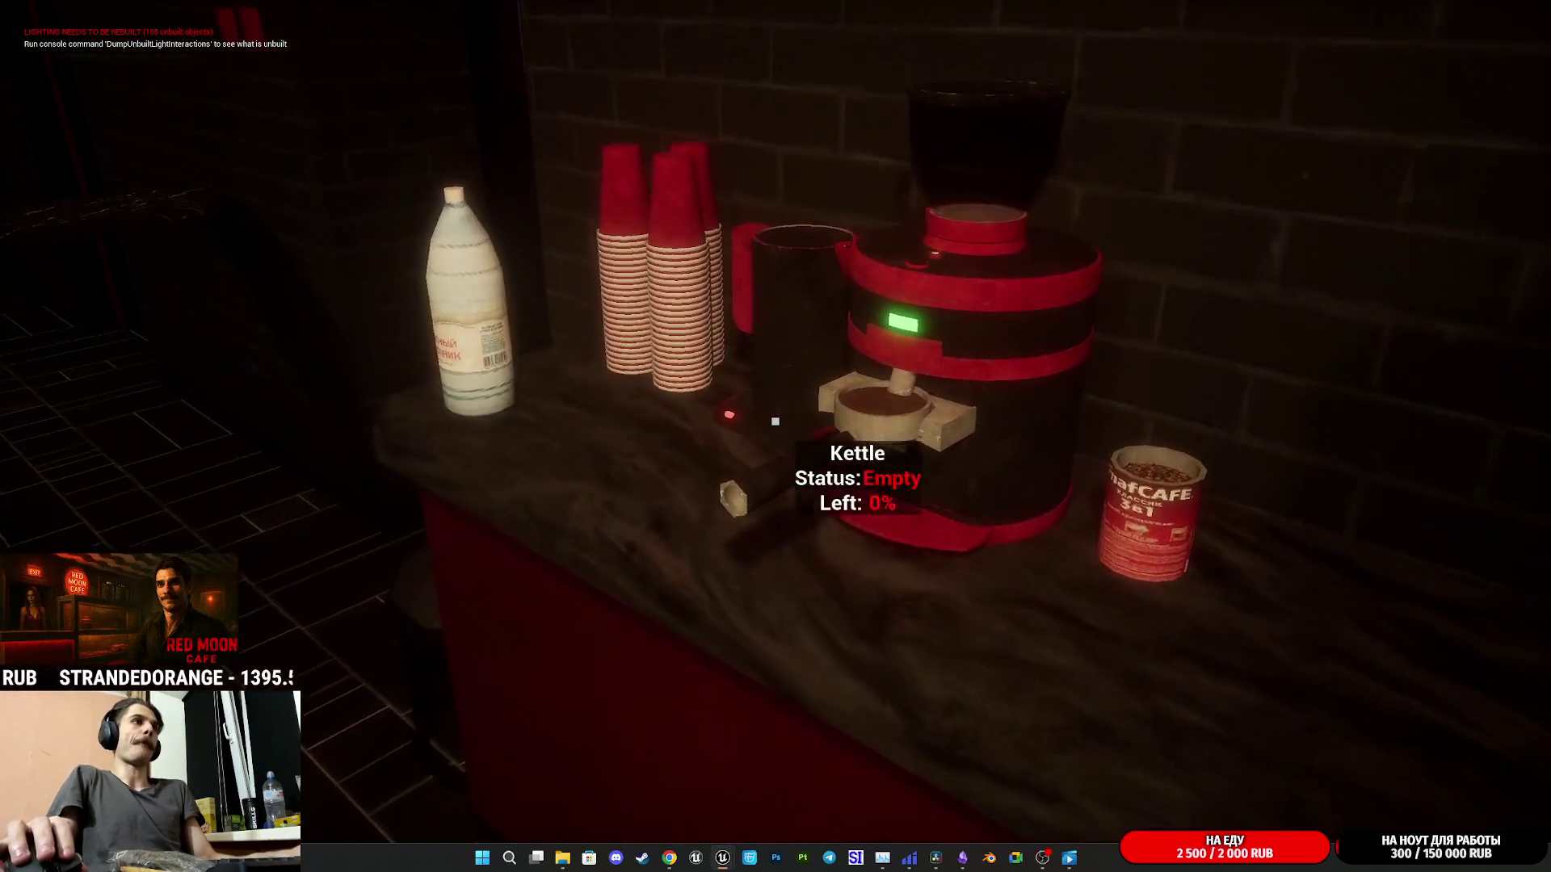
- Fill the portafilter with Cheap Coffee, brew the espresso and set the cup on the counter
left_click(775, 420)
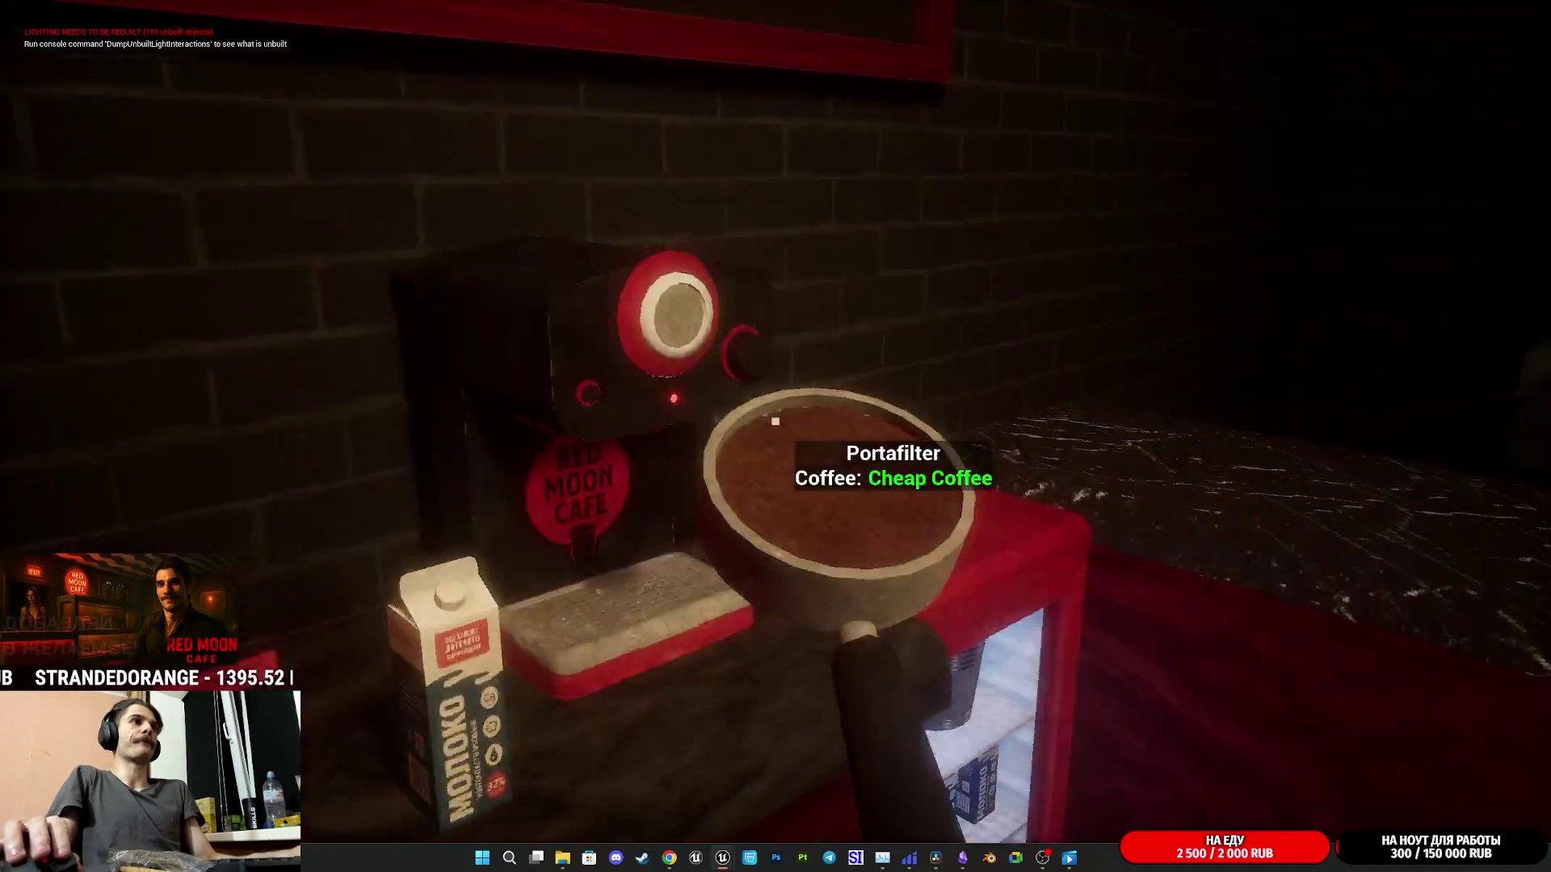
left_click(776, 421)
left_click(776, 421)
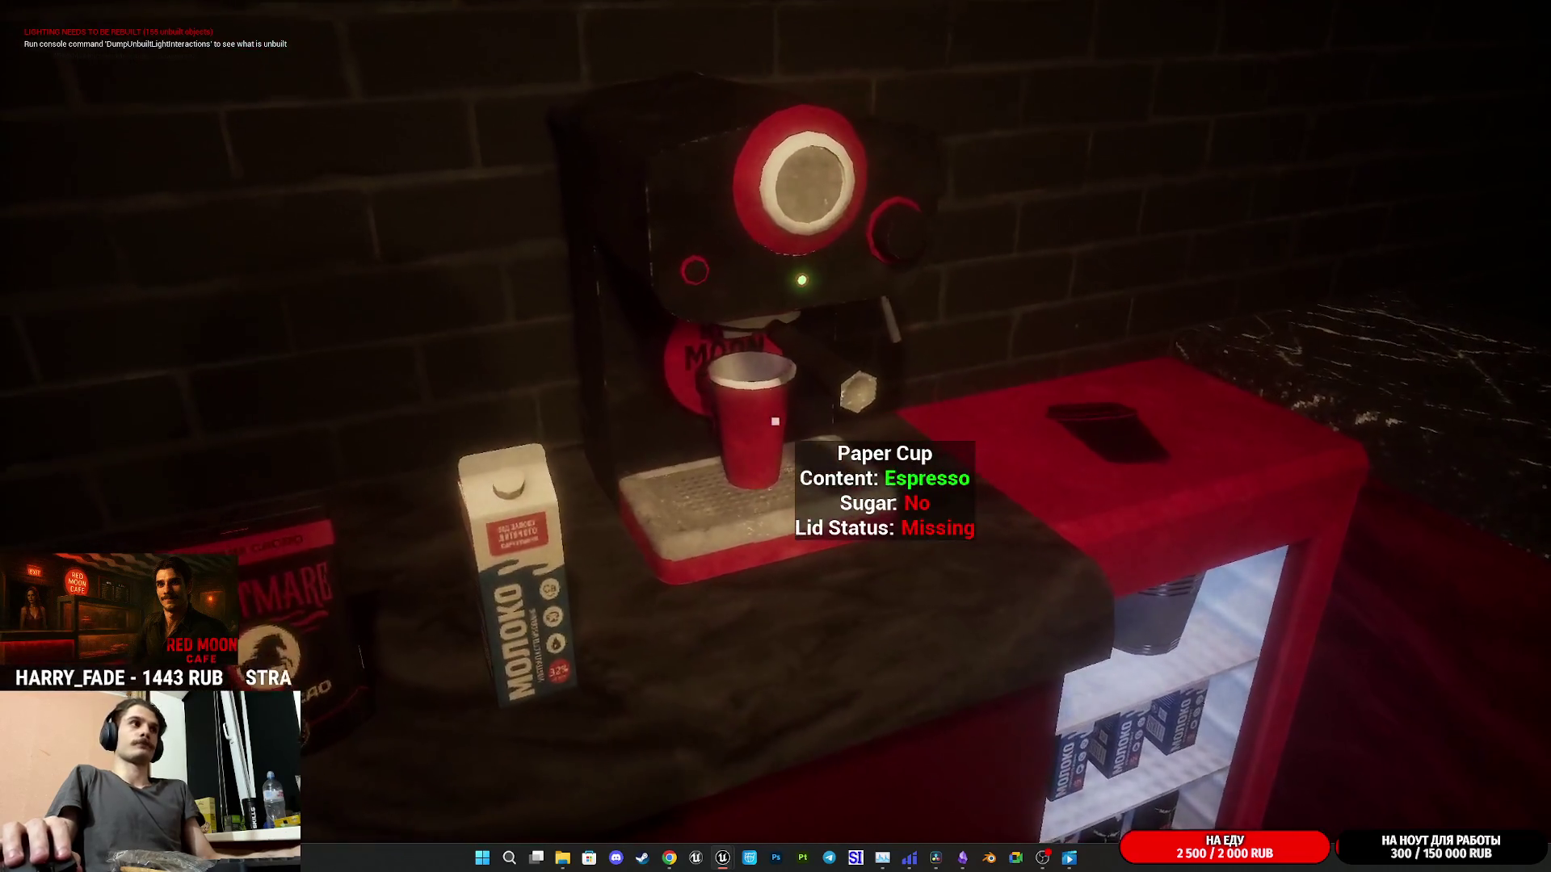
left_click(776, 421)
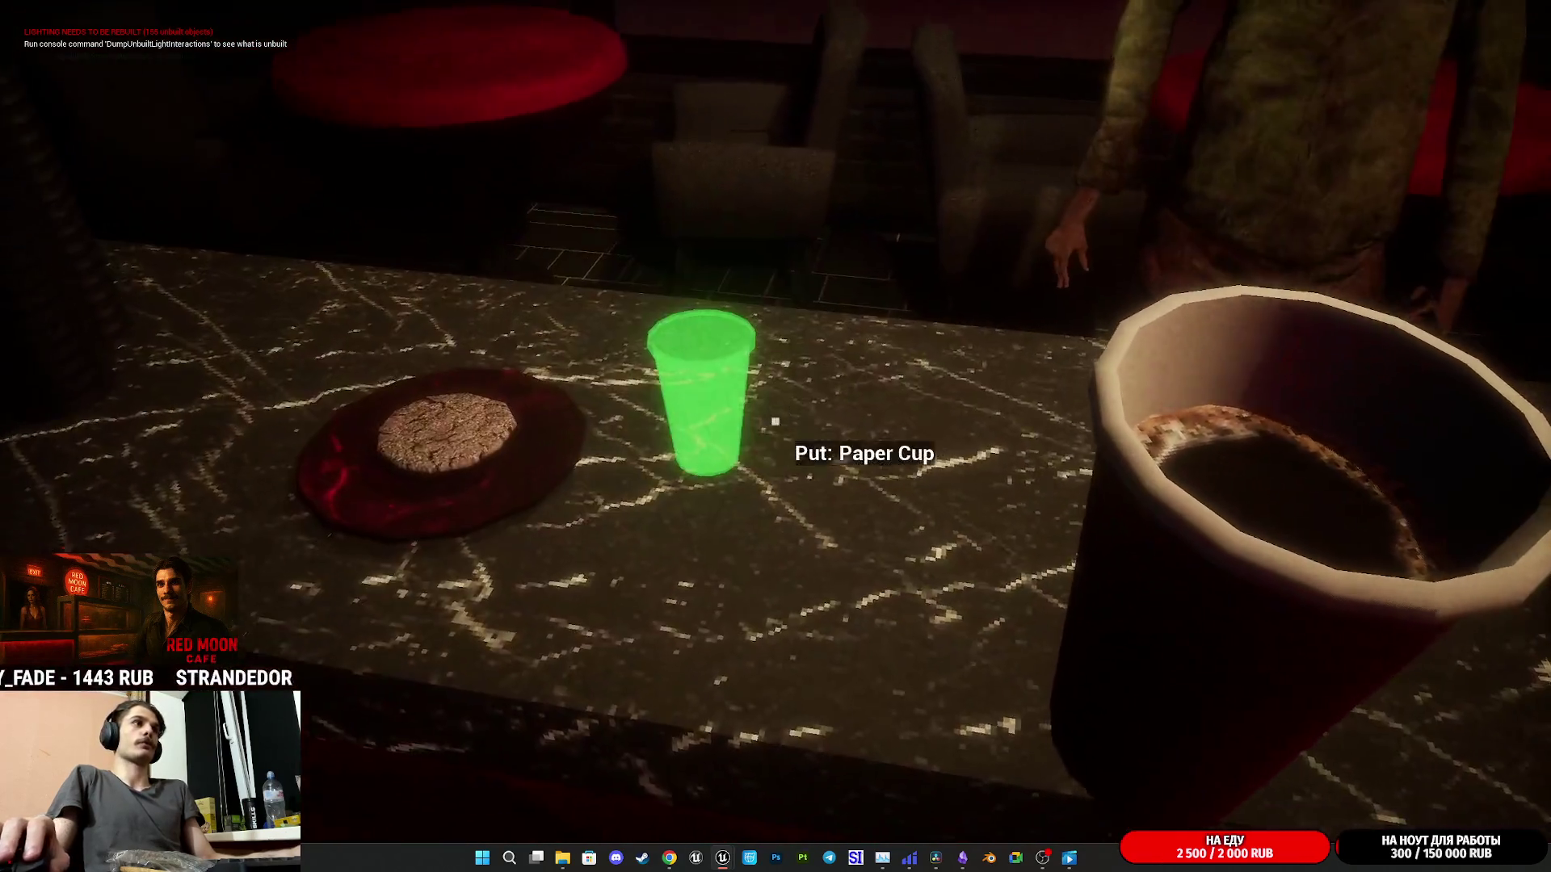
left_click(776, 421)
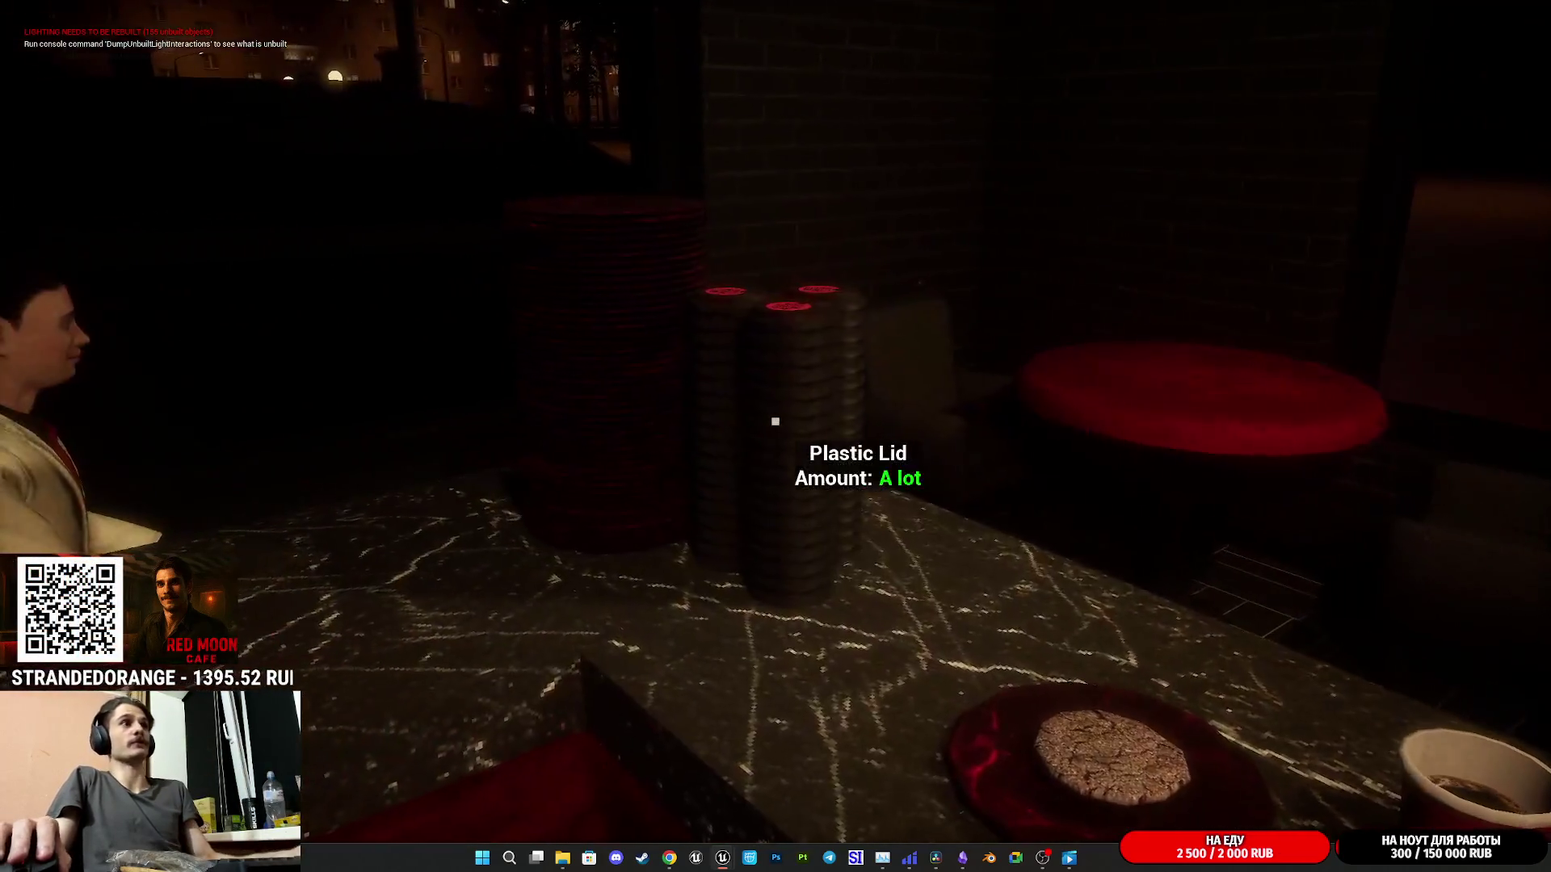
- Lid the espresso, take the customer's 270 RUB payment and put it in the register drawer
left_click(776, 420)
left_click(775, 421)
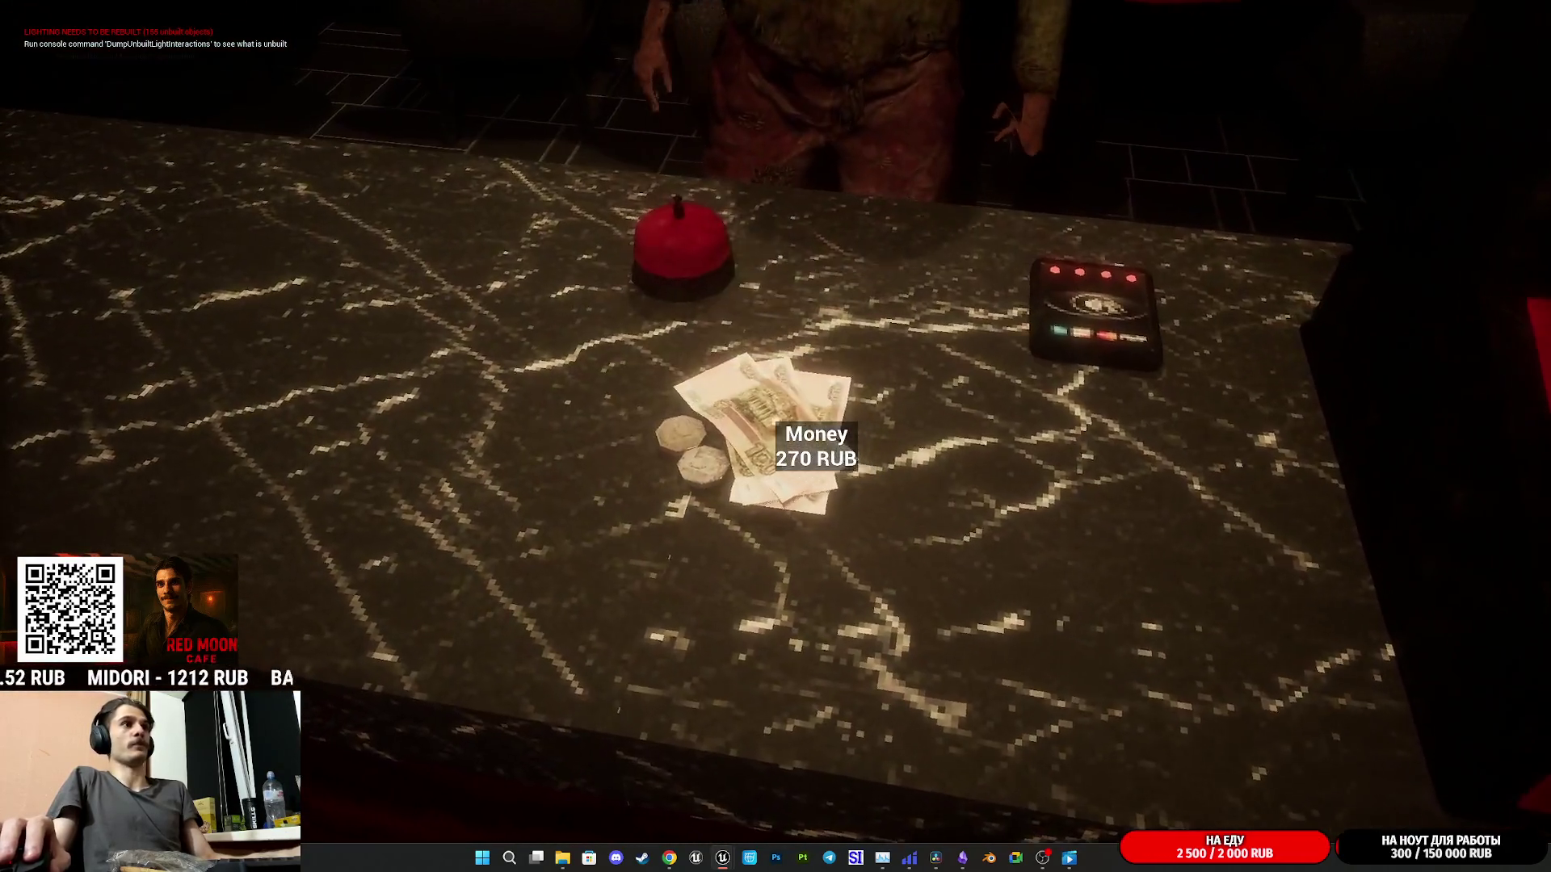
left_click(776, 421)
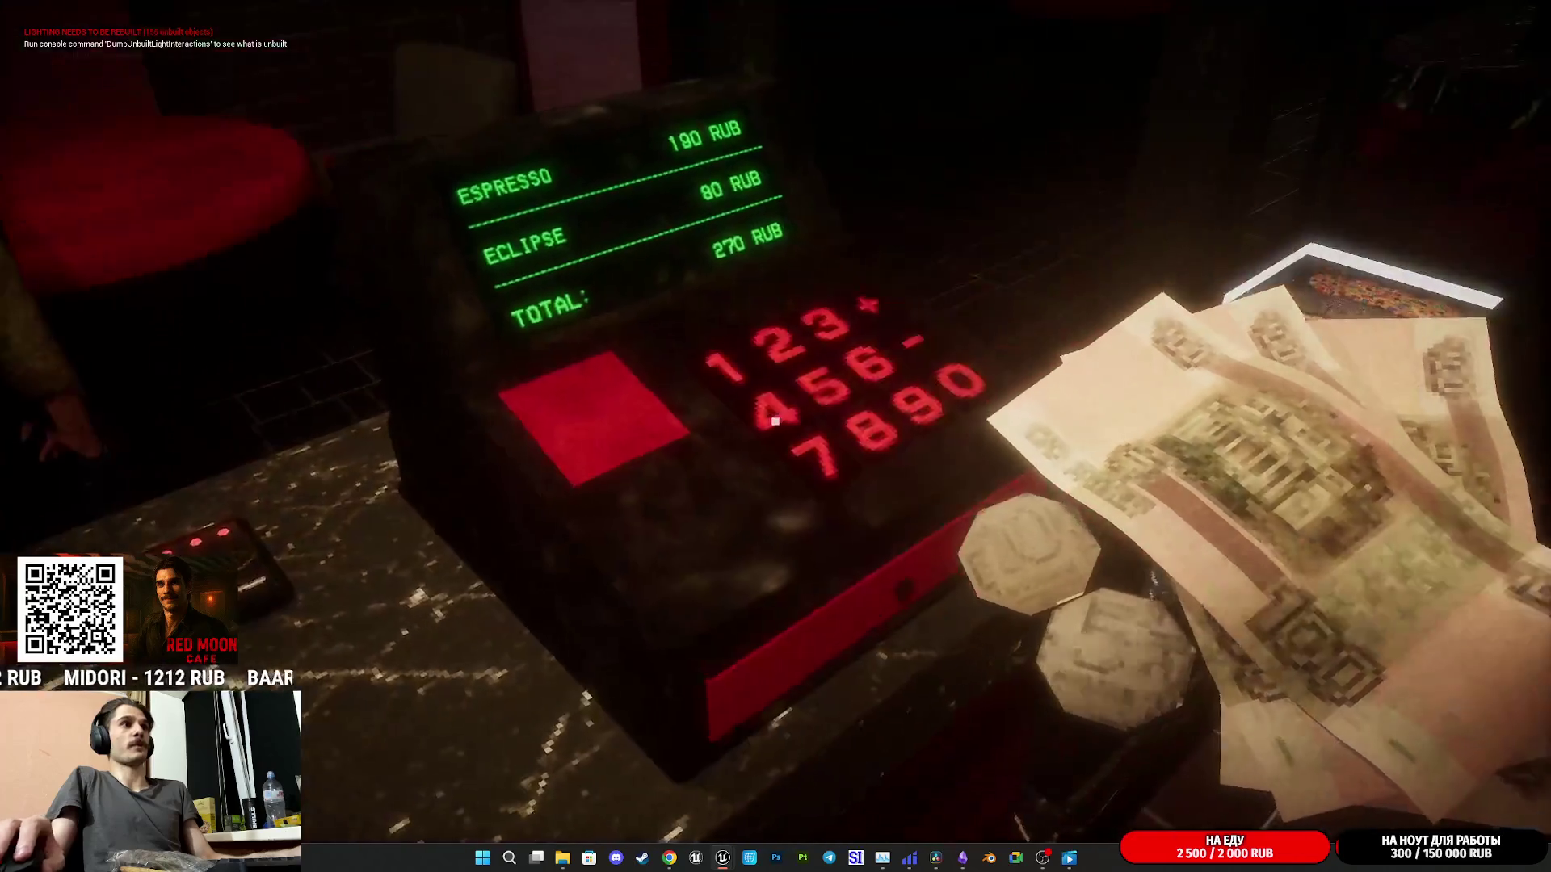
left_click(775, 421)
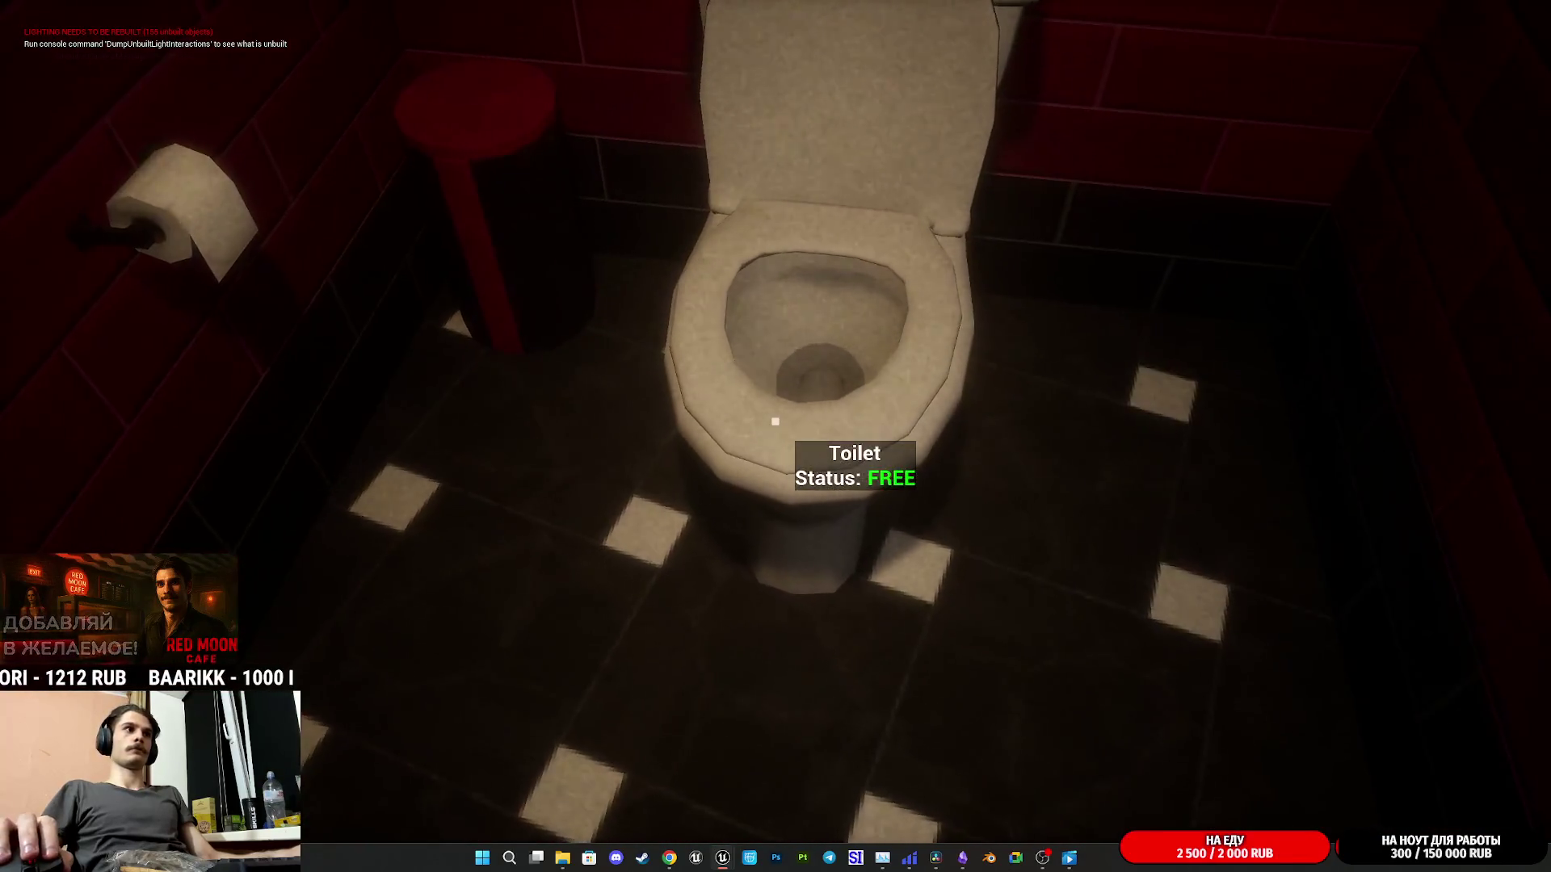
- Walk up to the FREE toilet, then eject to the editor viewport with F8
key("w")
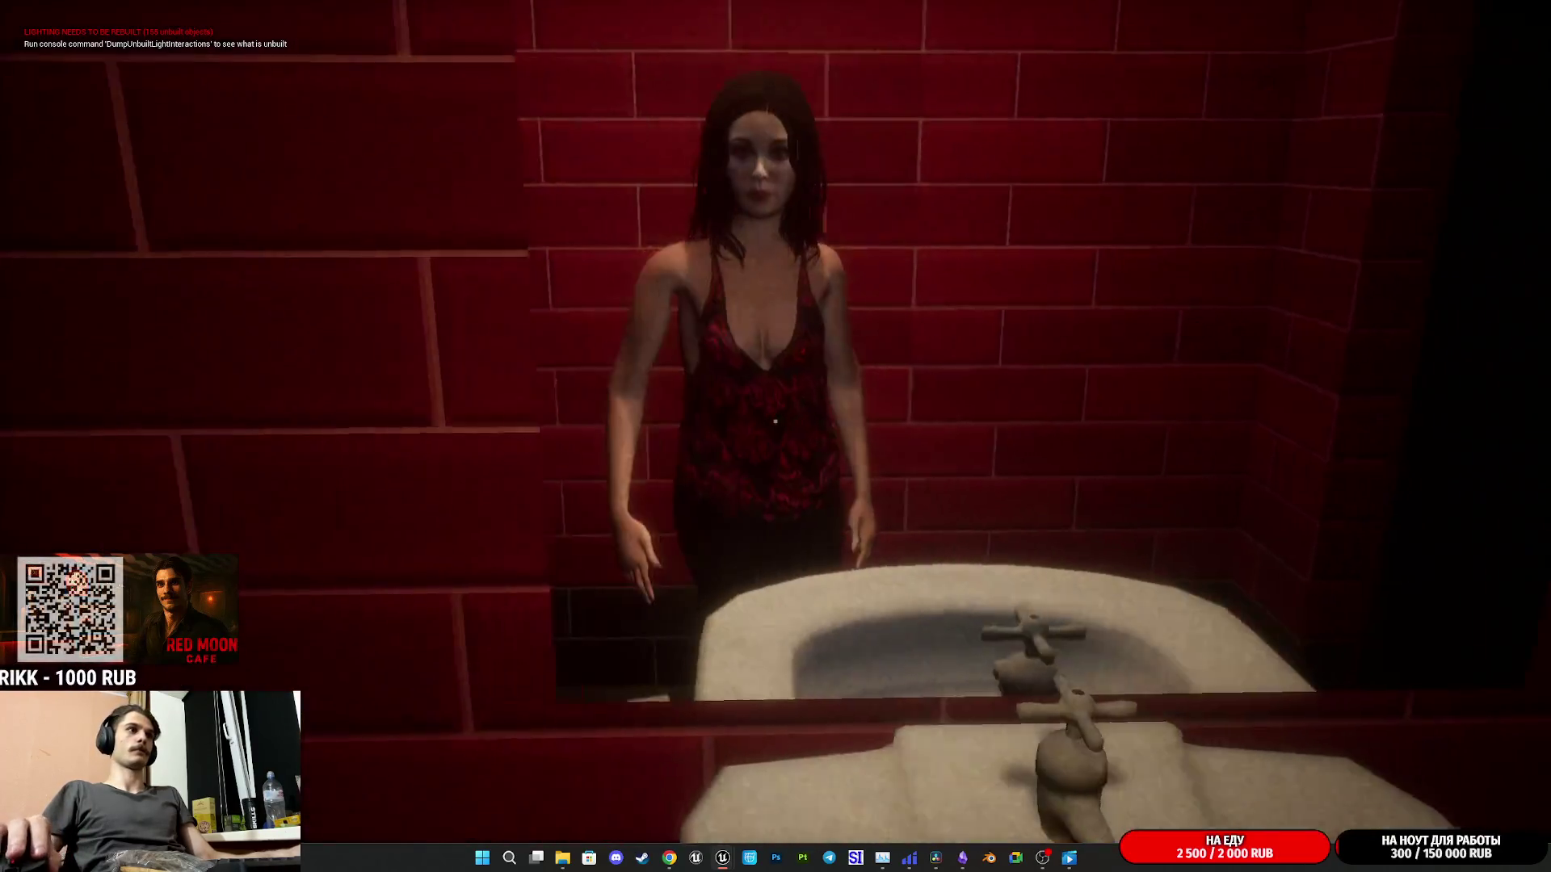
key("F8")
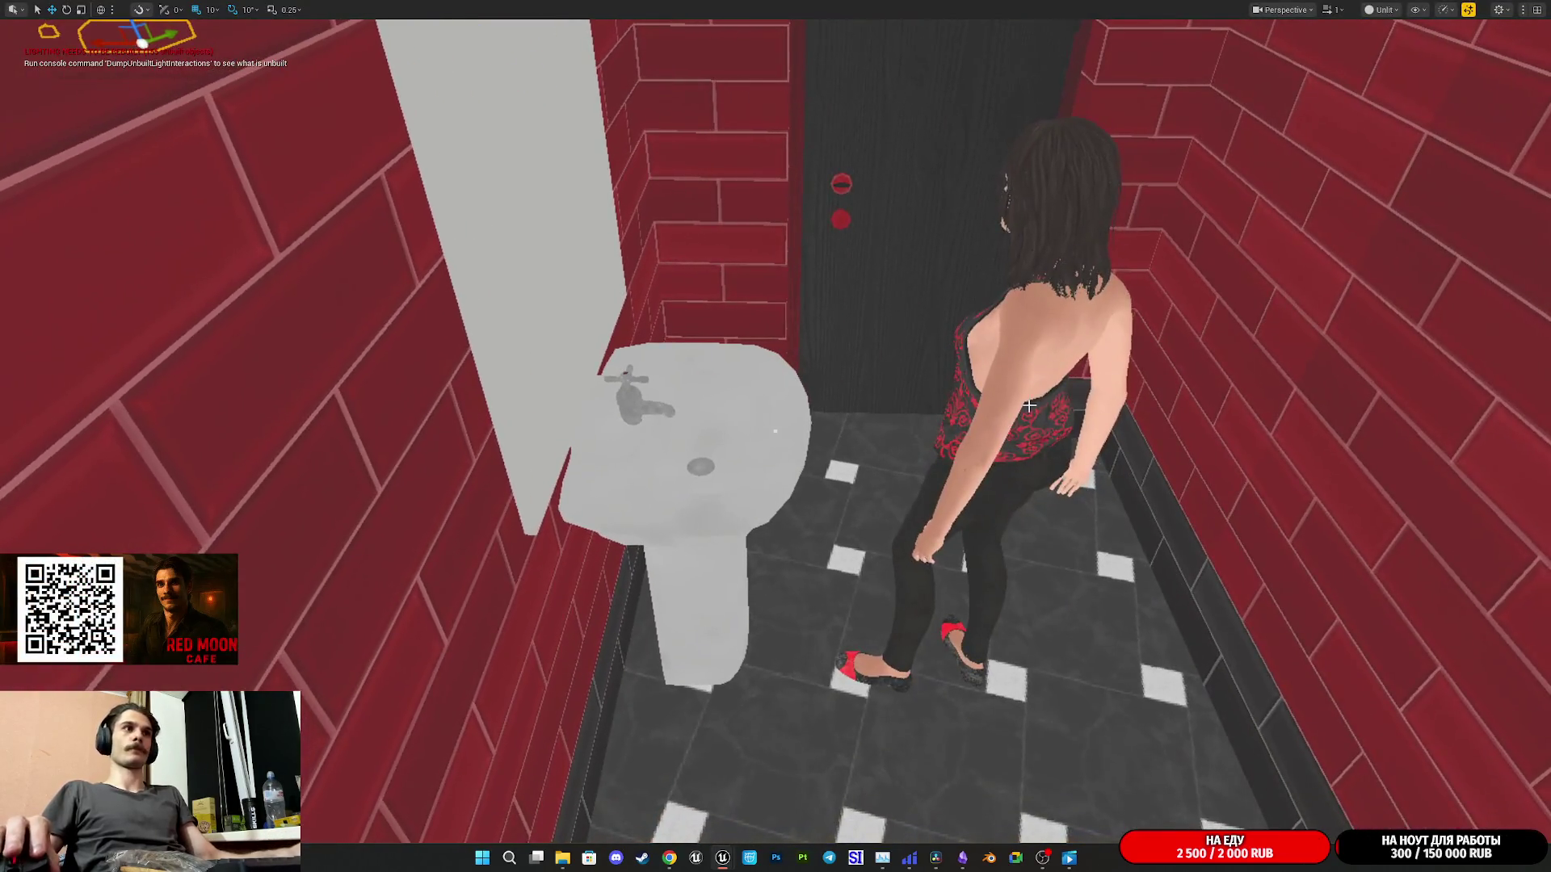
- Open the ThirdPersonCharacter Blueprint graph and pan around to inspect its nodes
left_click(1035, 408)
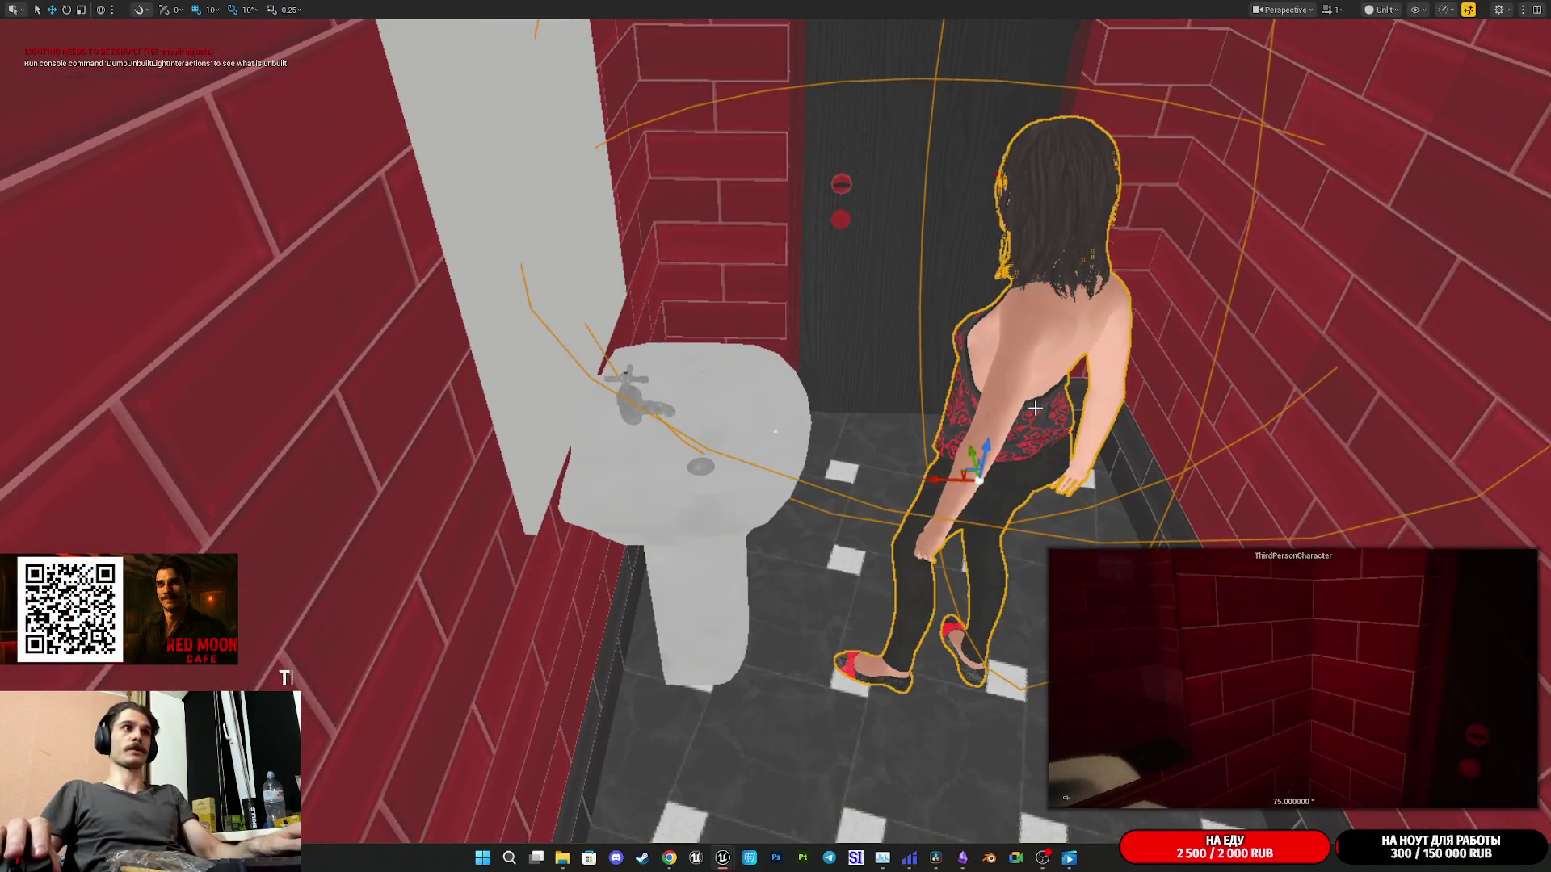
key("F11")
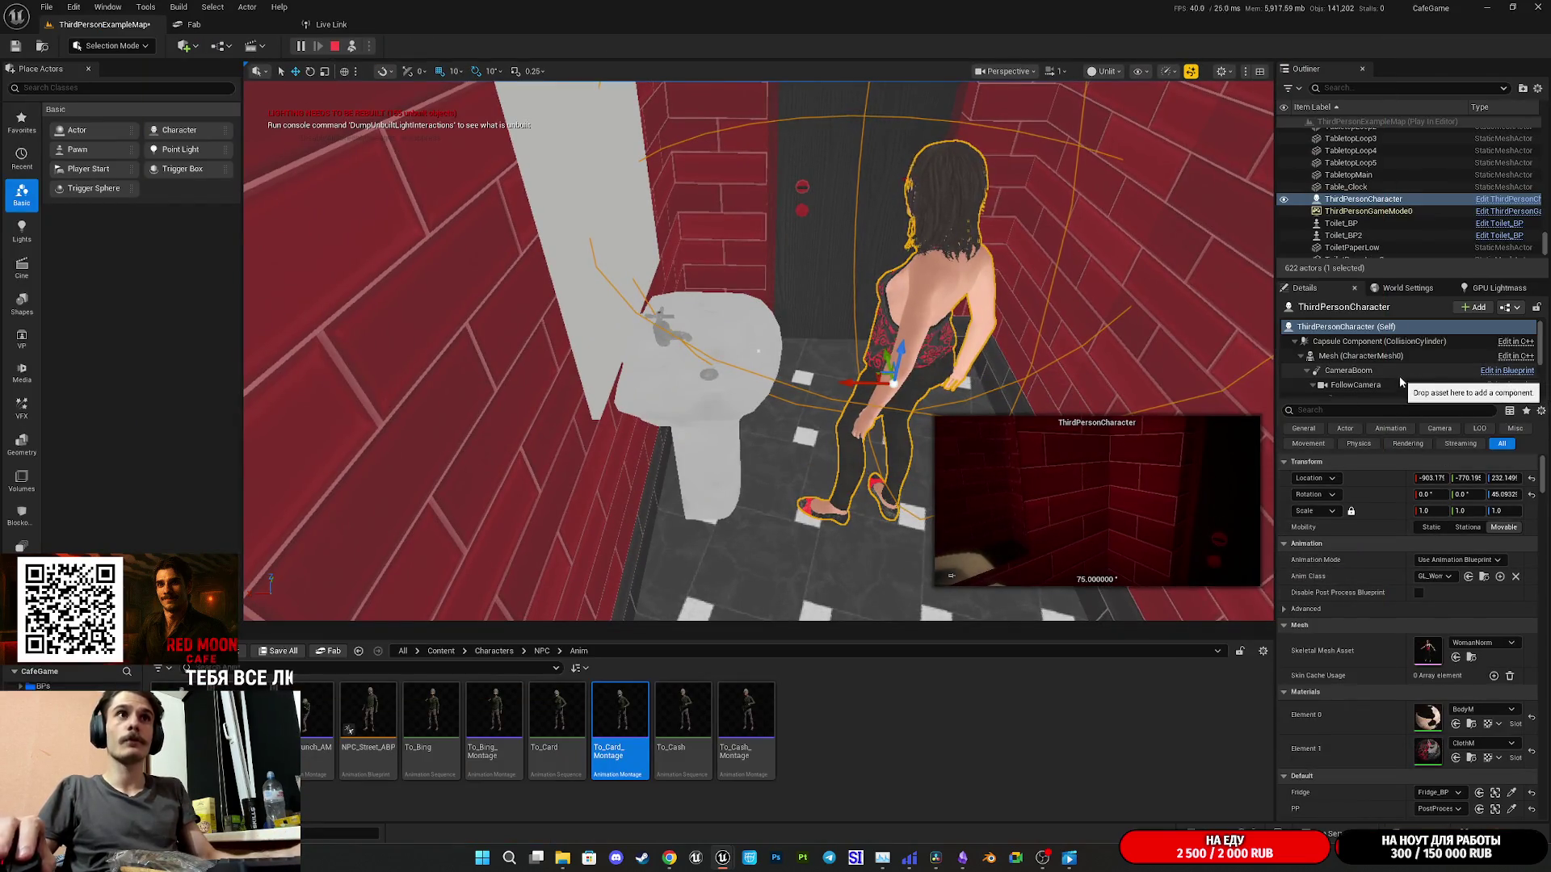
double_click(1451, 337)
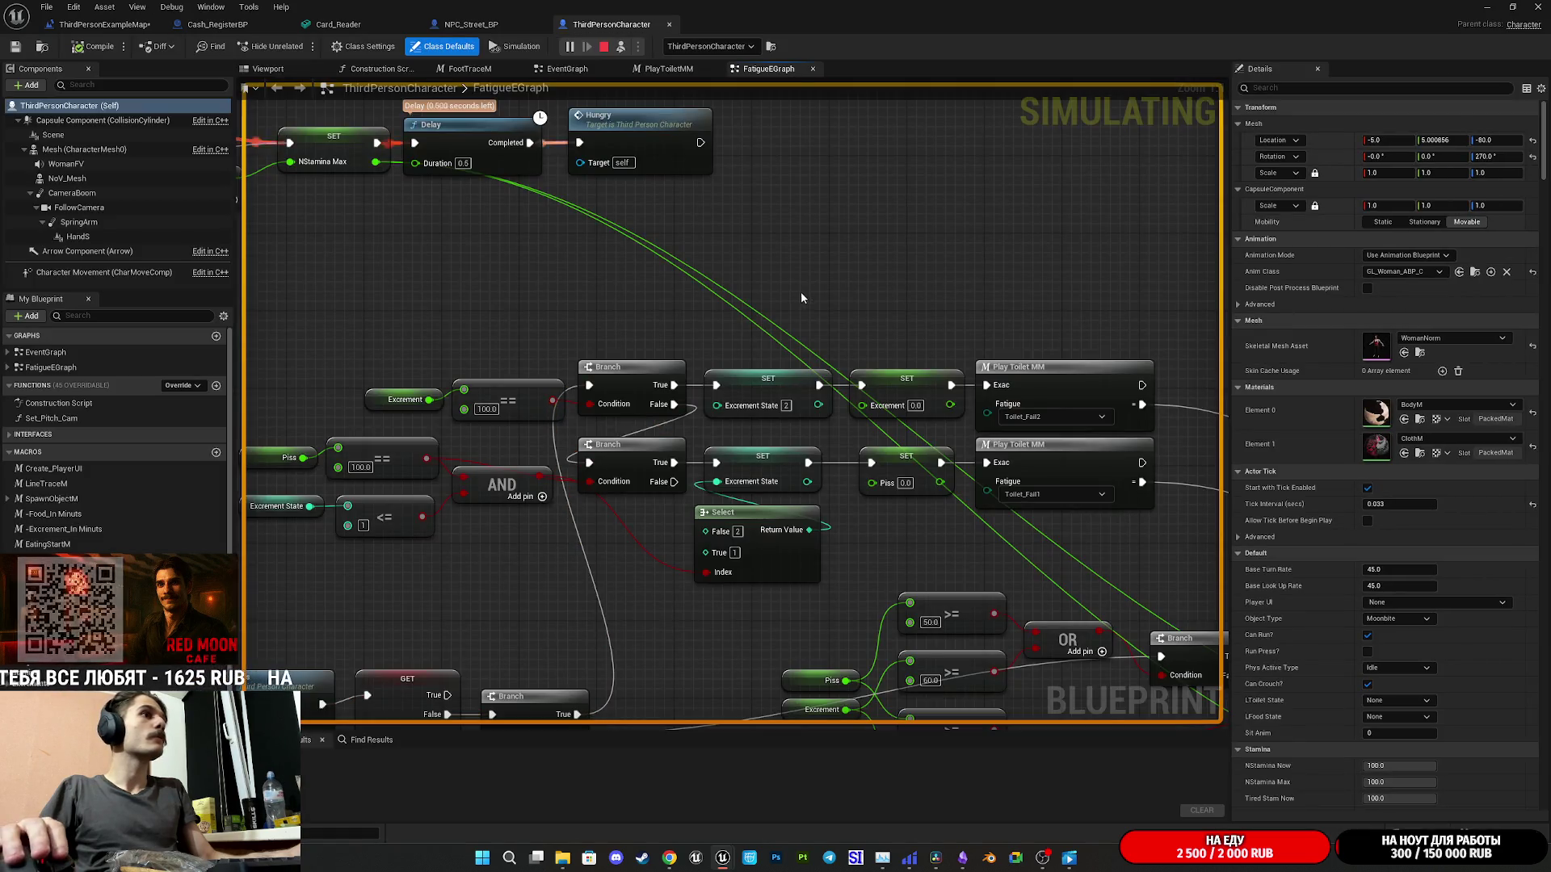
left_click_drag(830, 294, 989, 93)
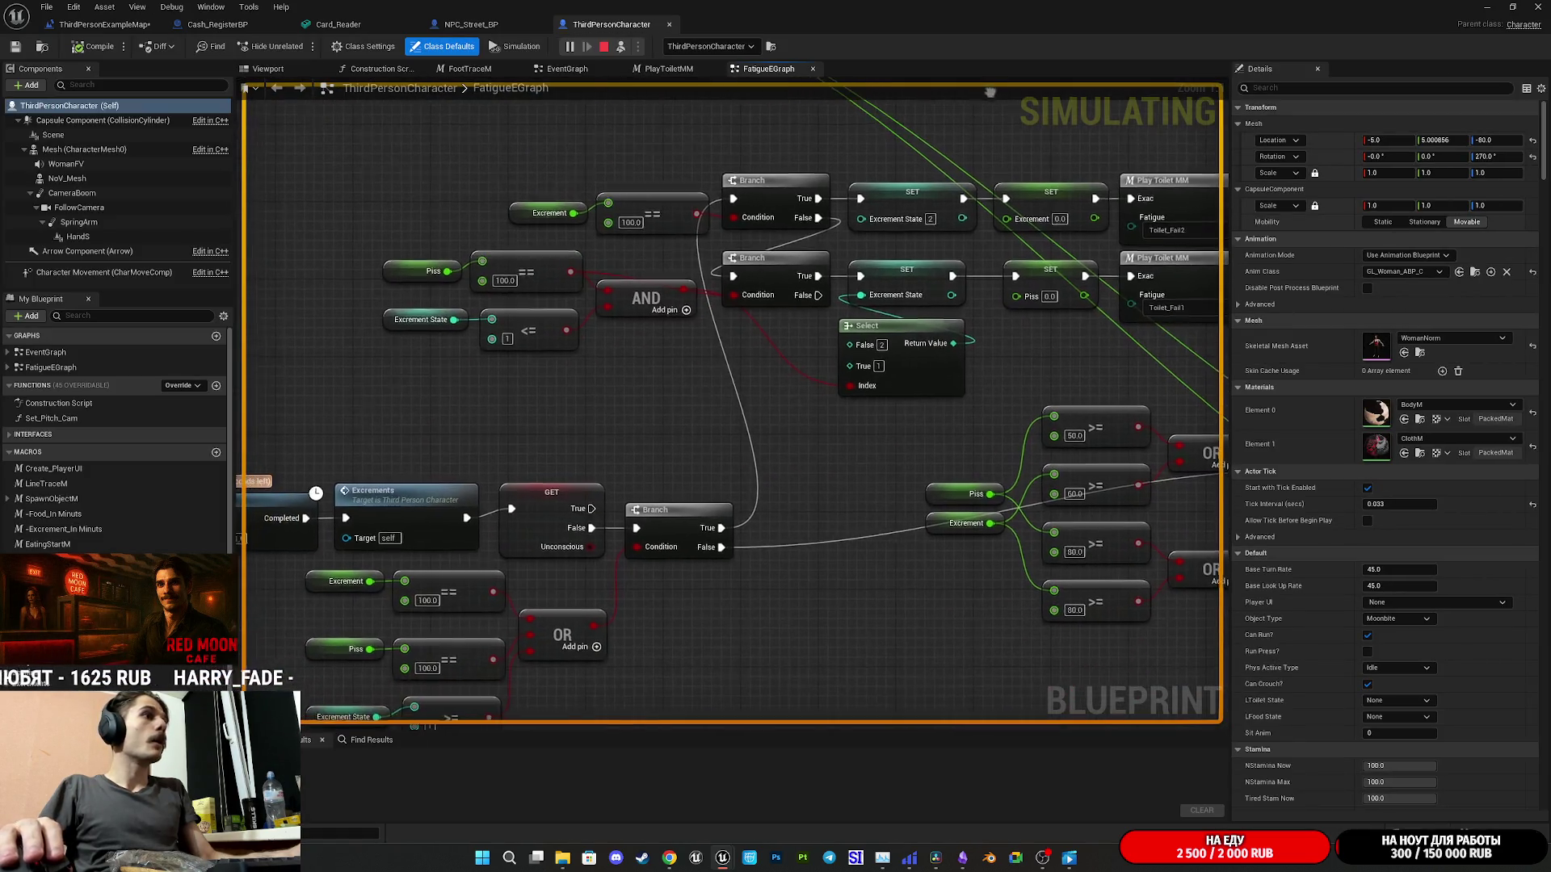
mouse_move(756, 434)
left_mouse_down()
mouse_move(859, 341)
mouse_move(802, 468)
left_mouse_up()
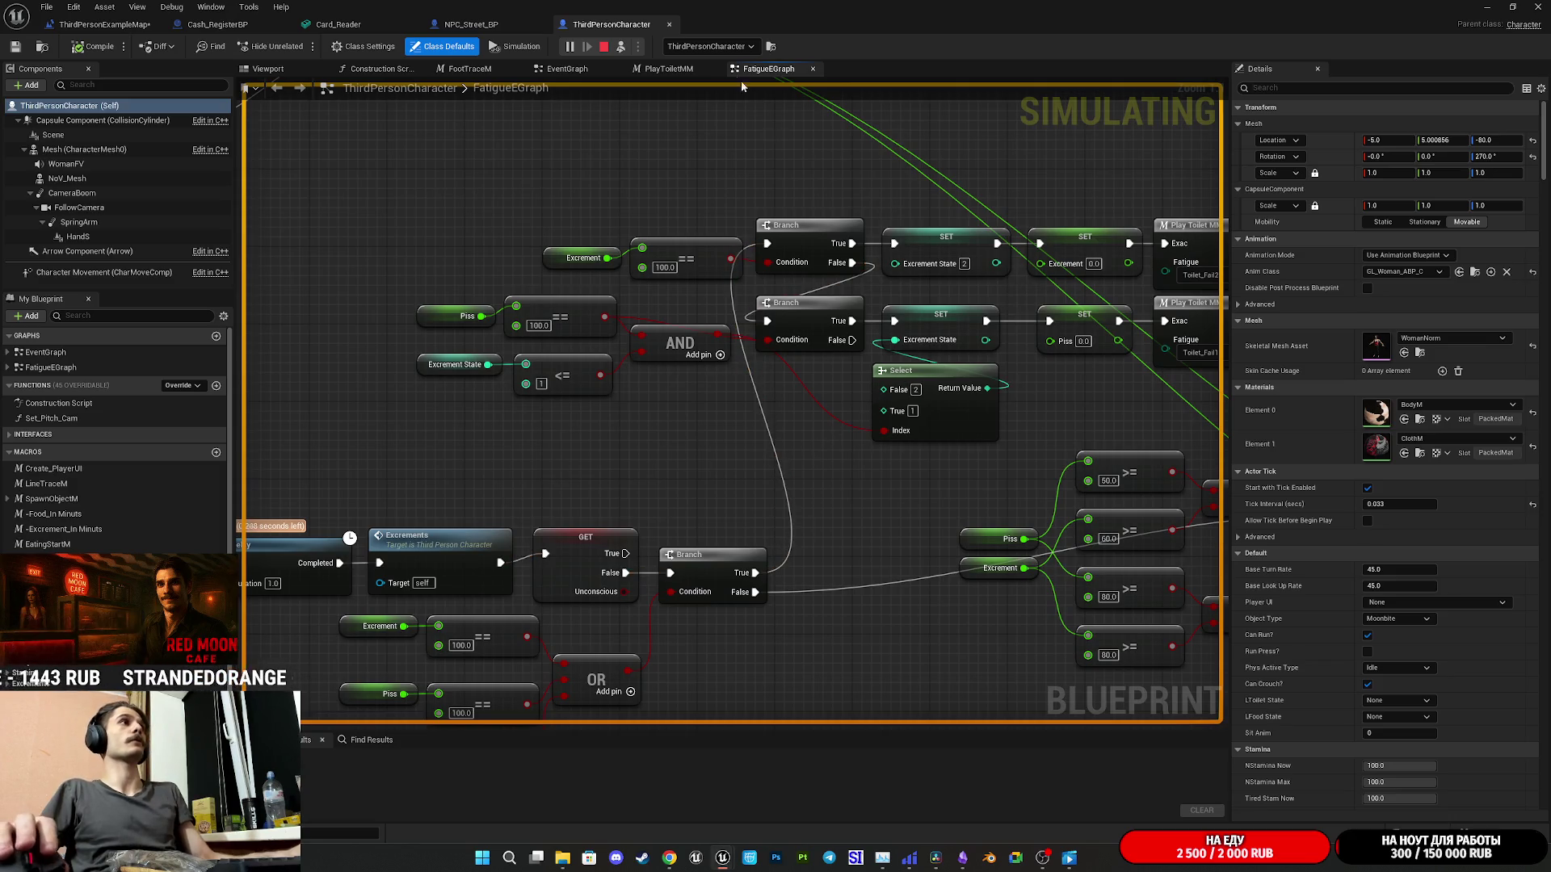
- Stop the simulation and save all changes, including ThirdPersonExampleMap
left_click(1491, 6)
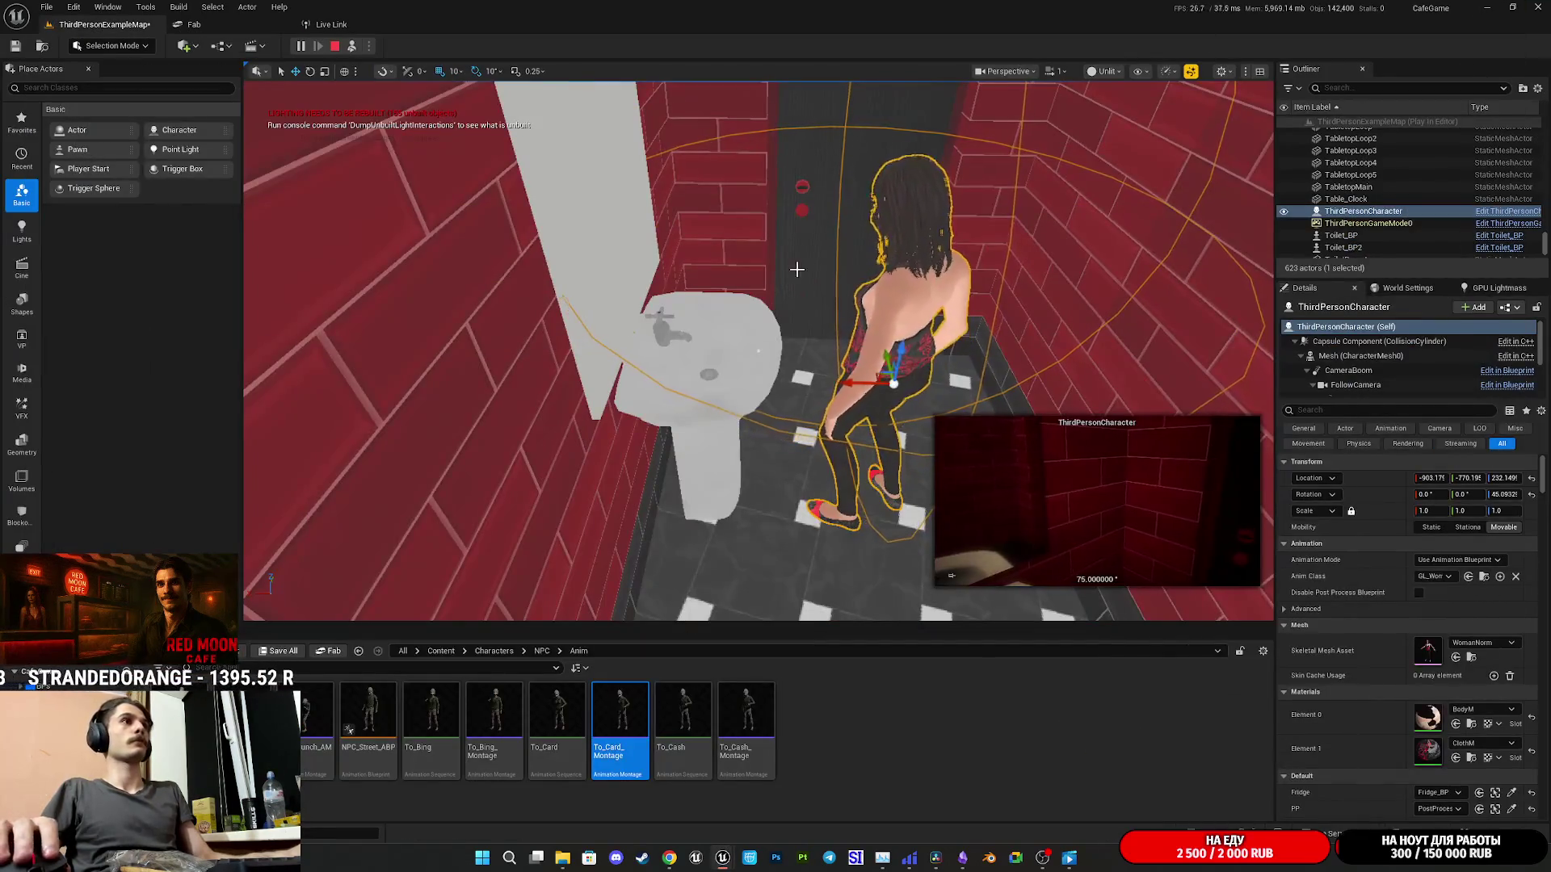
key("Escape")
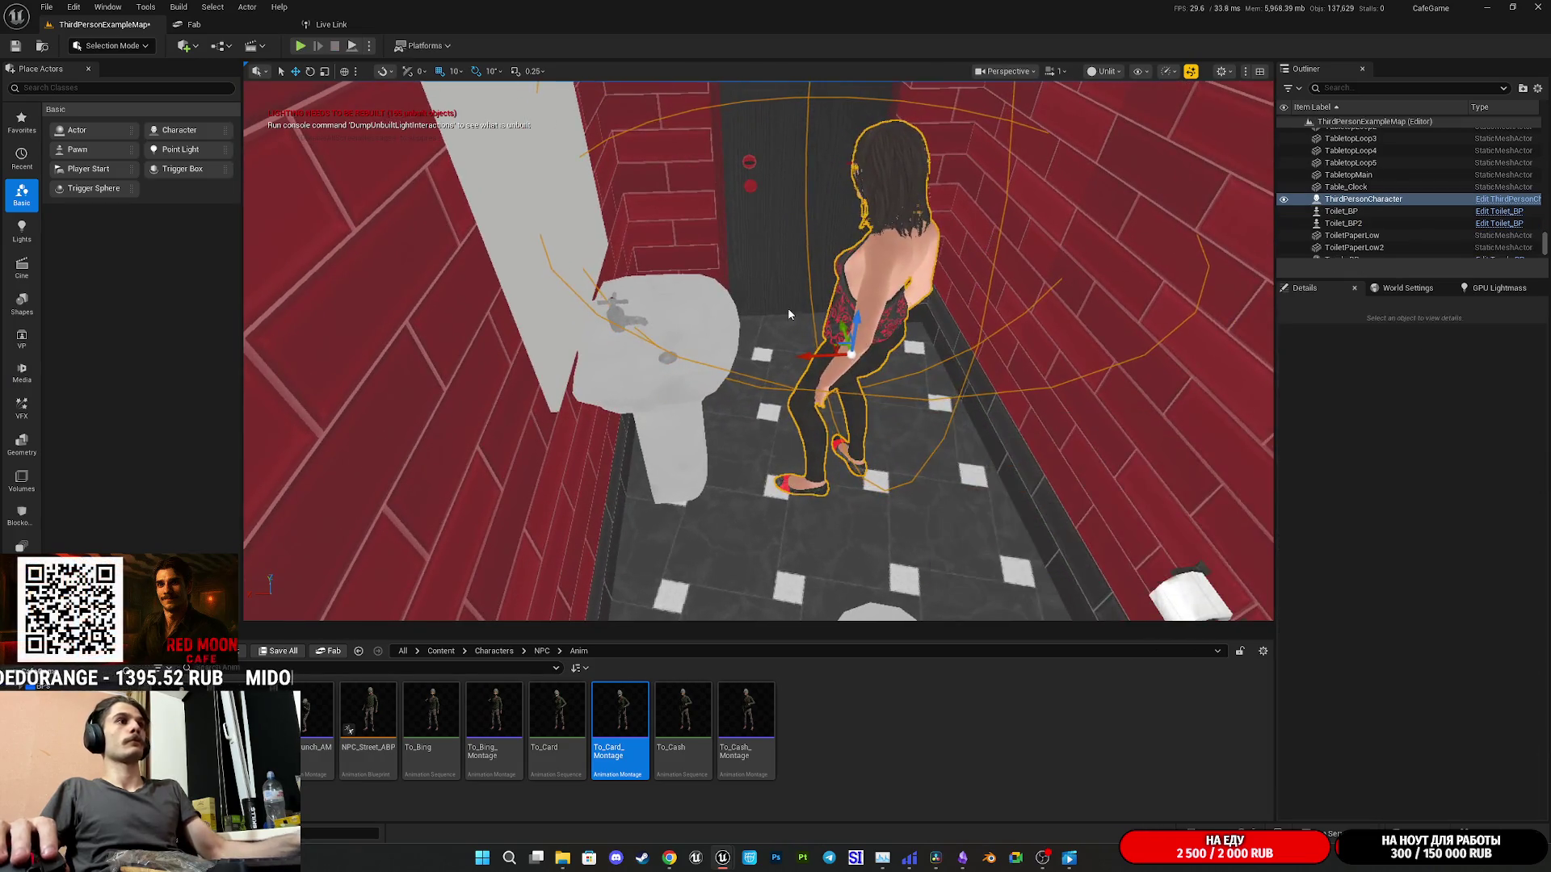
left_click(277, 652)
left_click(867, 565)
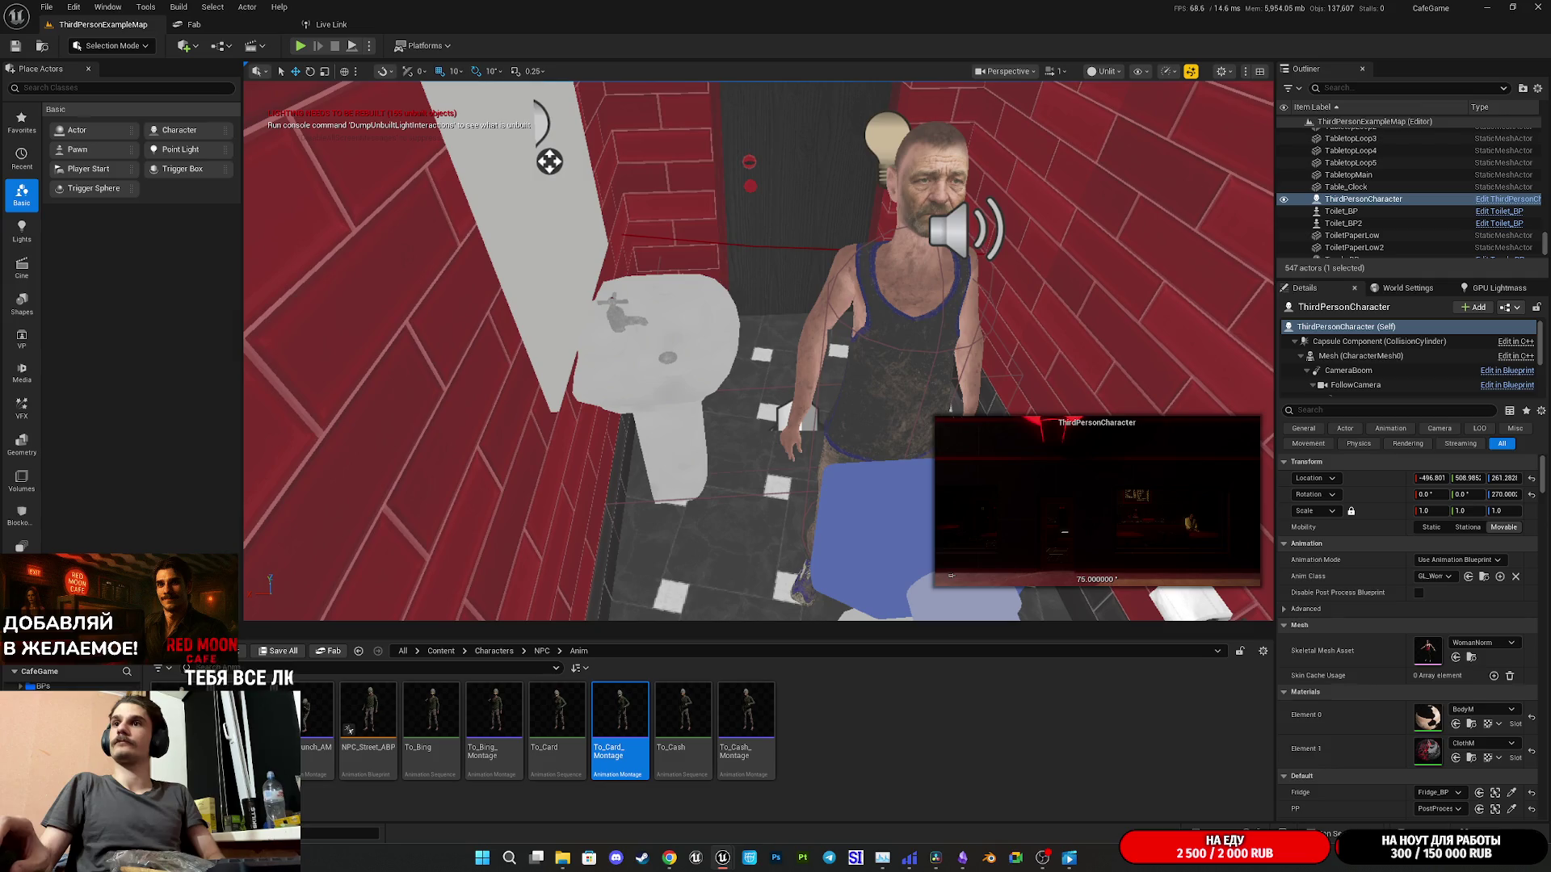
- Close the ThirdPersonCharacter Blueprint editor to return to the level
mouse_move(723, 858)
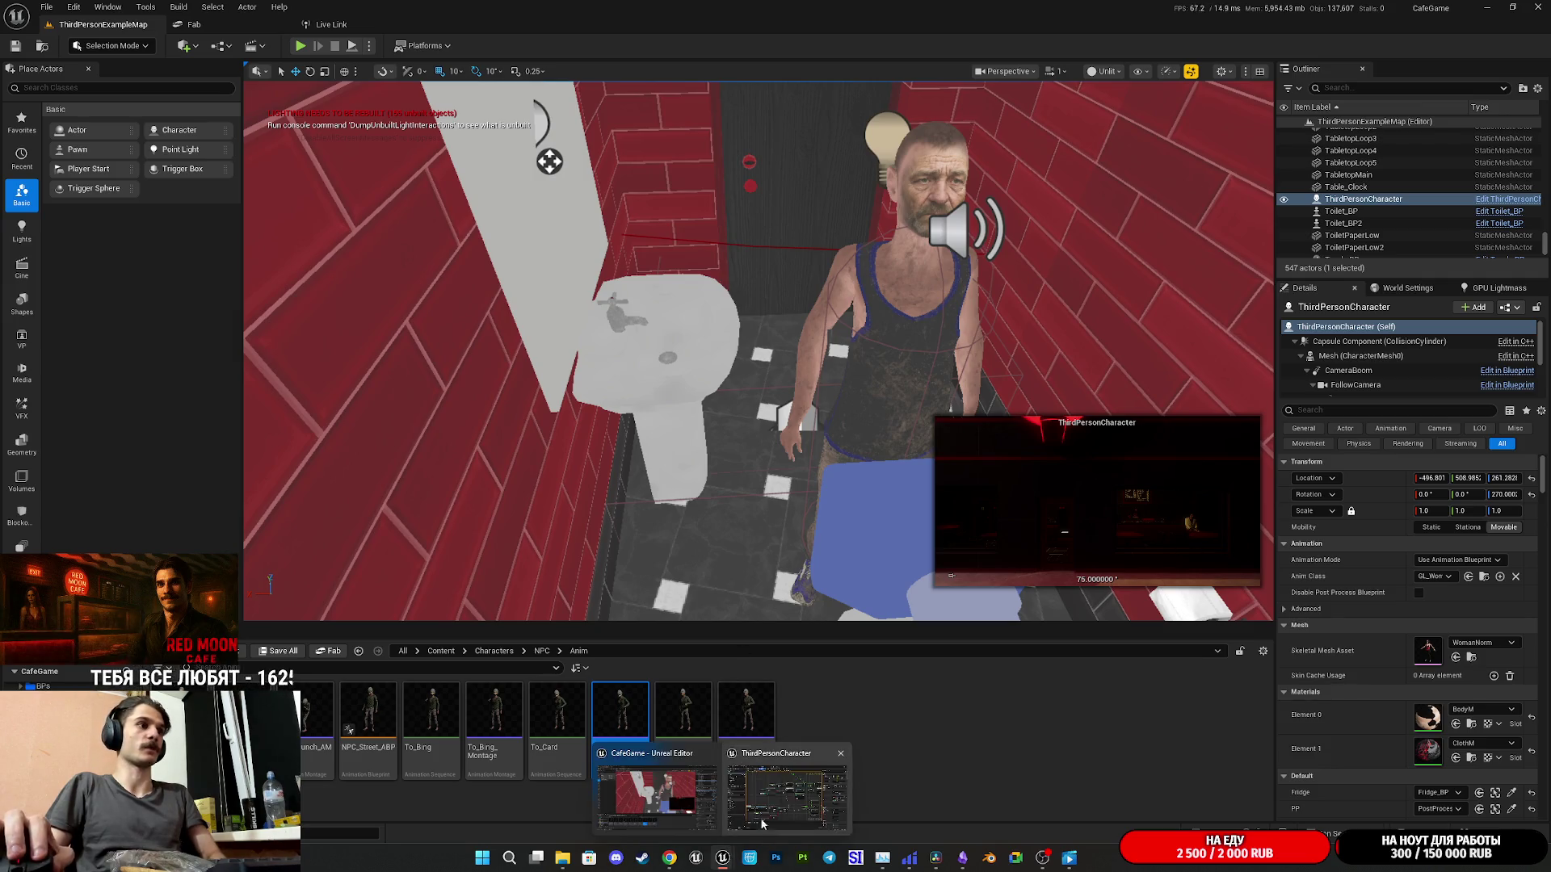
left_click(753, 827)
scroll(820, 406, "down", 6)
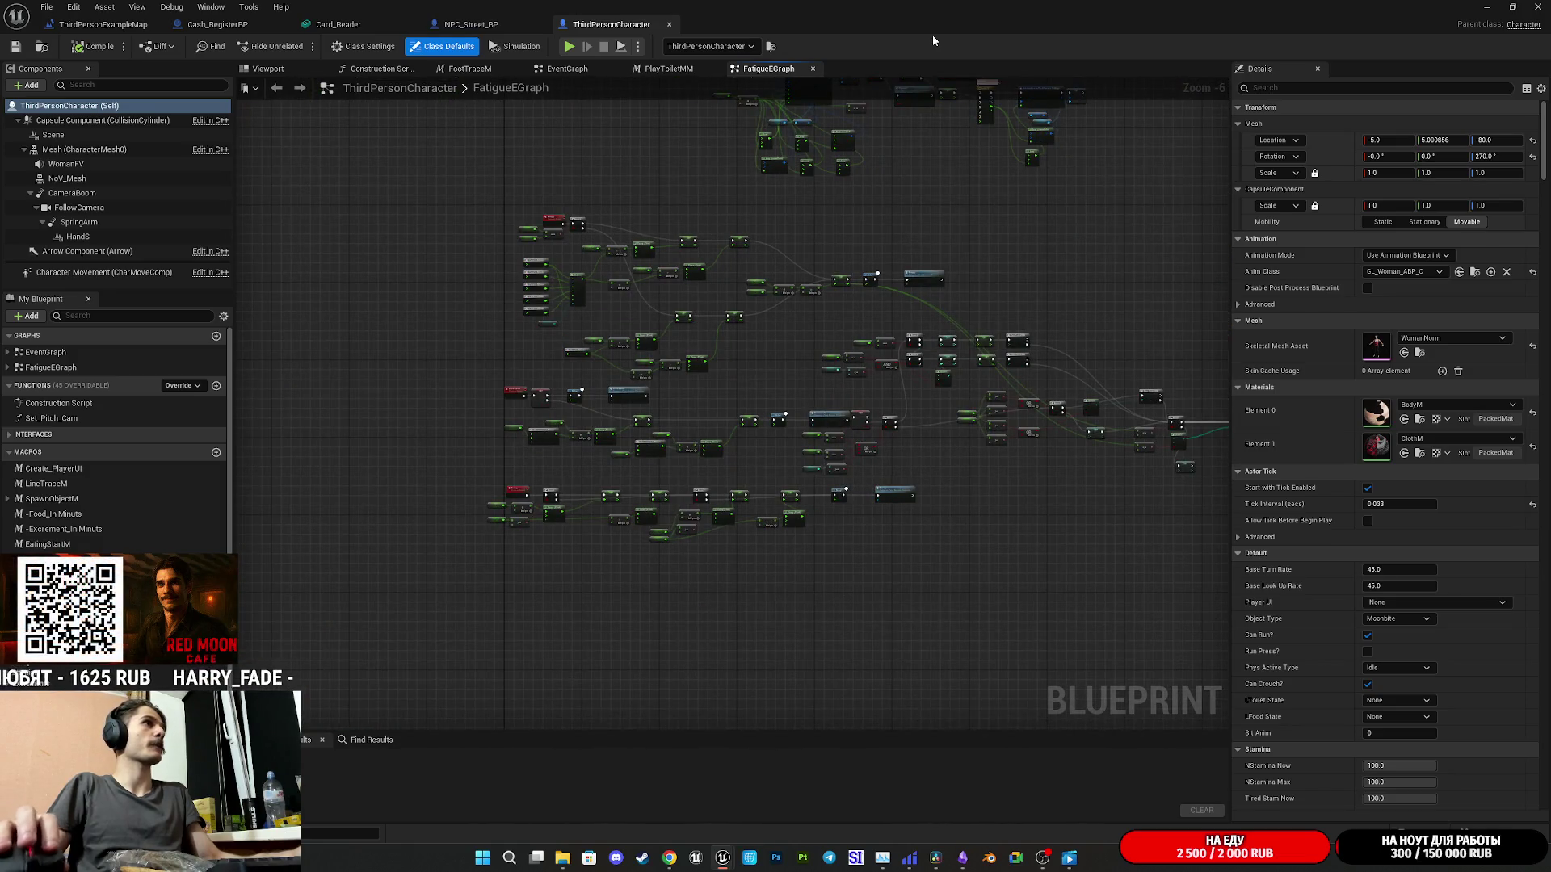
left_click(1537, 8)
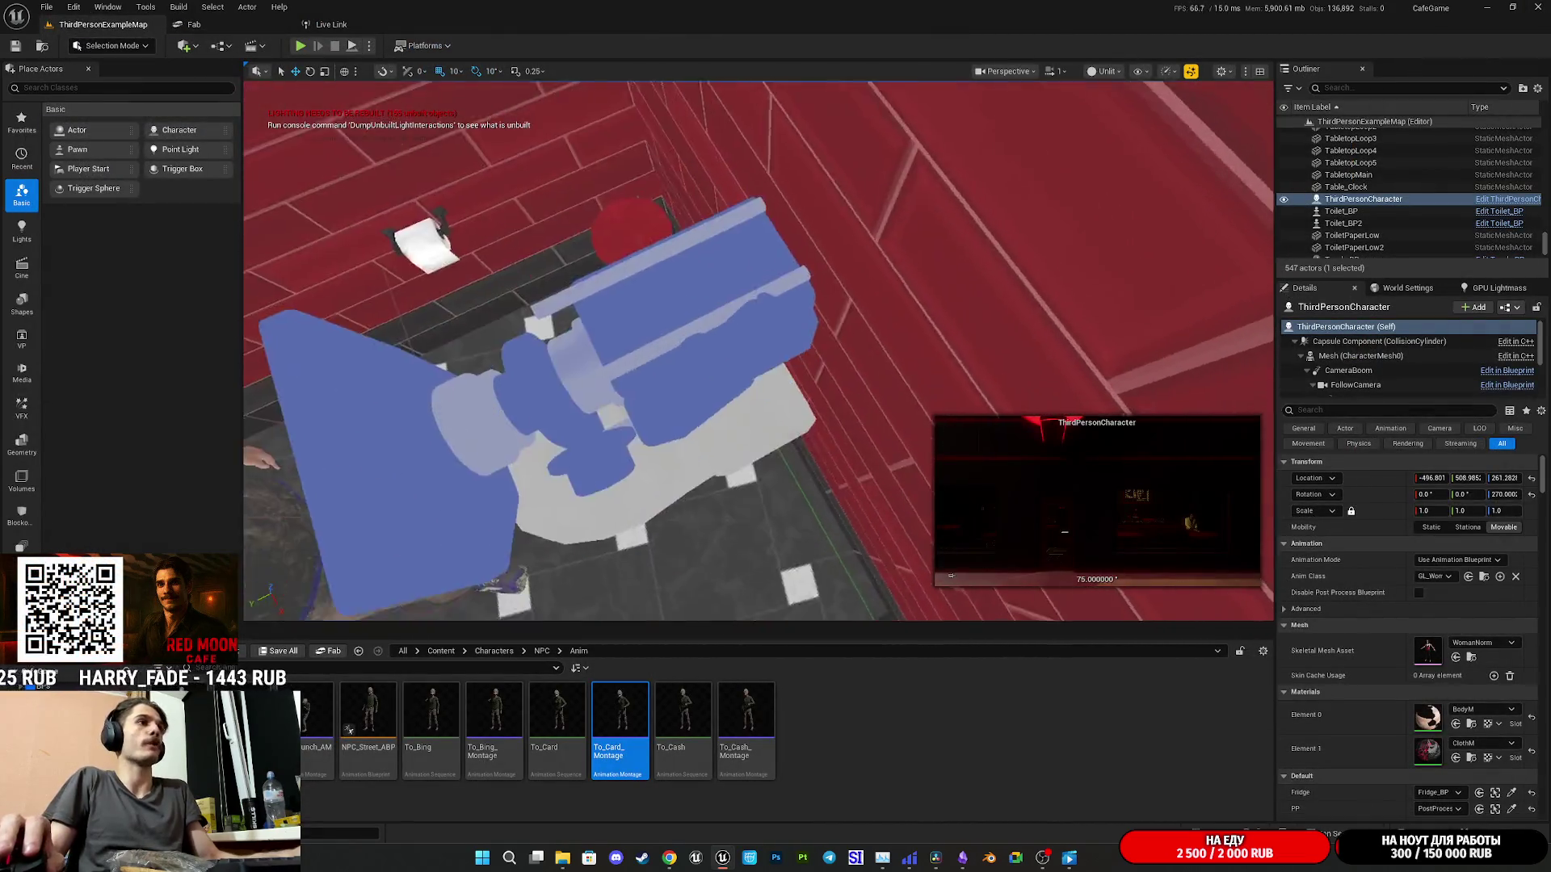
- Select the restroom toilet and open Toilet_BP from the Edit Blueprint dropdown
left_click(775, 387)
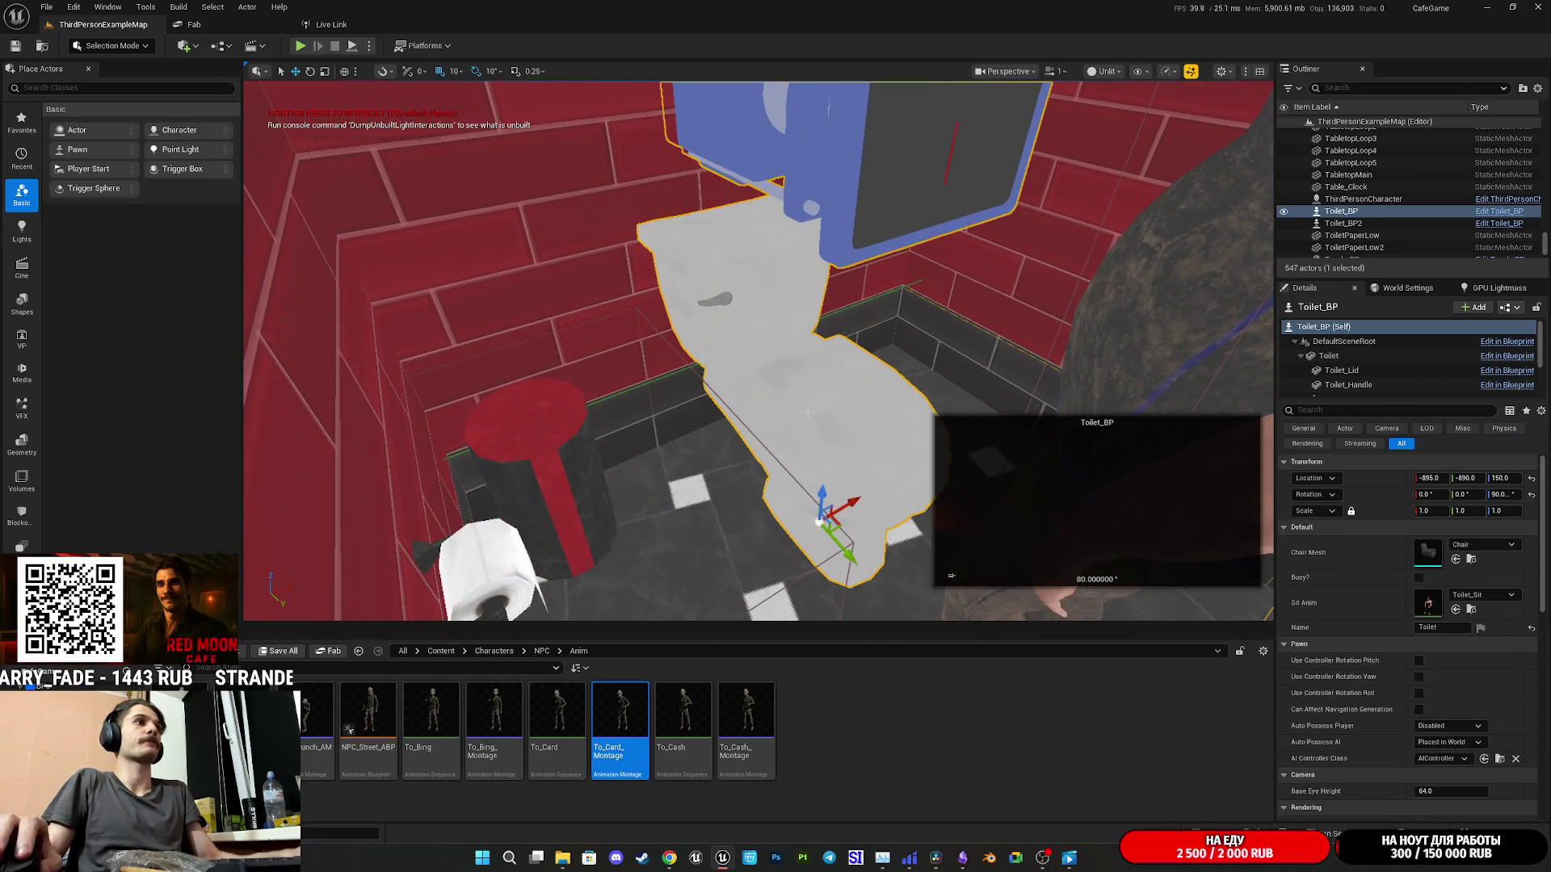
left_click(1503, 308)
left_click(1470, 341)
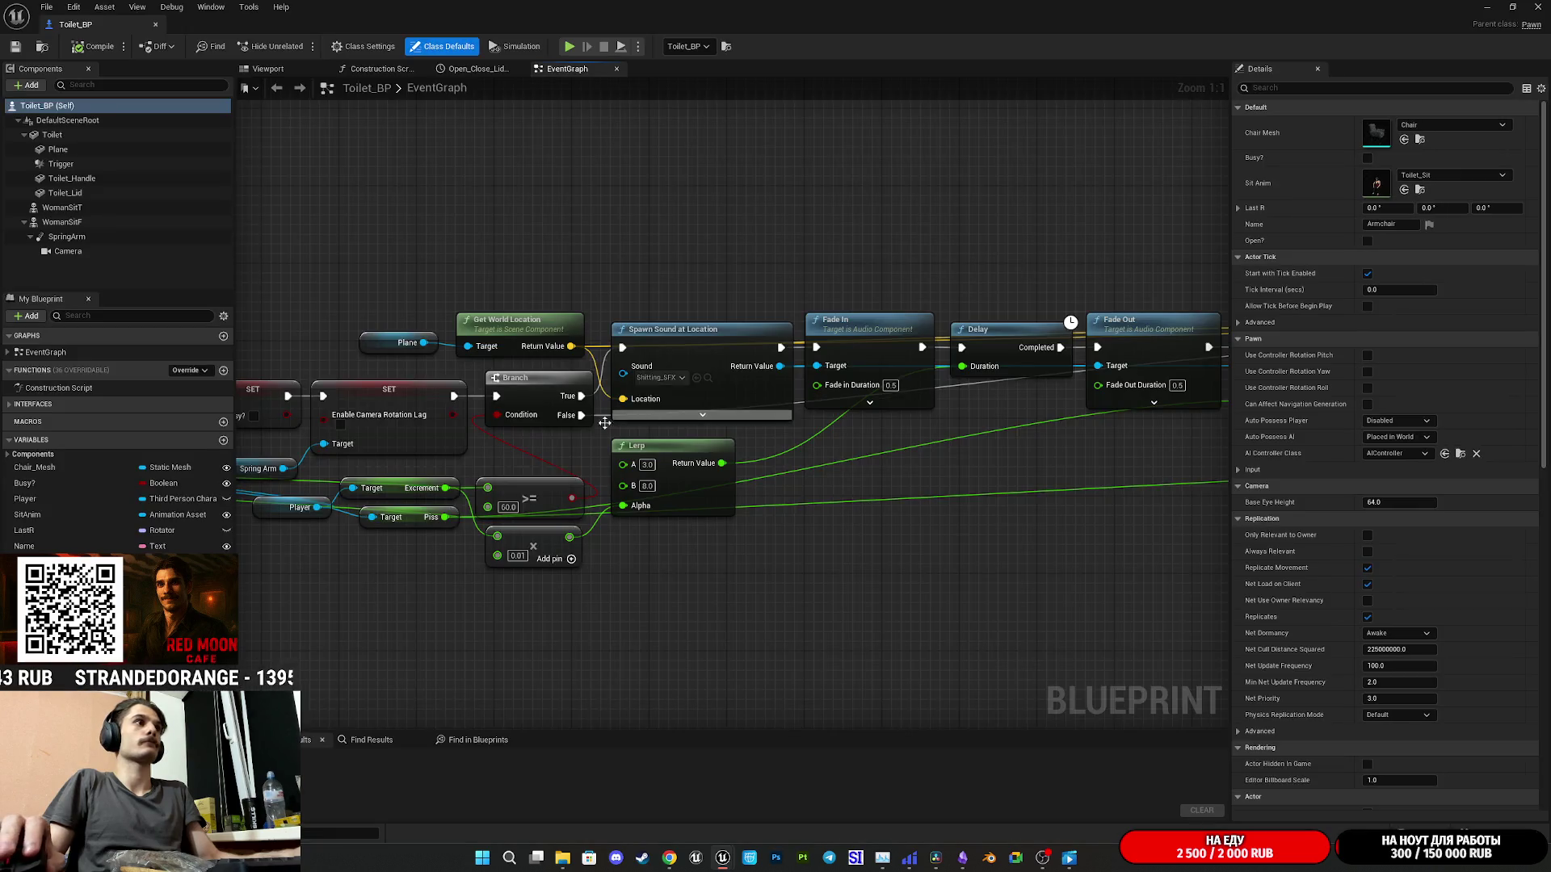
- Pan through the Toilet_BP EventGraph and nudge the >= 25.0 comparison node slightly
mouse_move(605, 423)
left_mouse_down()
mouse_move(813, 469)
mouse_move(1175, 462)
left_mouse_up()
mouse_move(537, 401)
left_mouse_down()
mouse_move(682, 409)
mouse_move(592, 474)
left_mouse_up()
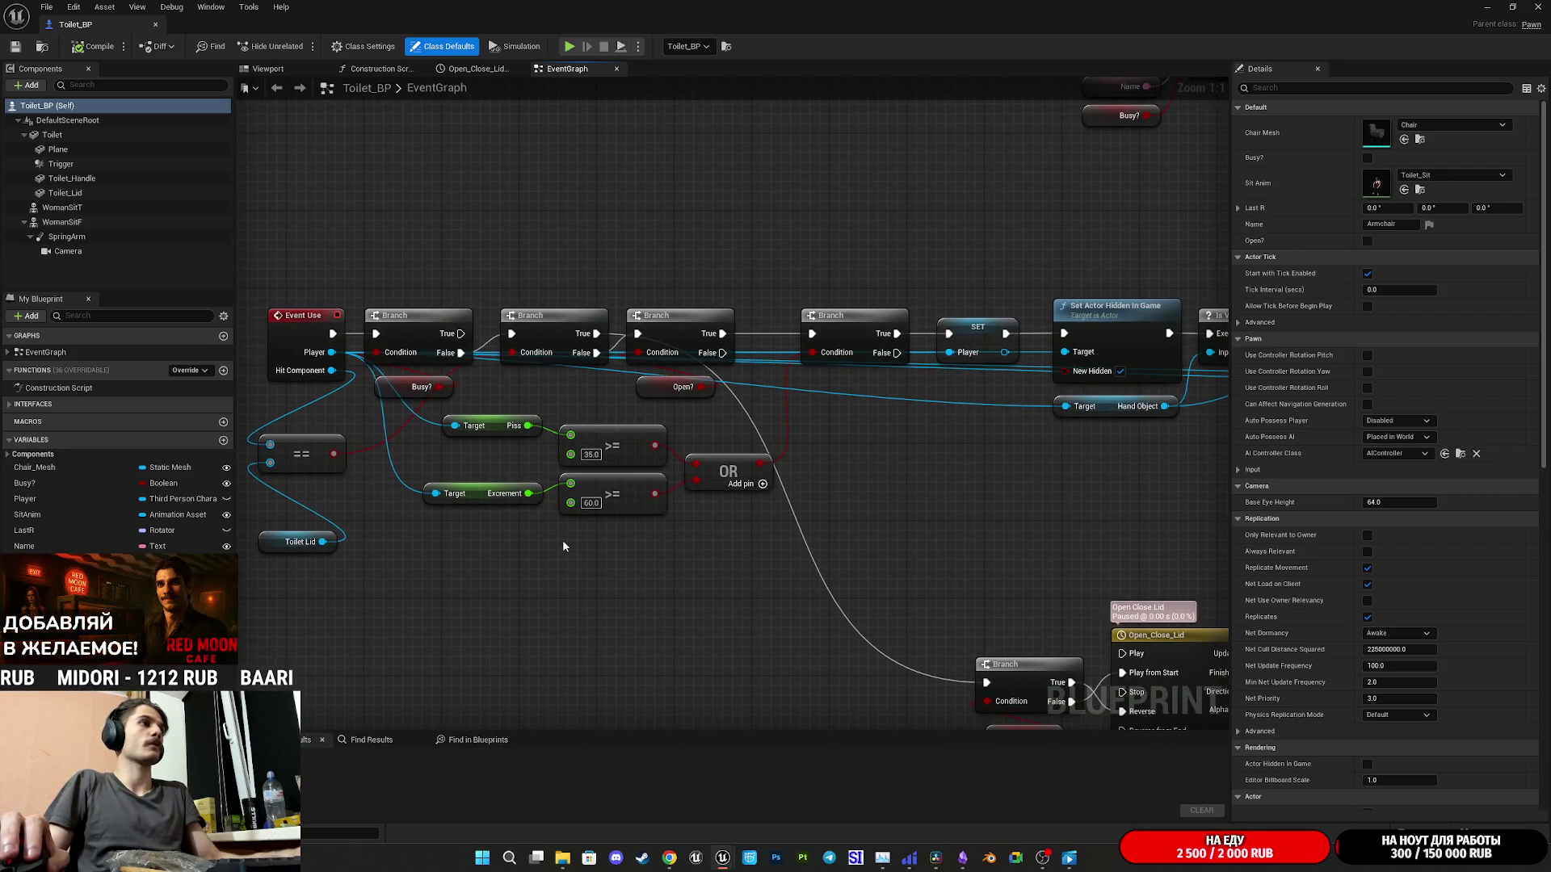
mouse_move(816, 475)
left_mouse_down()
mouse_move(747, 554)
mouse_move(630, 539)
mouse_move(537, 477)
mouse_move(621, 536)
left_mouse_up()
left_click_drag(733, 502, 589, 519)
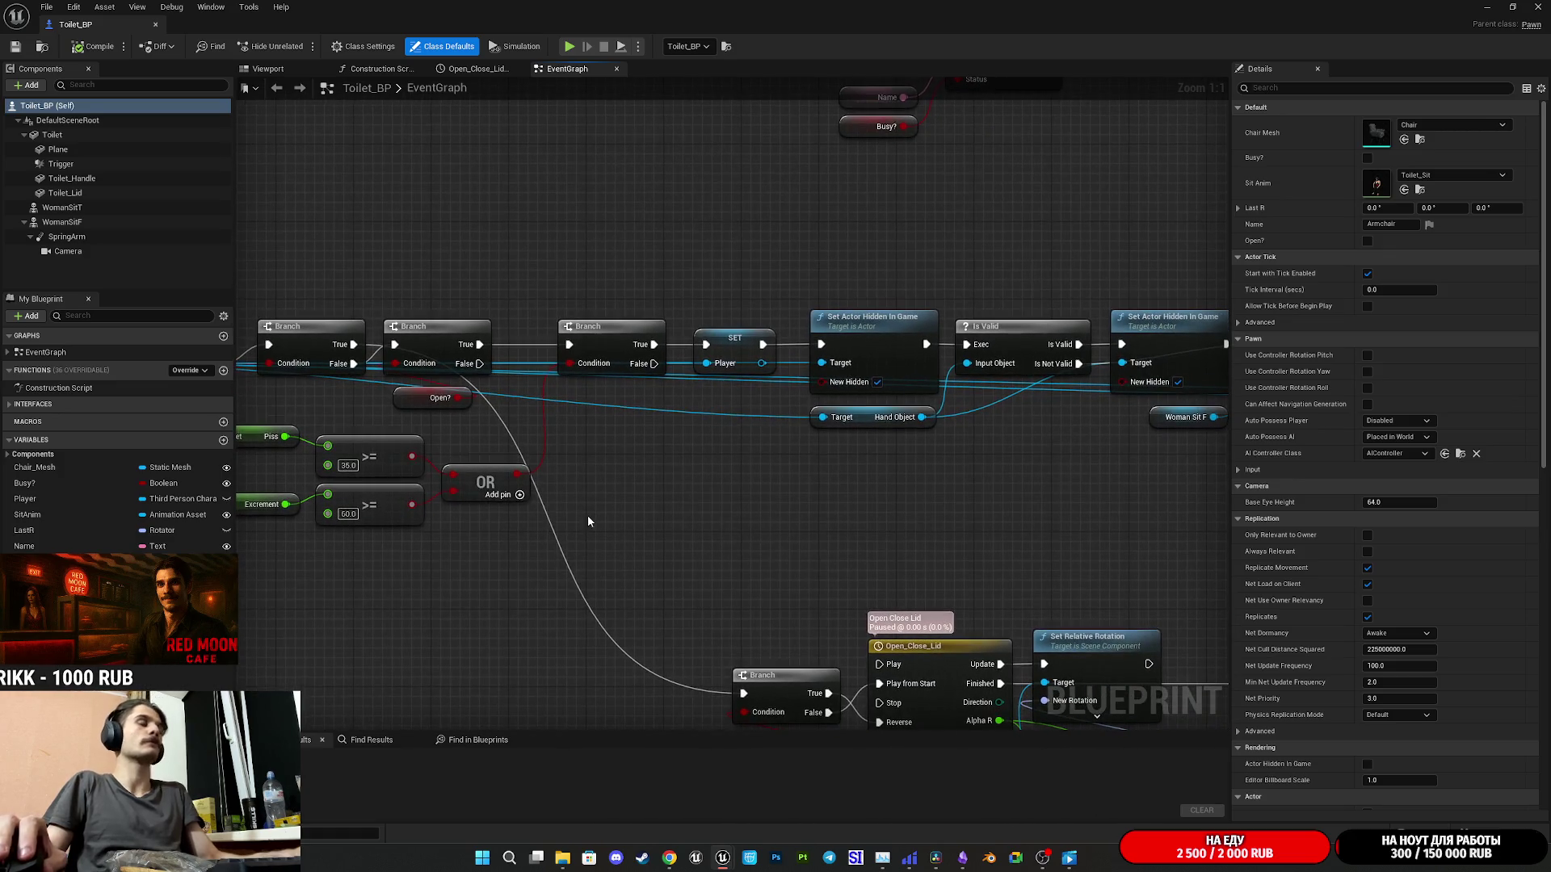
mouse_move(762, 482)
left_mouse_down()
mouse_move(724, 469)
mouse_move(650, 489)
mouse_move(935, 468)
mouse_move(899, 484)
mouse_move(566, 472)
left_mouse_up()
left_click_drag(730, 461, 307, 476)
left_click_drag(888, 476, 445, 488)
mouse_move(836, 458)
left_mouse_down()
mouse_move(718, 465)
mouse_move(1070, 462)
mouse_move(745, 461)
mouse_move(1234, 317)
mouse_move(1195, 388)
mouse_move(666, 454)
left_mouse_up()
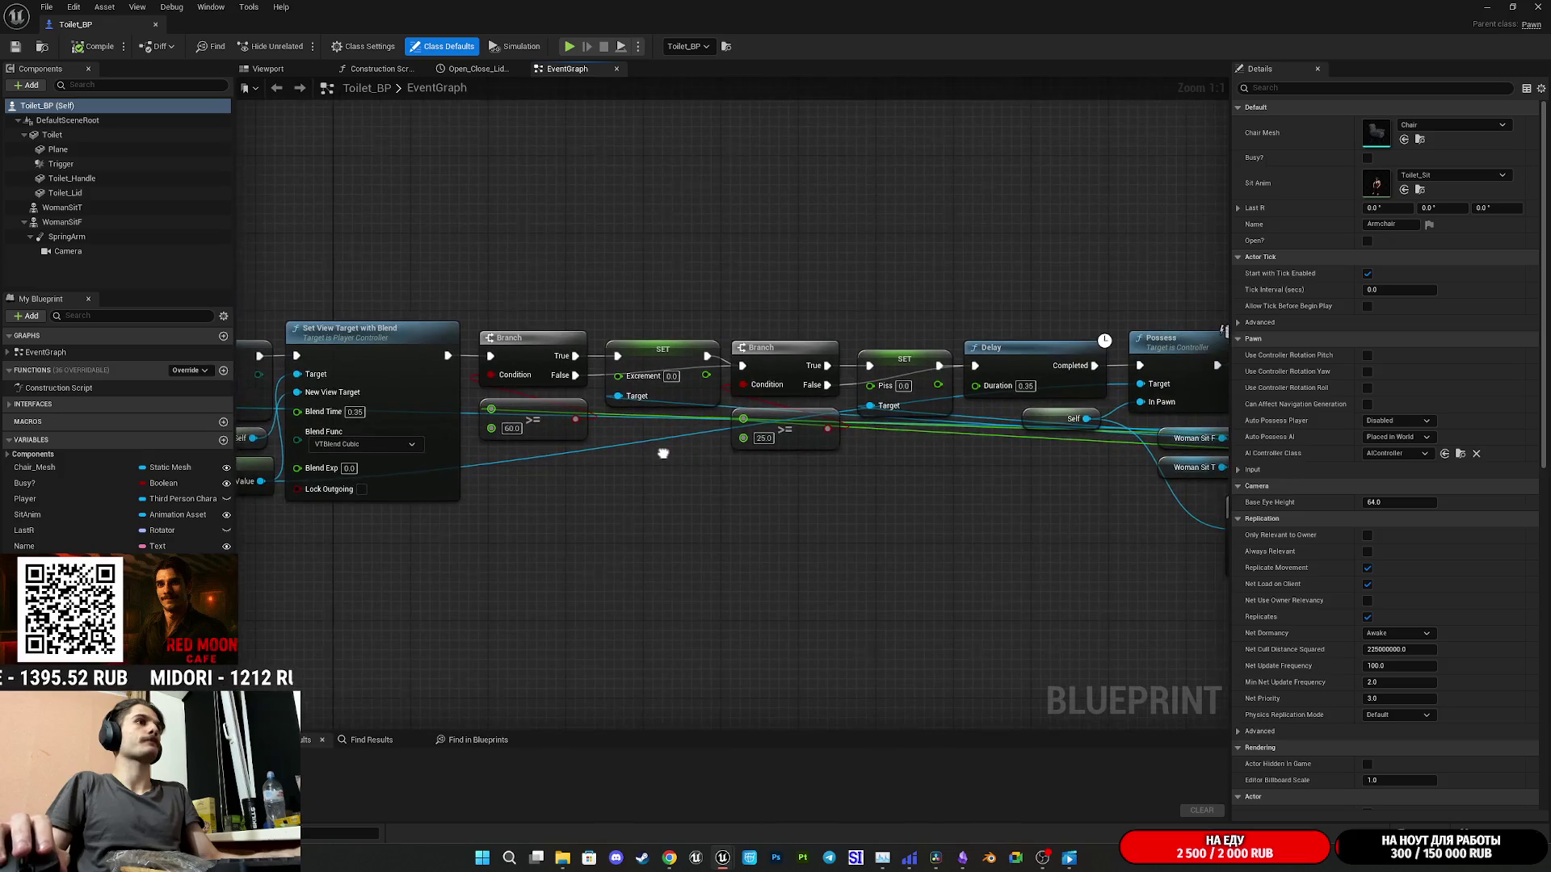
mouse_move(802, 427)
left_mouse_down()
mouse_move(790, 462)
mouse_move(792, 448)
left_mouse_up()
- Follow the chain to Spawn Sound and Lerp, nudge a Branch node left, then view Event Use
mouse_move(892, 473)
left_mouse_down()
mouse_move(693, 446)
mouse_move(716, 437)
mouse_move(496, 437)
left_mouse_up()
left_click_drag(804, 480, 618, 467)
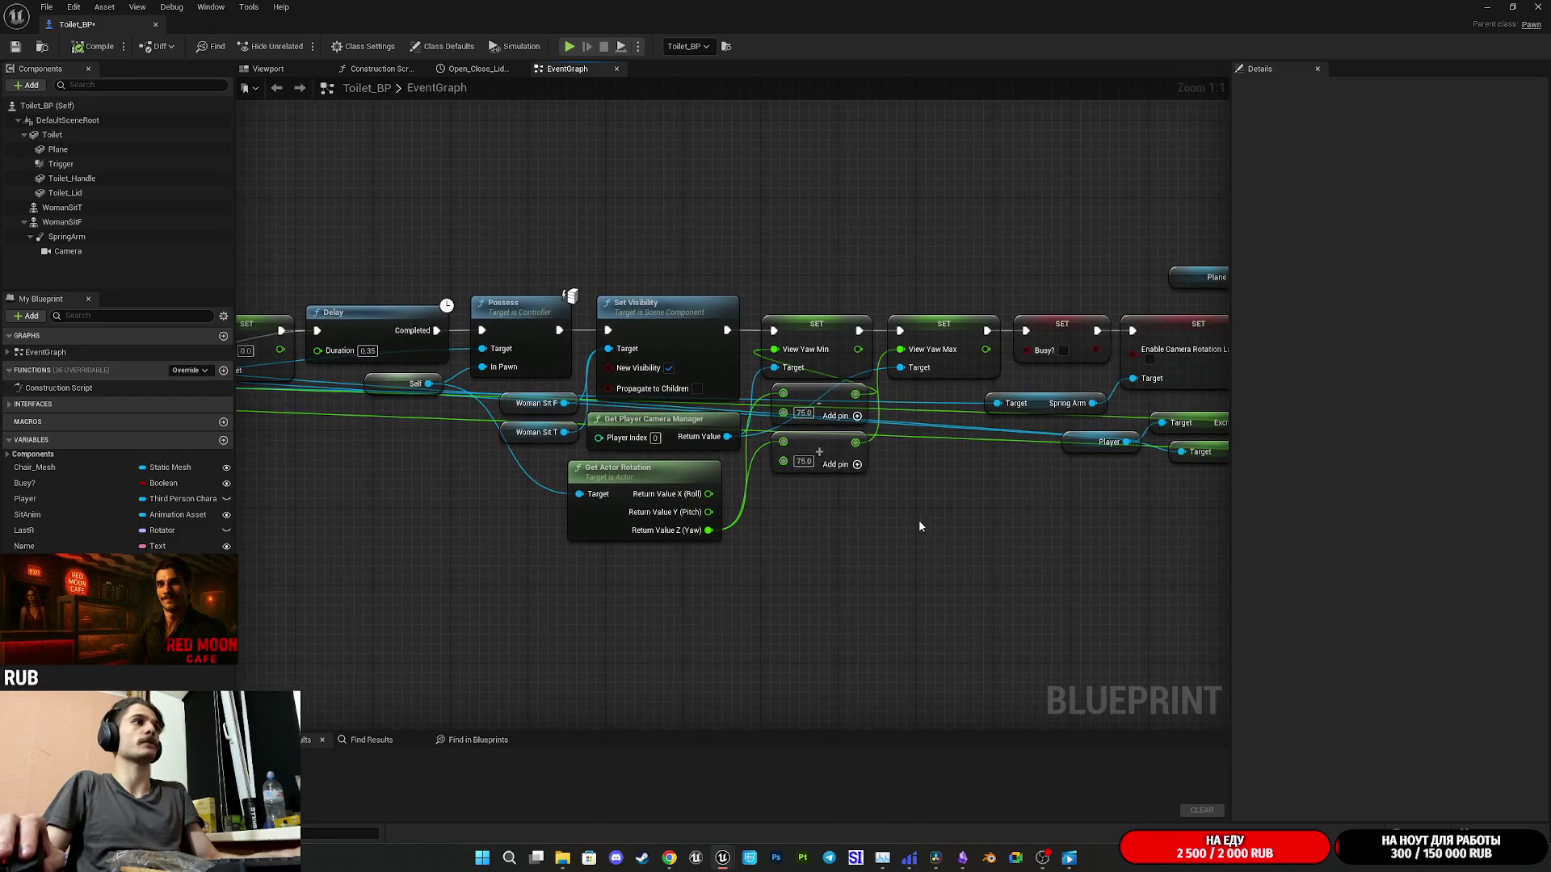
mouse_move(937, 530)
left_mouse_down()
mouse_move(734, 544)
mouse_move(626, 528)
mouse_move(879, 554)
mouse_move(1010, 501)
mouse_move(1099, 440)
mouse_move(1139, 525)
left_mouse_up()
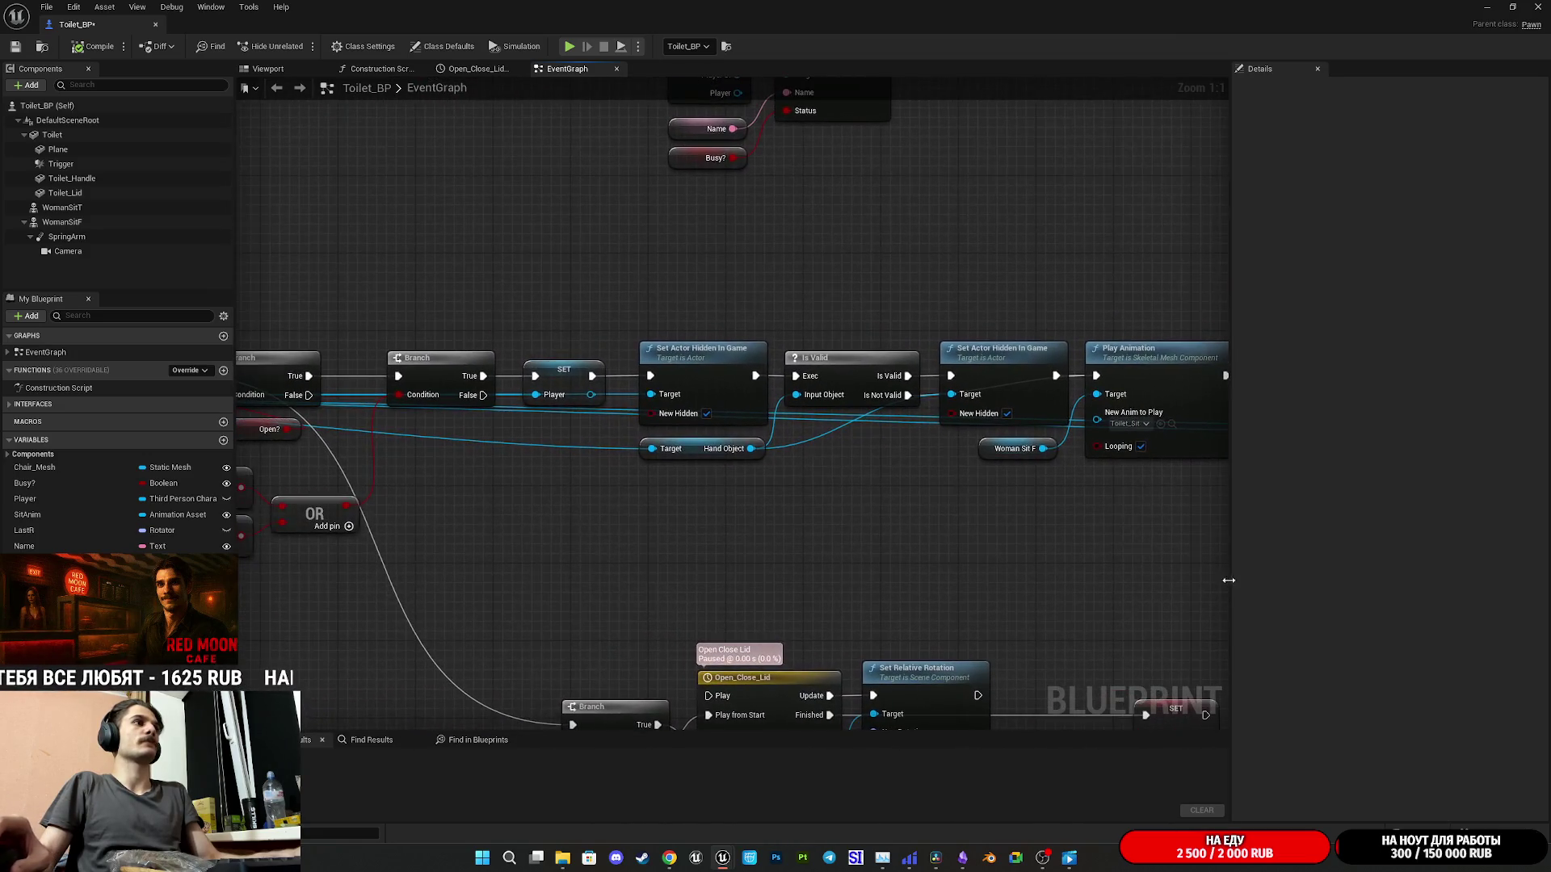
mouse_move(793, 502)
left_mouse_down()
mouse_move(959, 519)
mouse_move(689, 495)
mouse_move(855, 509)
left_mouse_up()
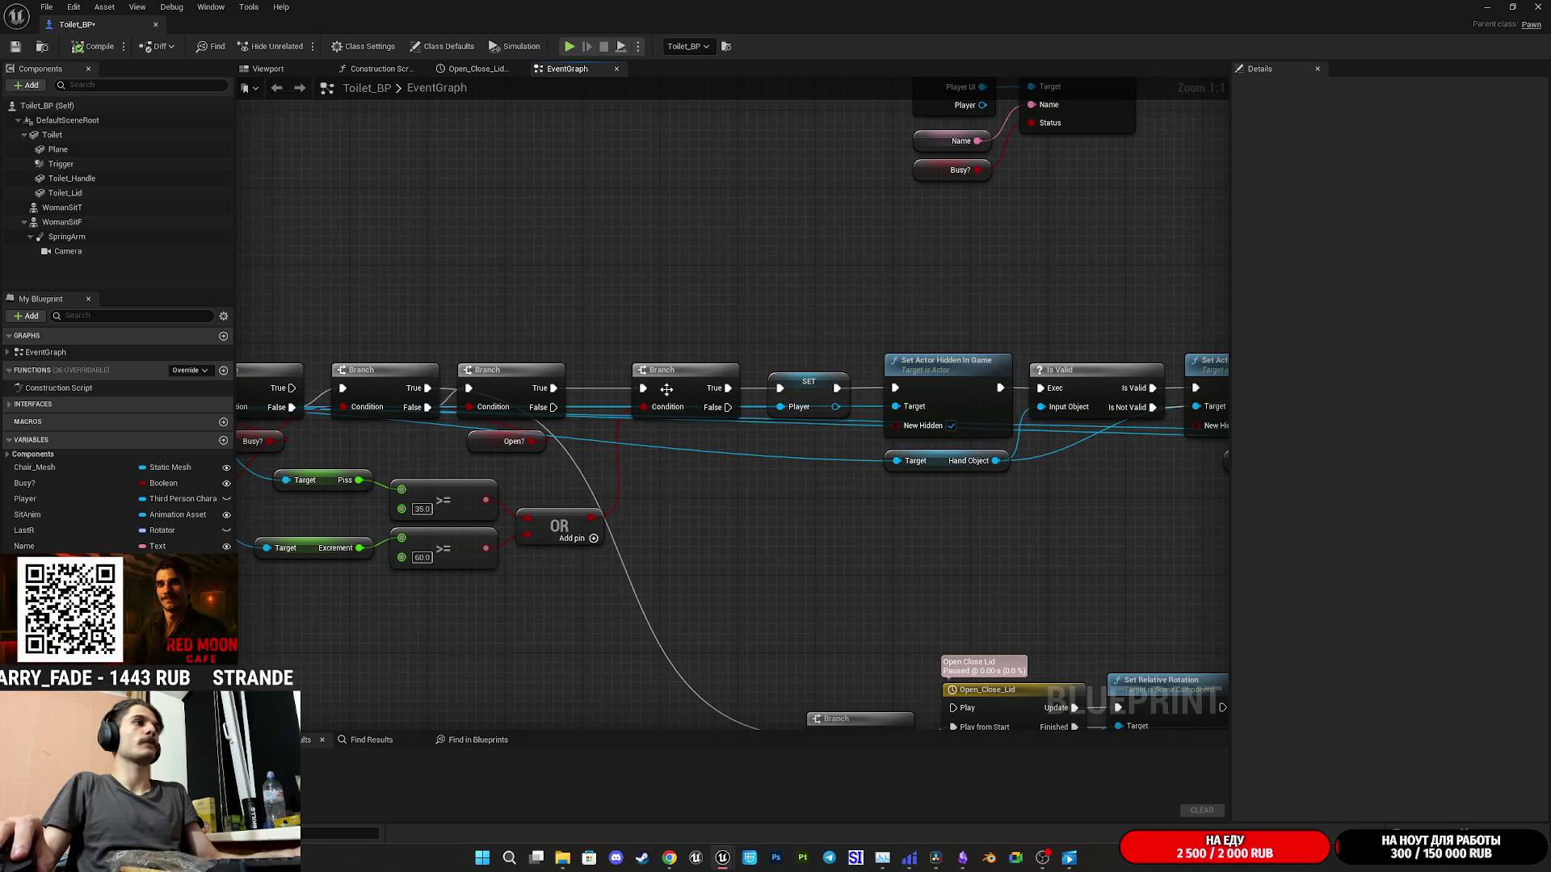
left_click_drag(638, 393, 629, 391)
left_click(432, 300)
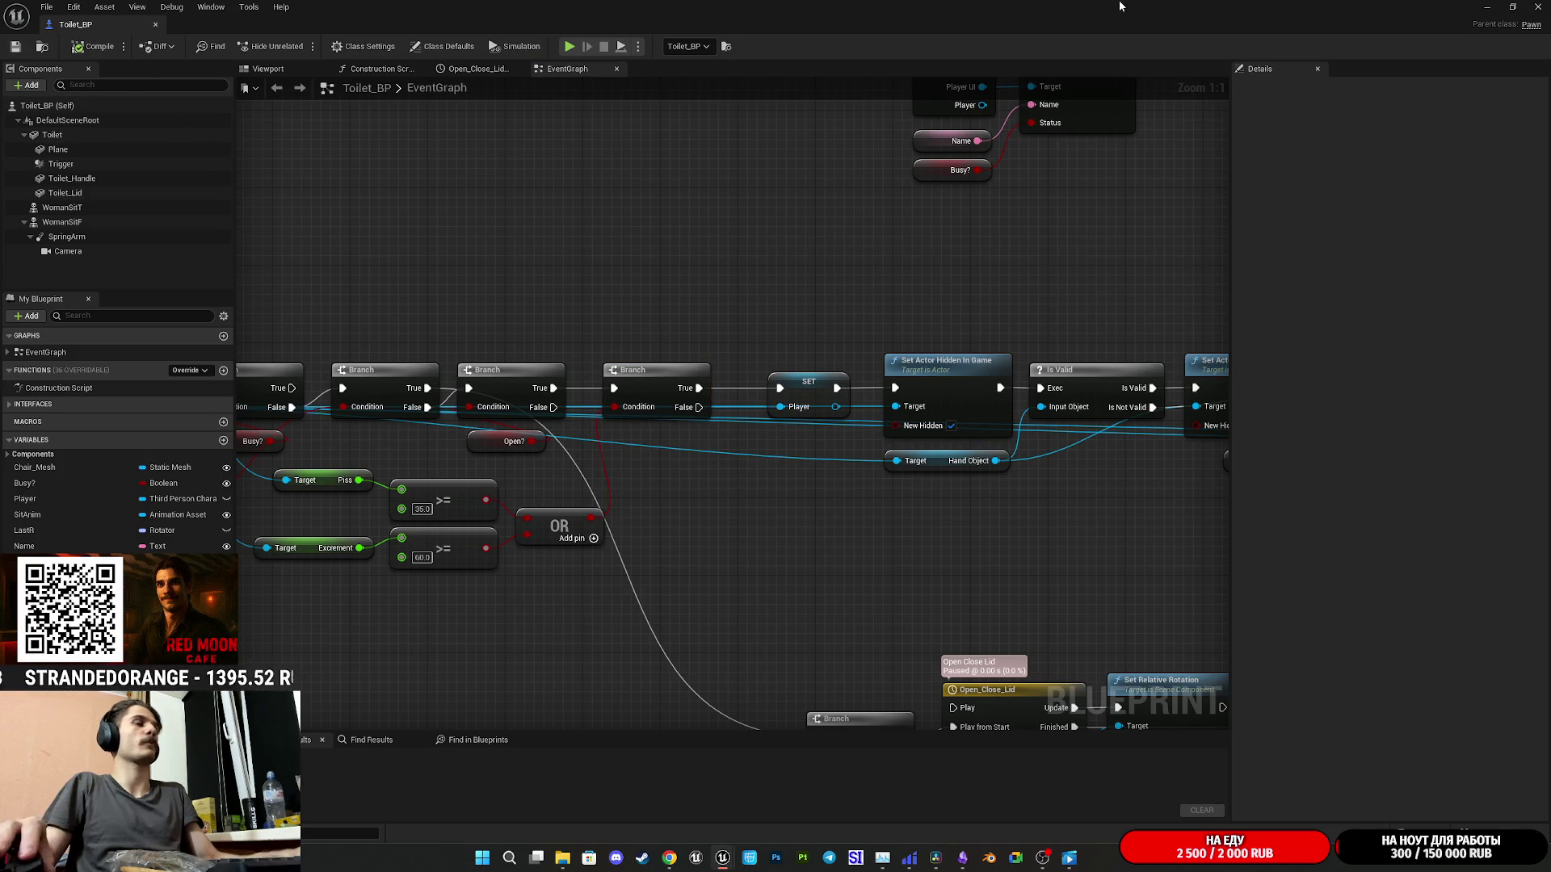
mouse_move(769, 467)
left_mouse_down()
mouse_move(1040, 414)
mouse_move(1011, 415)
left_mouse_up()
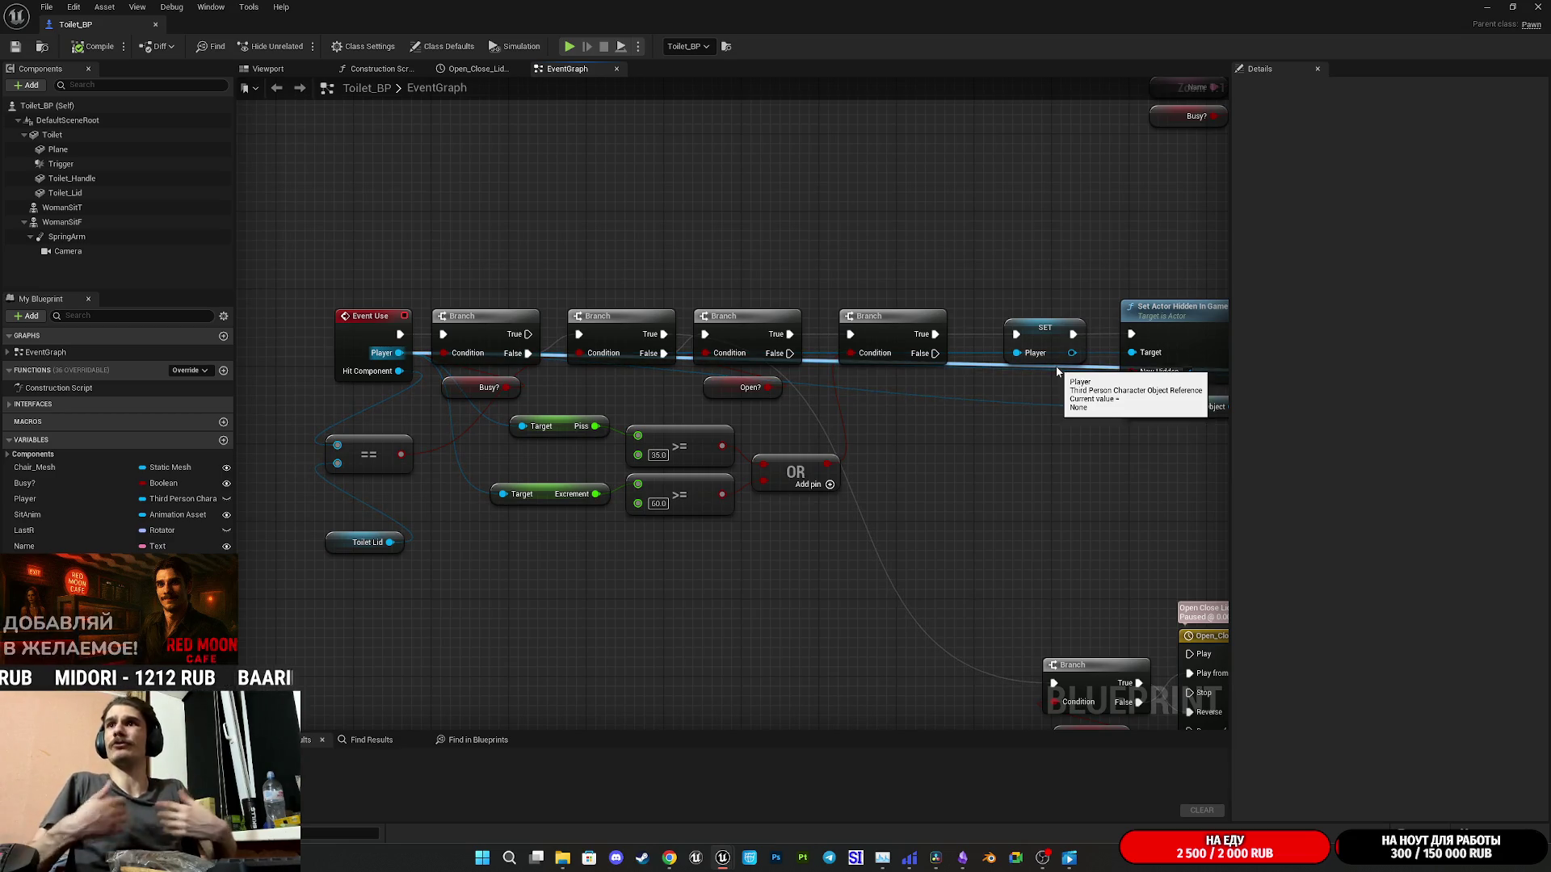
left_click_drag(1056, 358, 928, 386)
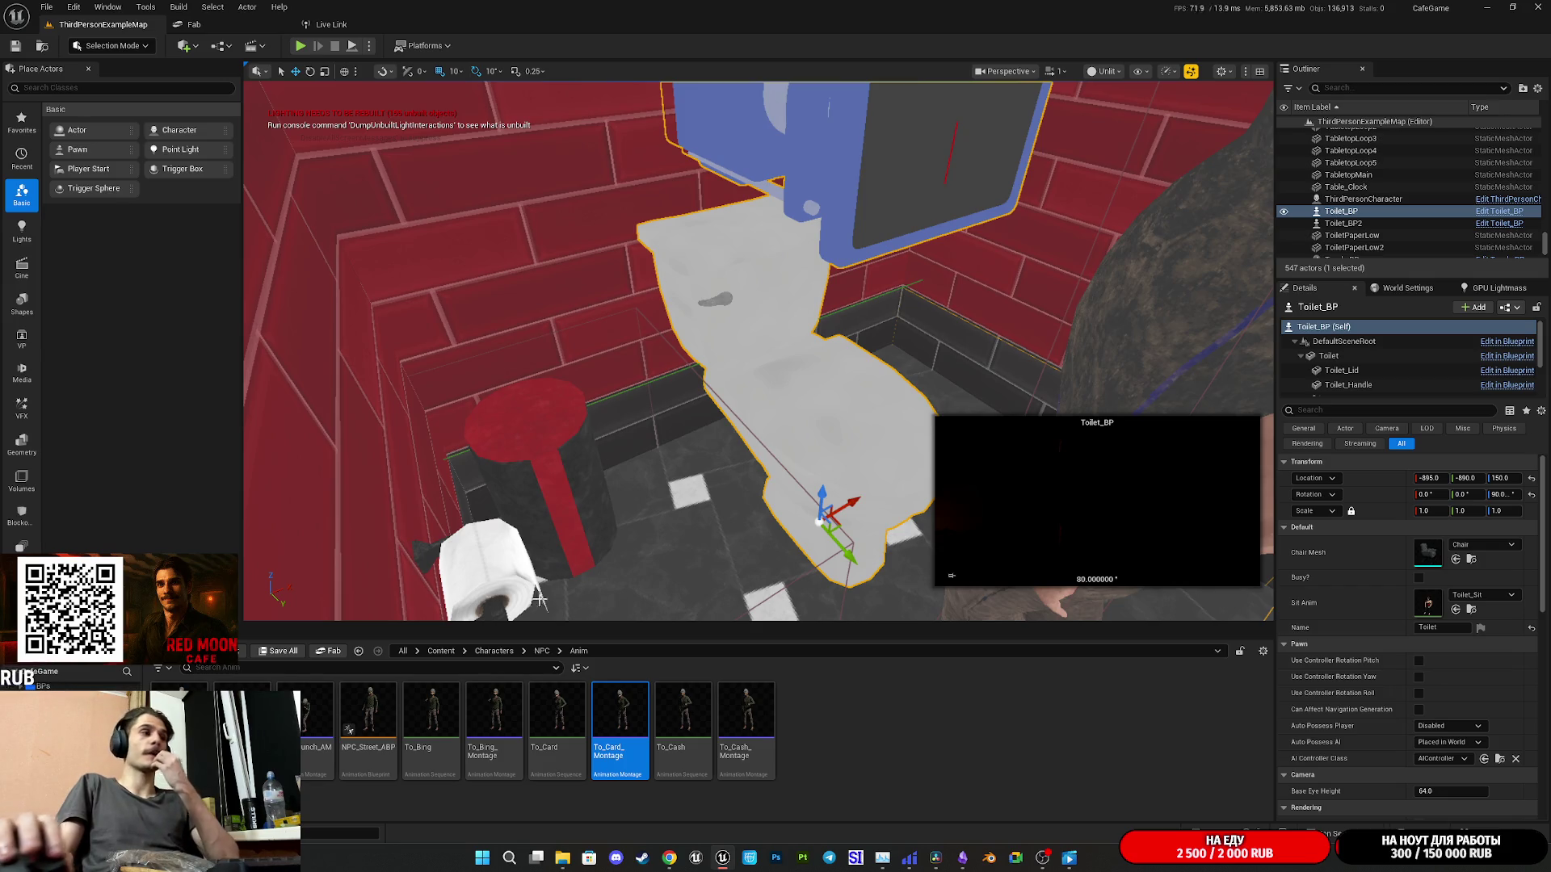
- Switch to Steam and open the Watchman store page
left_click(642, 858)
left_click(228, 299)
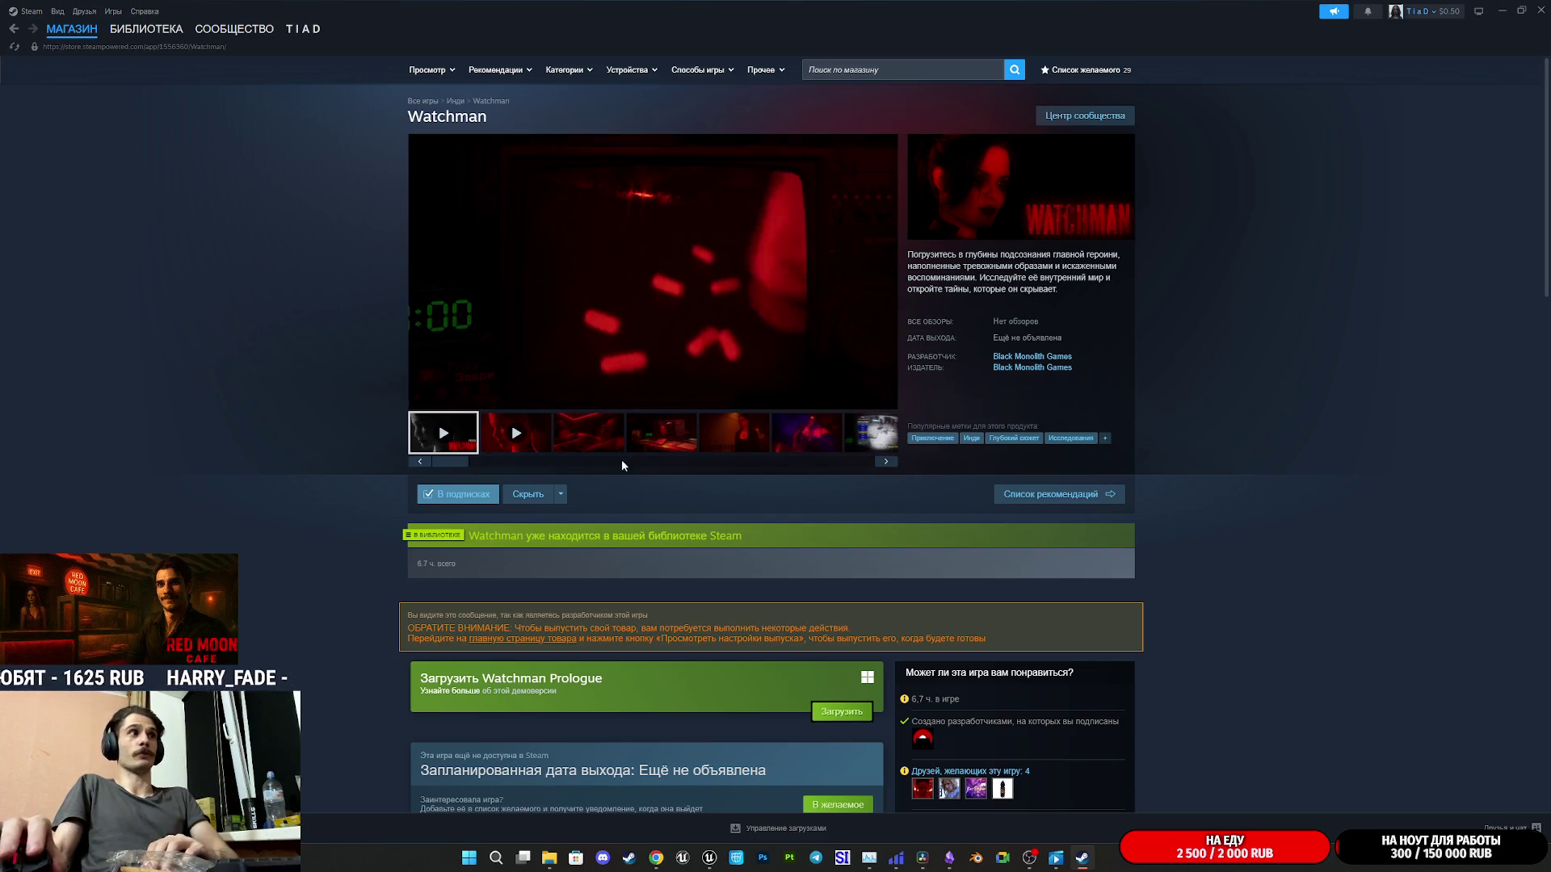
- Browse the Watchman screenshots in the enlarged viewer, then close it
left_click(588, 433)
left_click(600, 338)
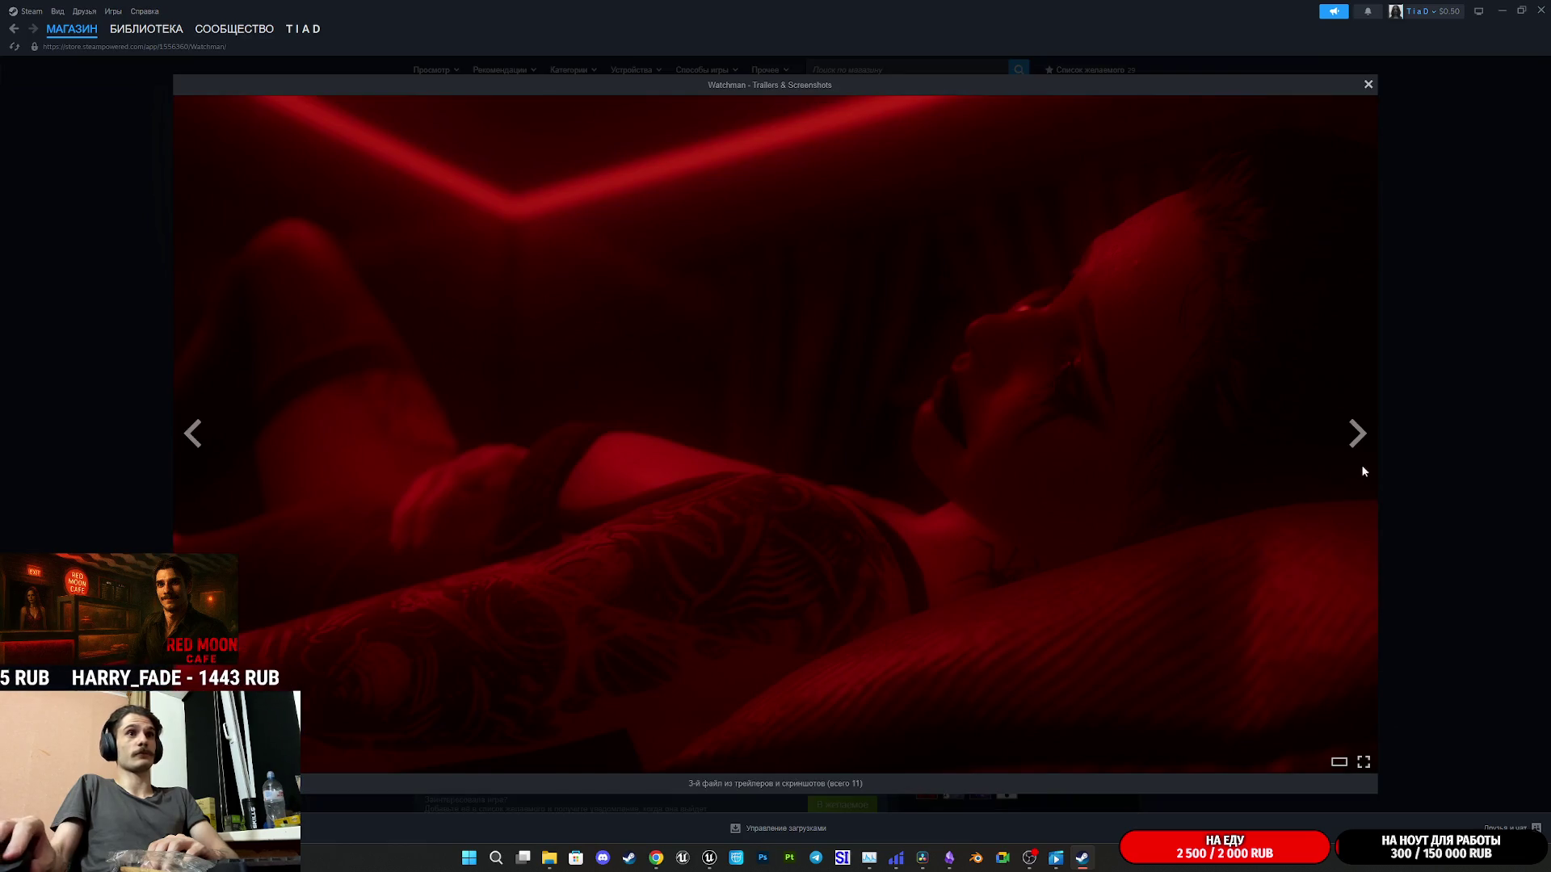
left_click(1360, 453)
left_click(1363, 449)
left_click(1363, 450)
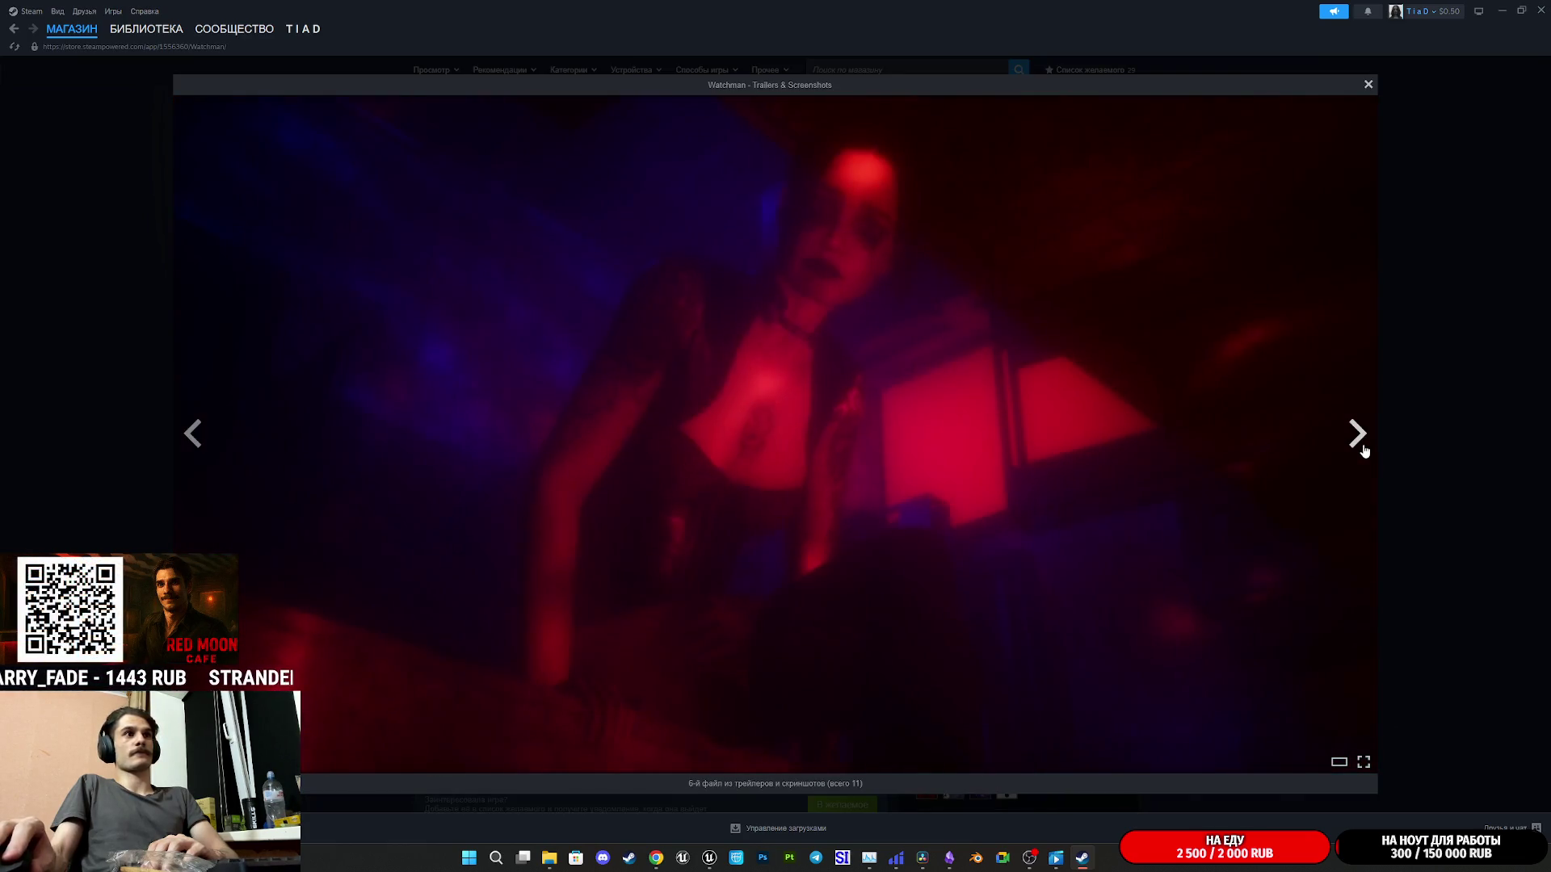
left_click(1364, 450)
left_click(1364, 450)
left_click(1401, 448)
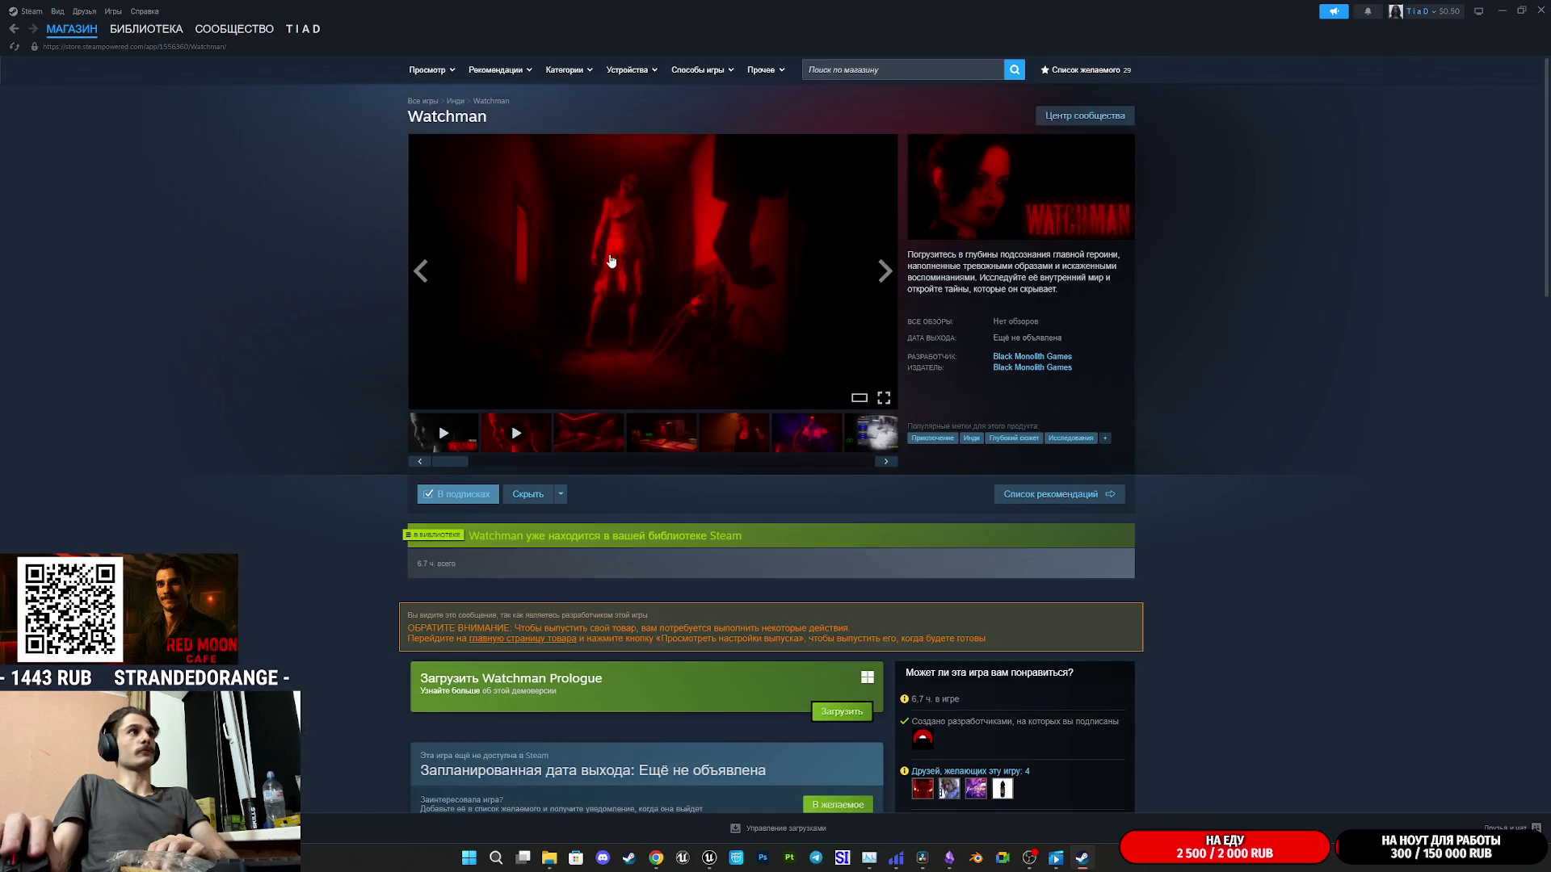
- Scroll down the Watchman page and open the Watchman Prologue store page
scroll(647, 286, "down", 15)
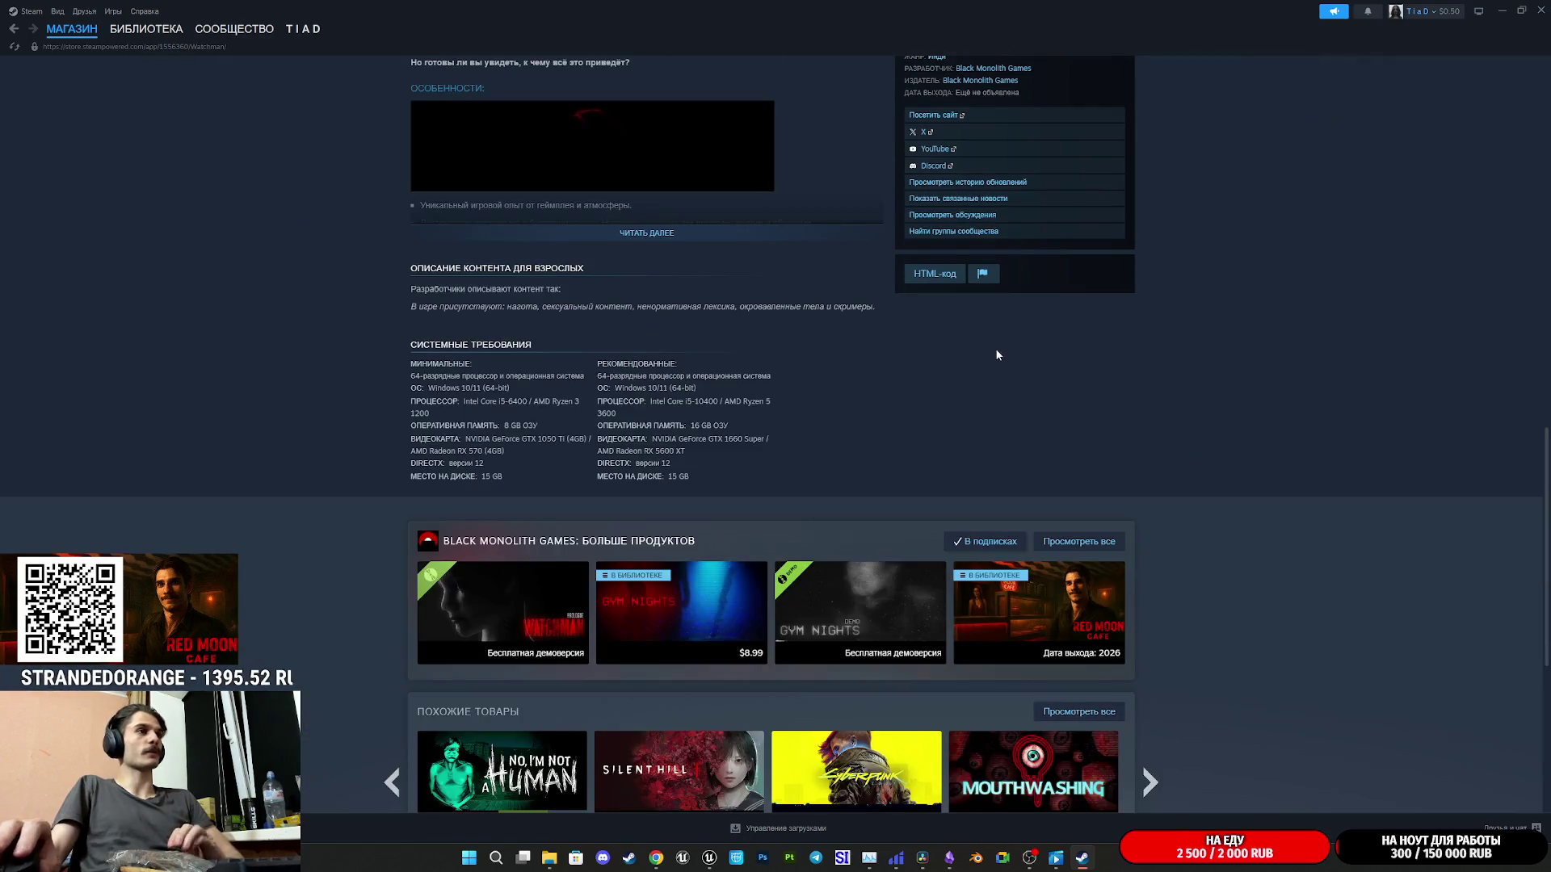
mouse_move(667, 604)
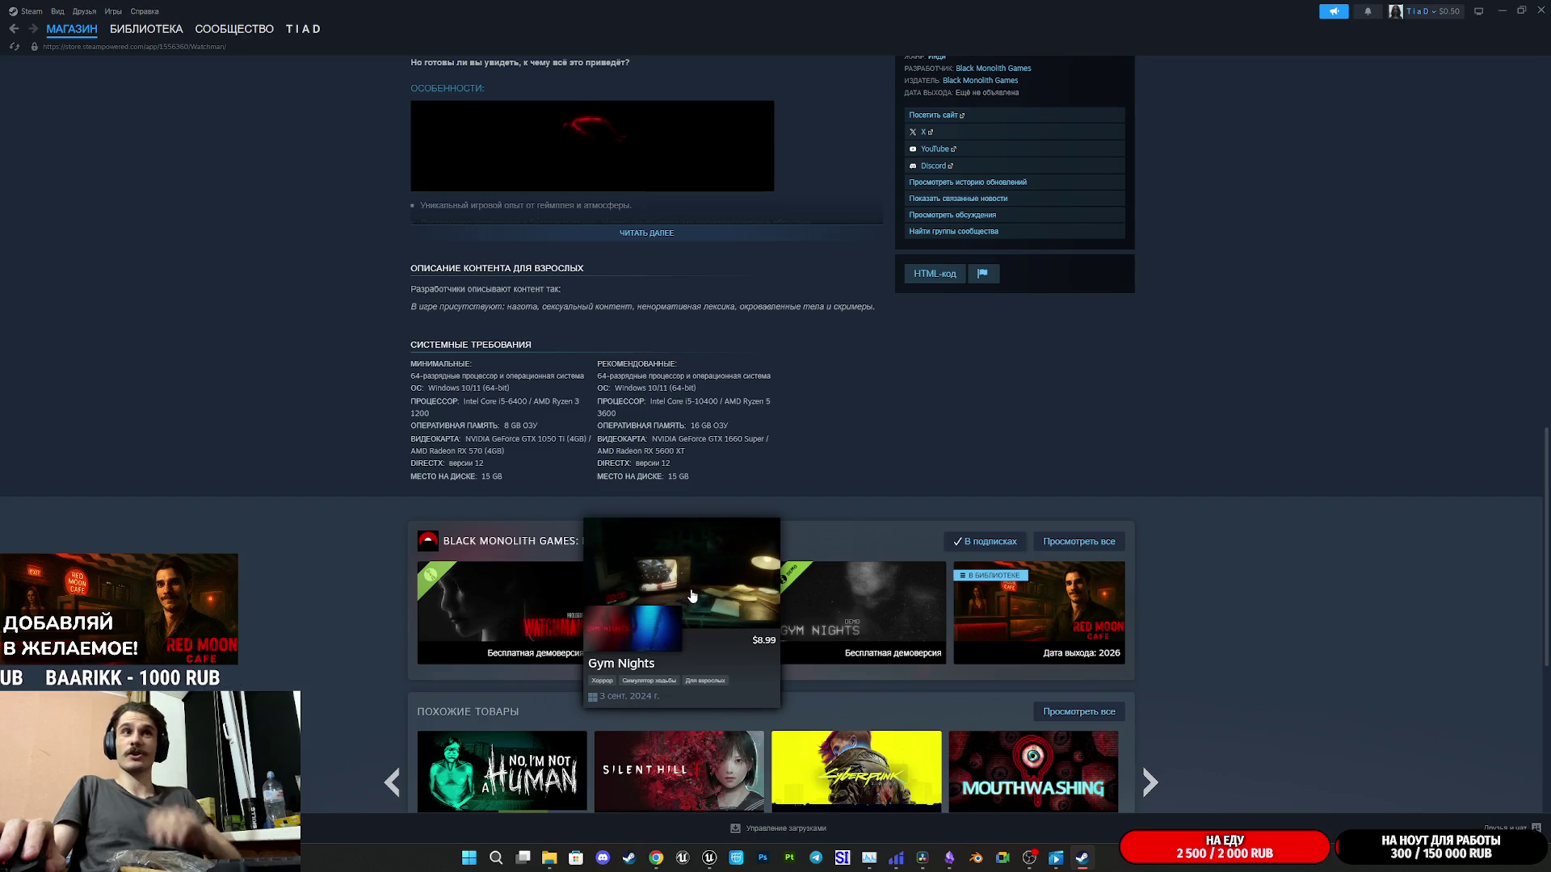
scroll(1279, 552, "down", 4)
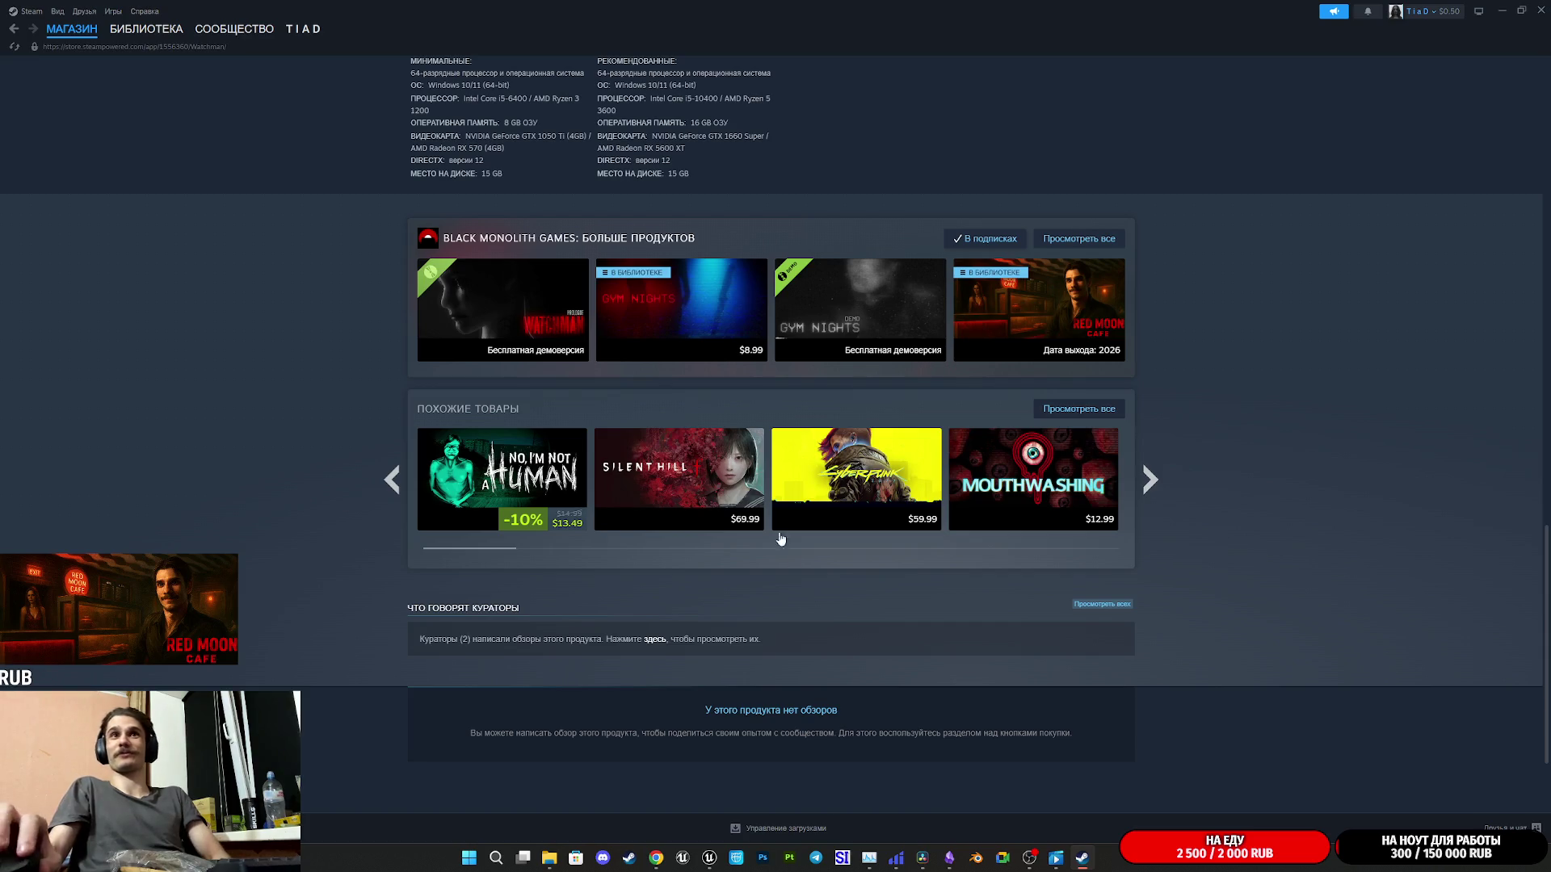
scroll(811, 587, "up", 2)
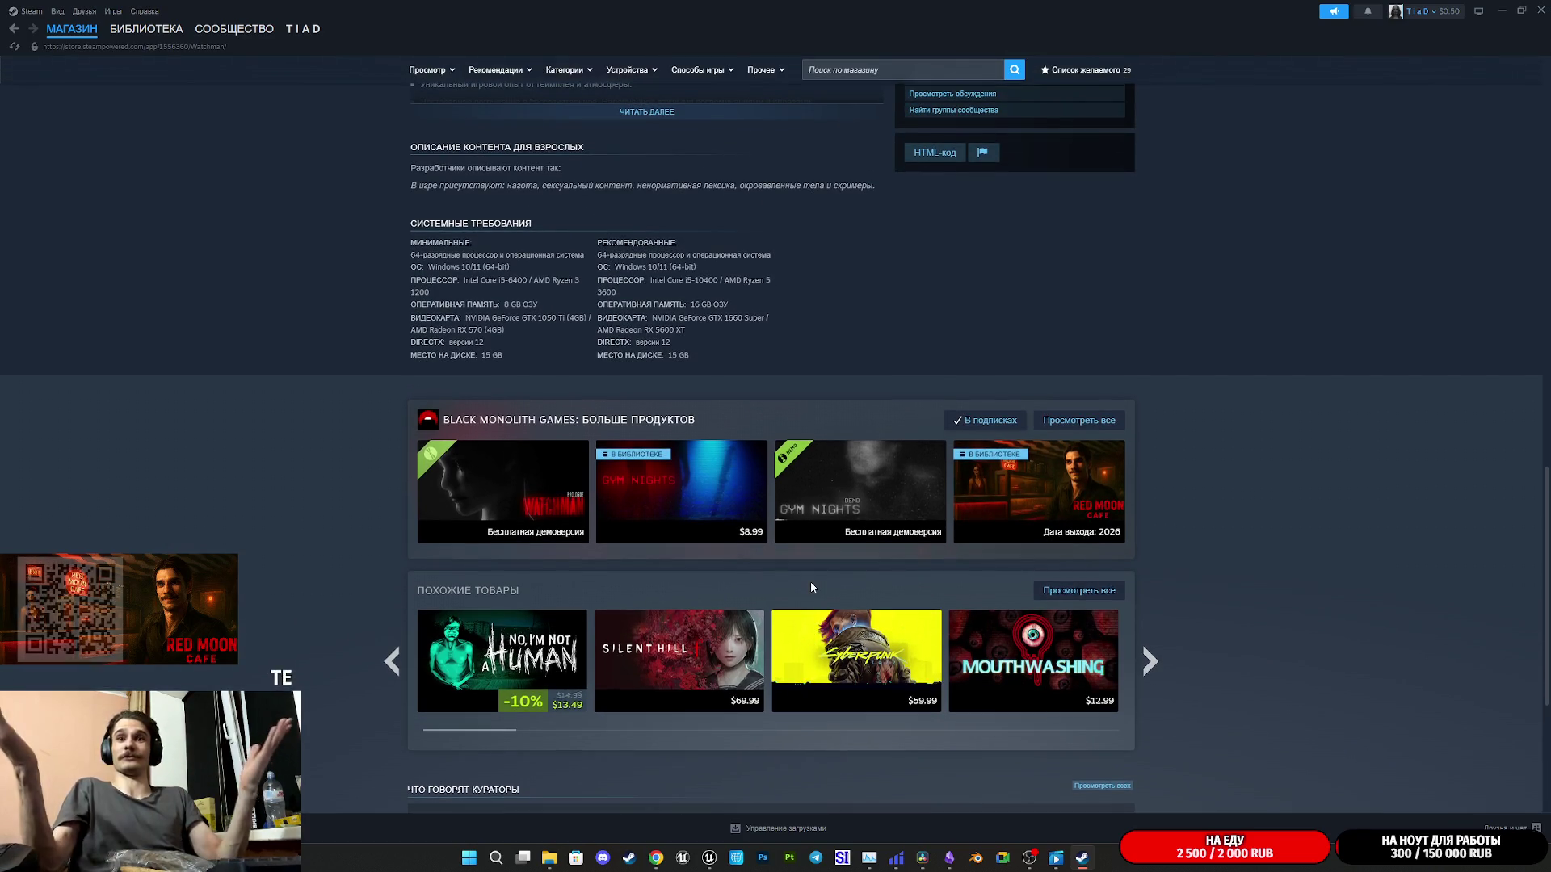
scroll(812, 587, "up", 4)
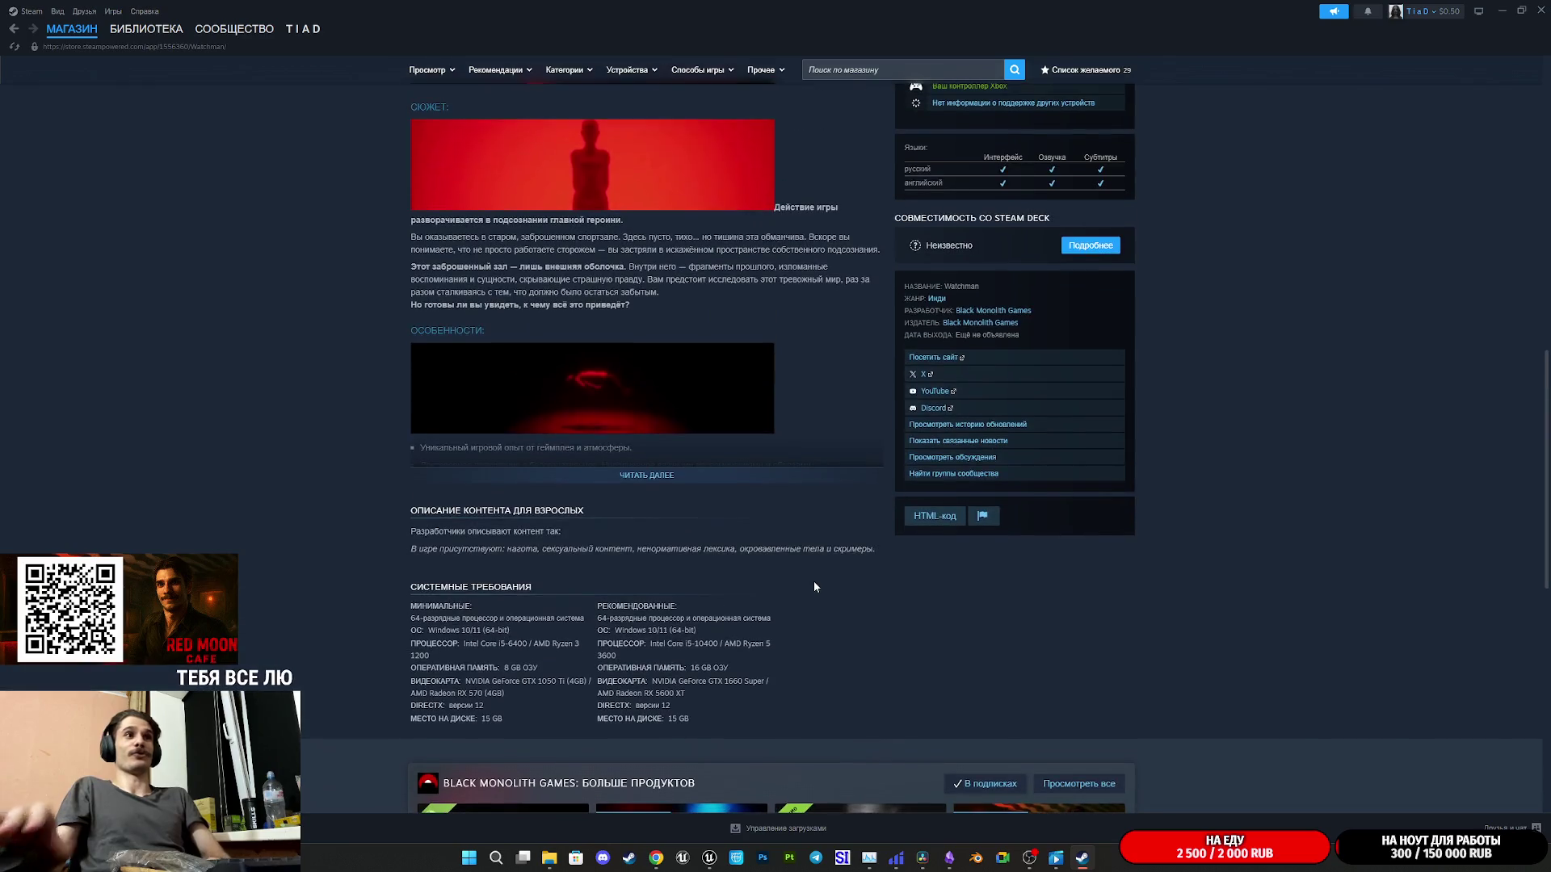
scroll(812, 586, "down", 5)
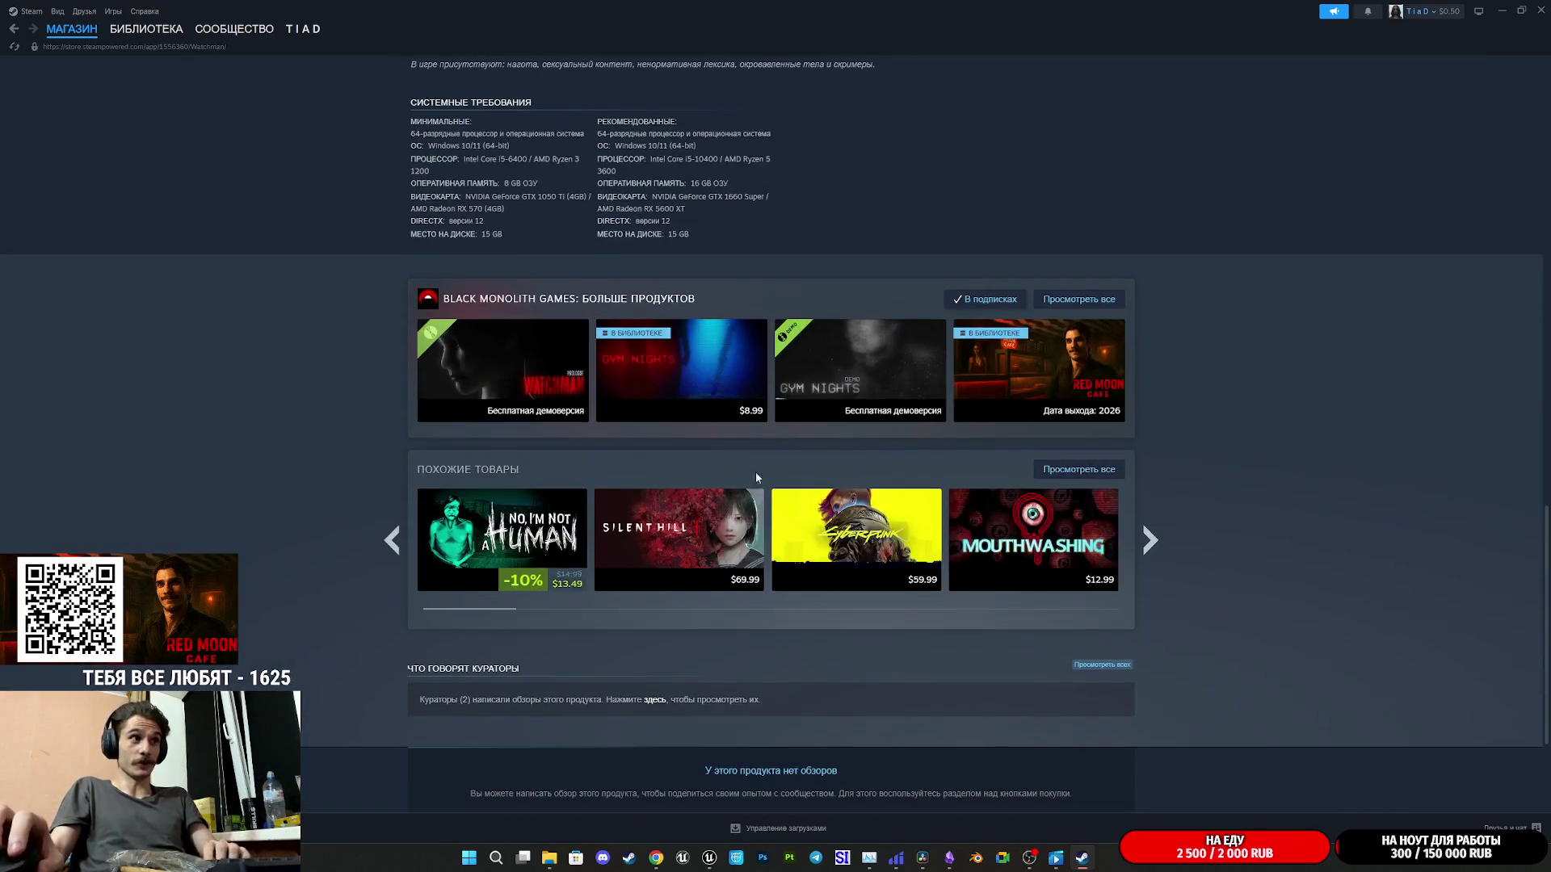
left_click(500, 381)
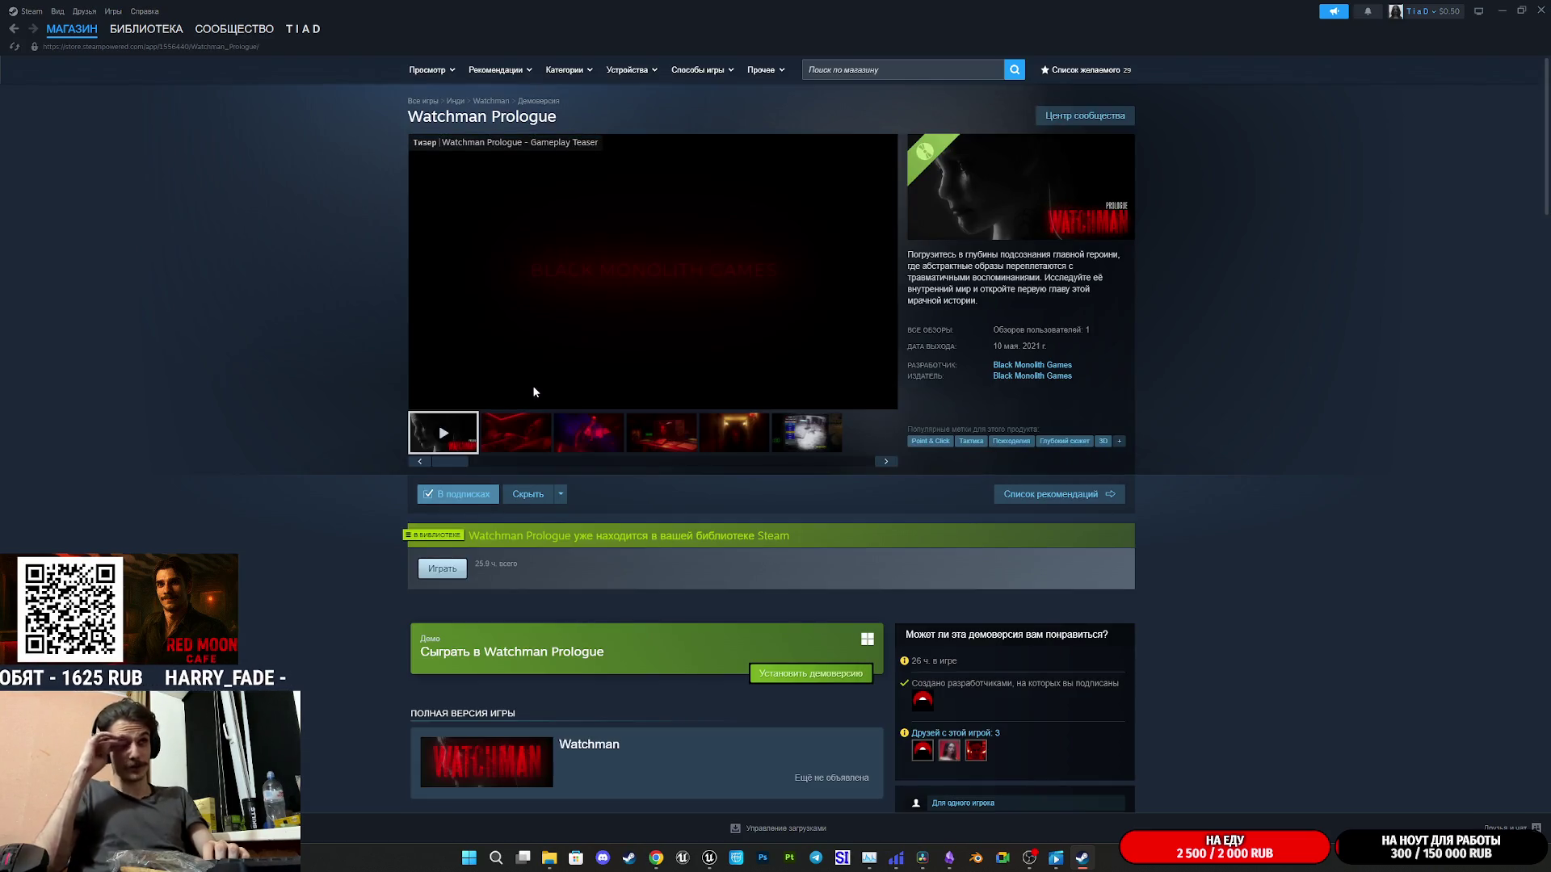
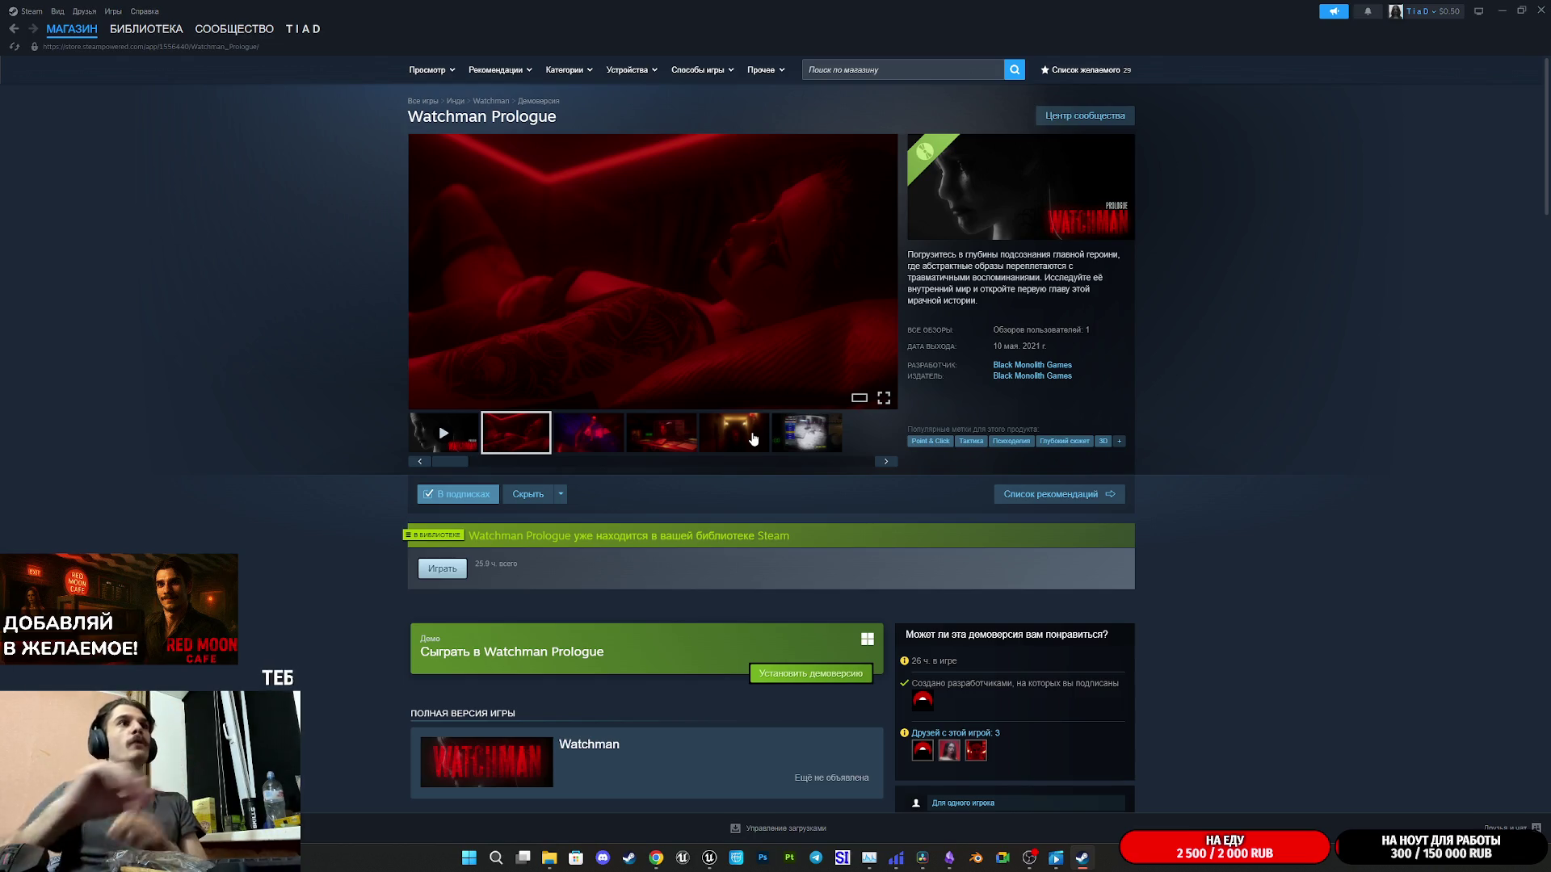
- Scroll the Watchman Prologue page and open the Gym Nights store page from the developer's other products
scroll(969, 501, "down", 9)
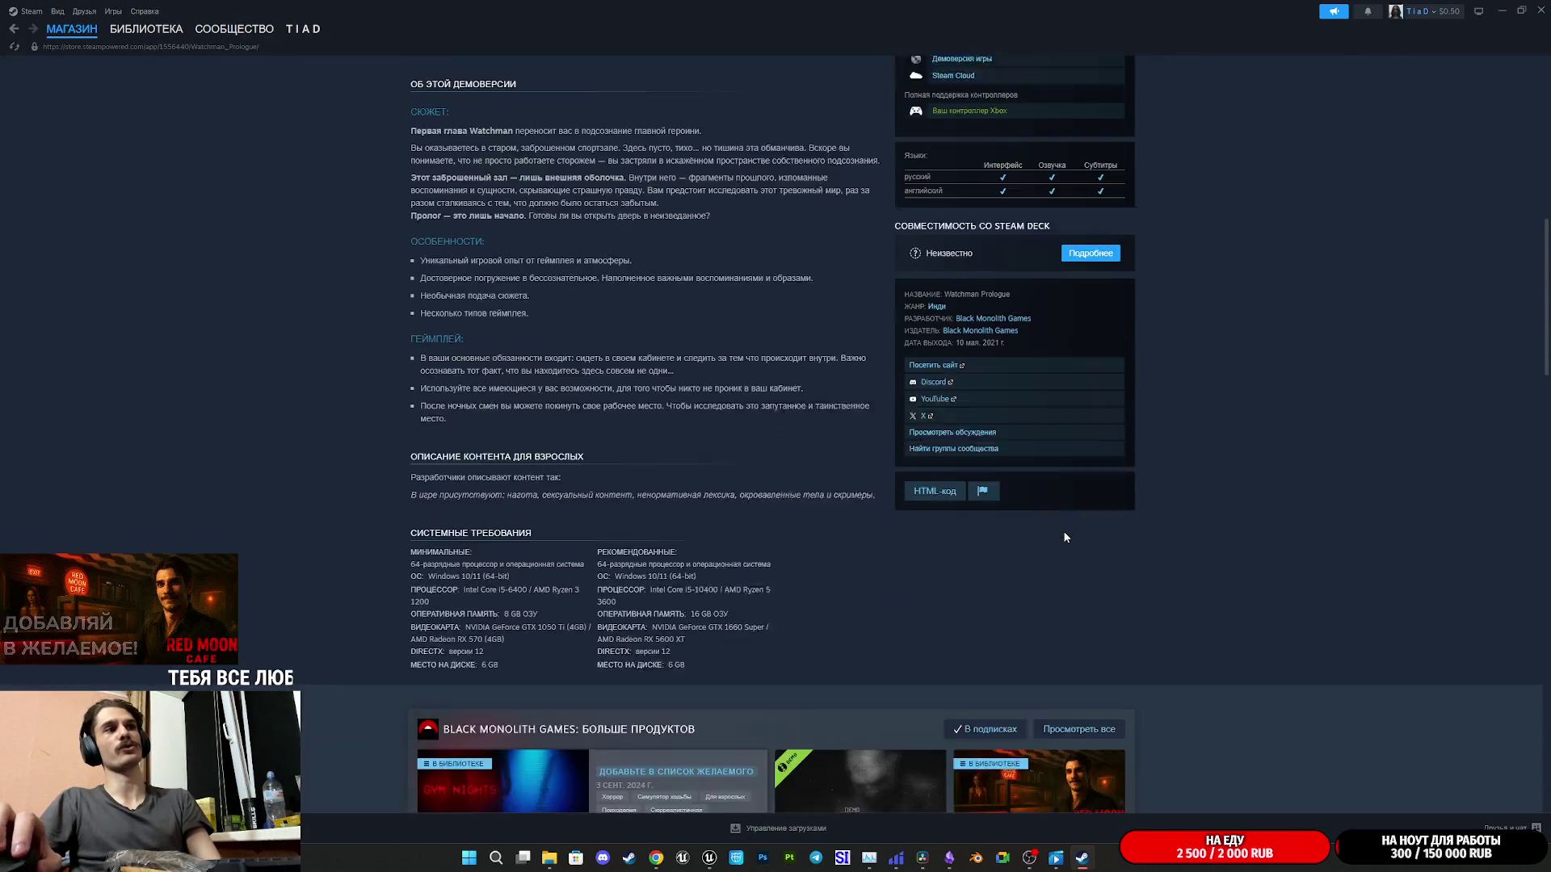
scroll(1064, 533, "up", 1)
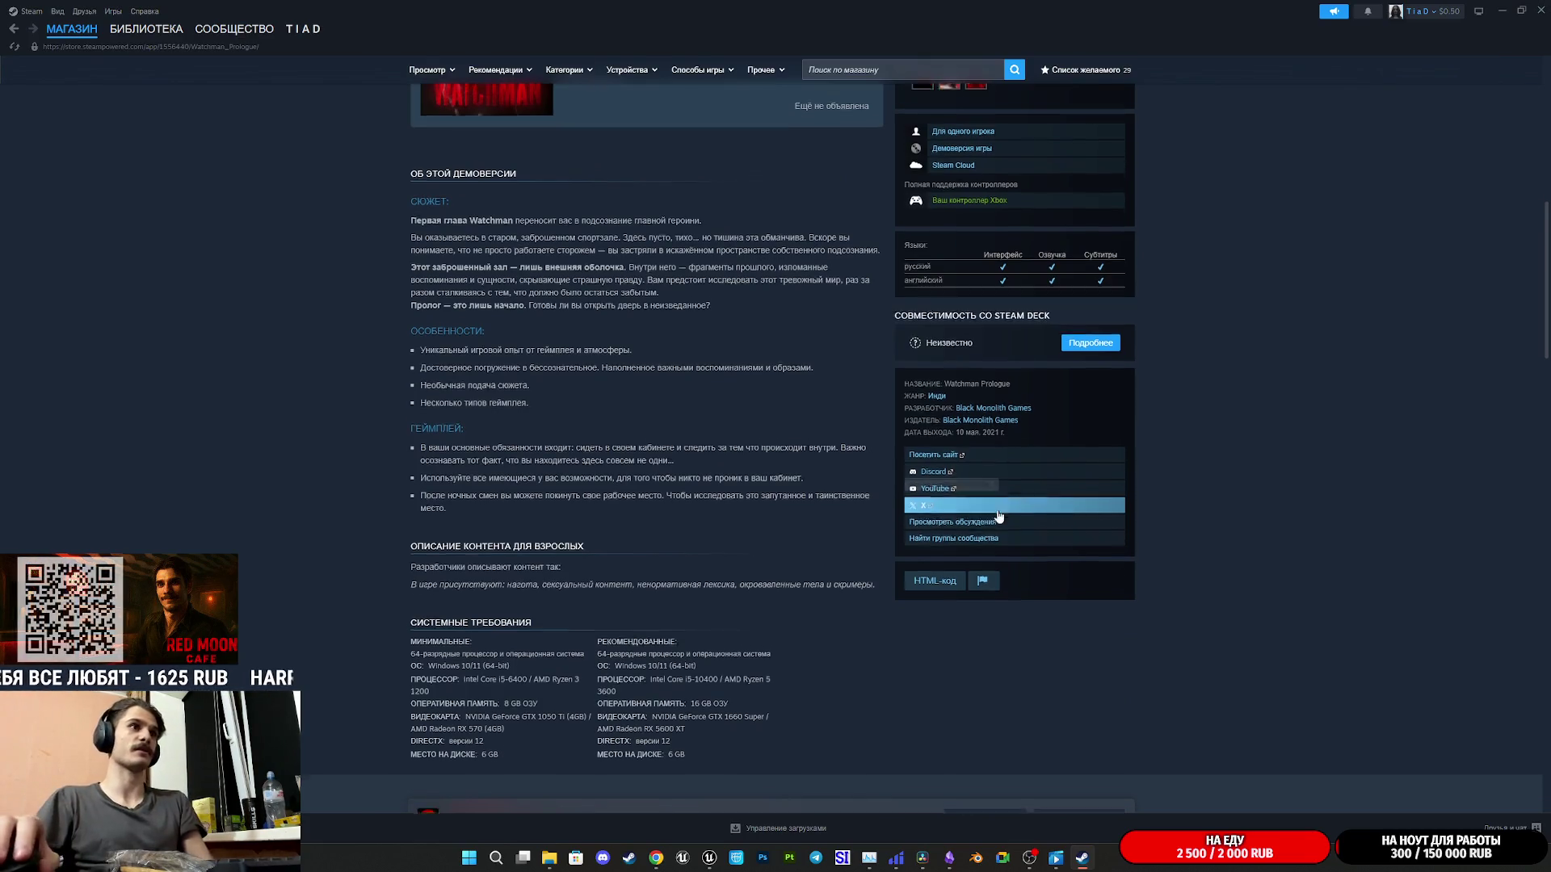
scroll(1034, 525, "down", 6)
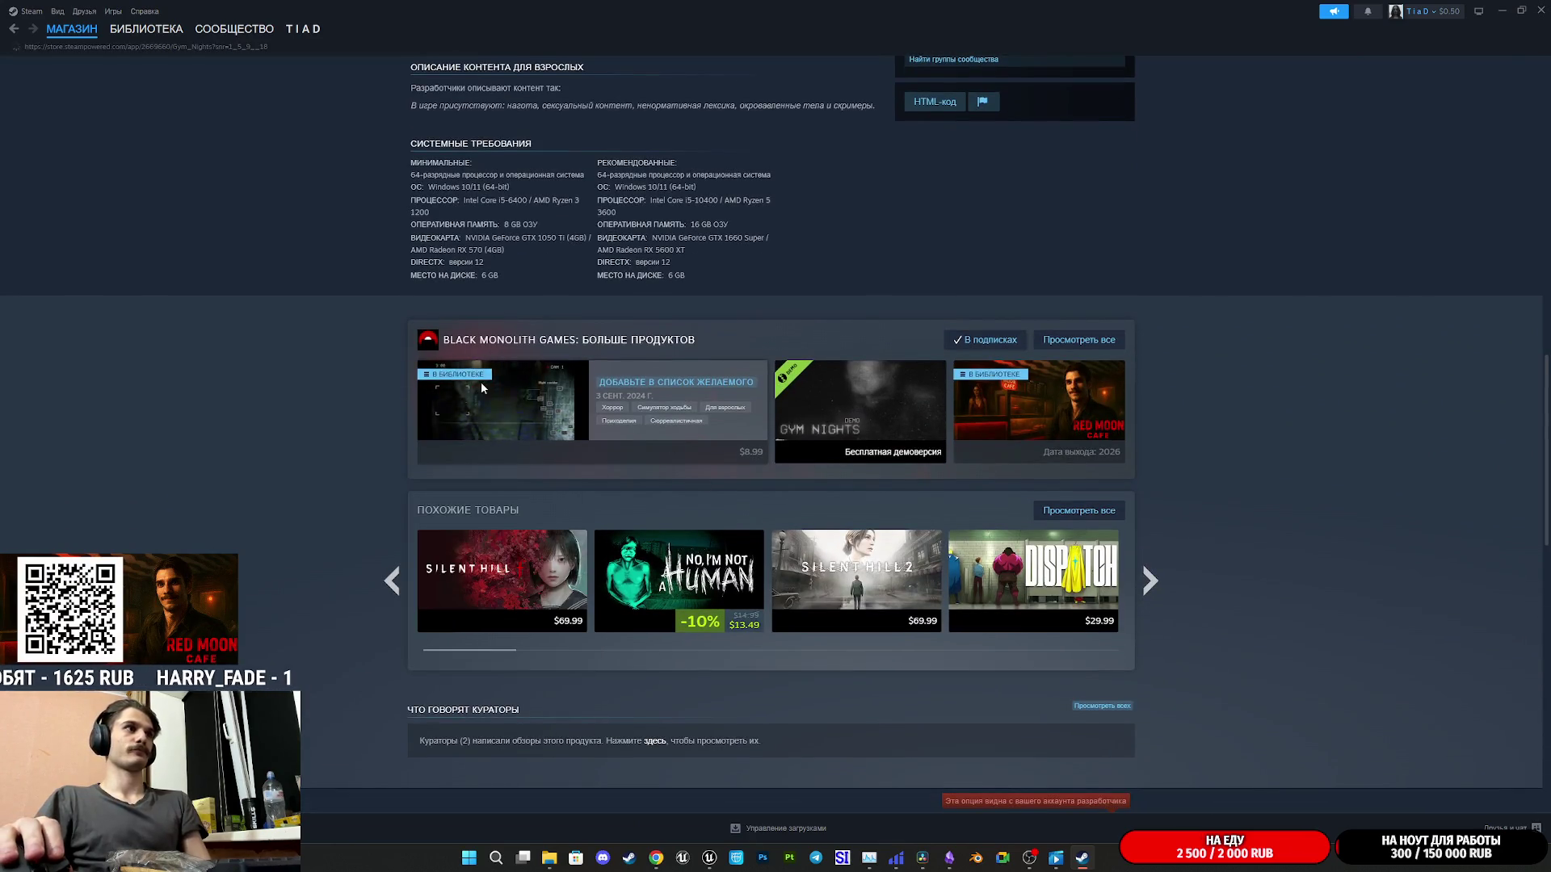
left_click(520, 423)
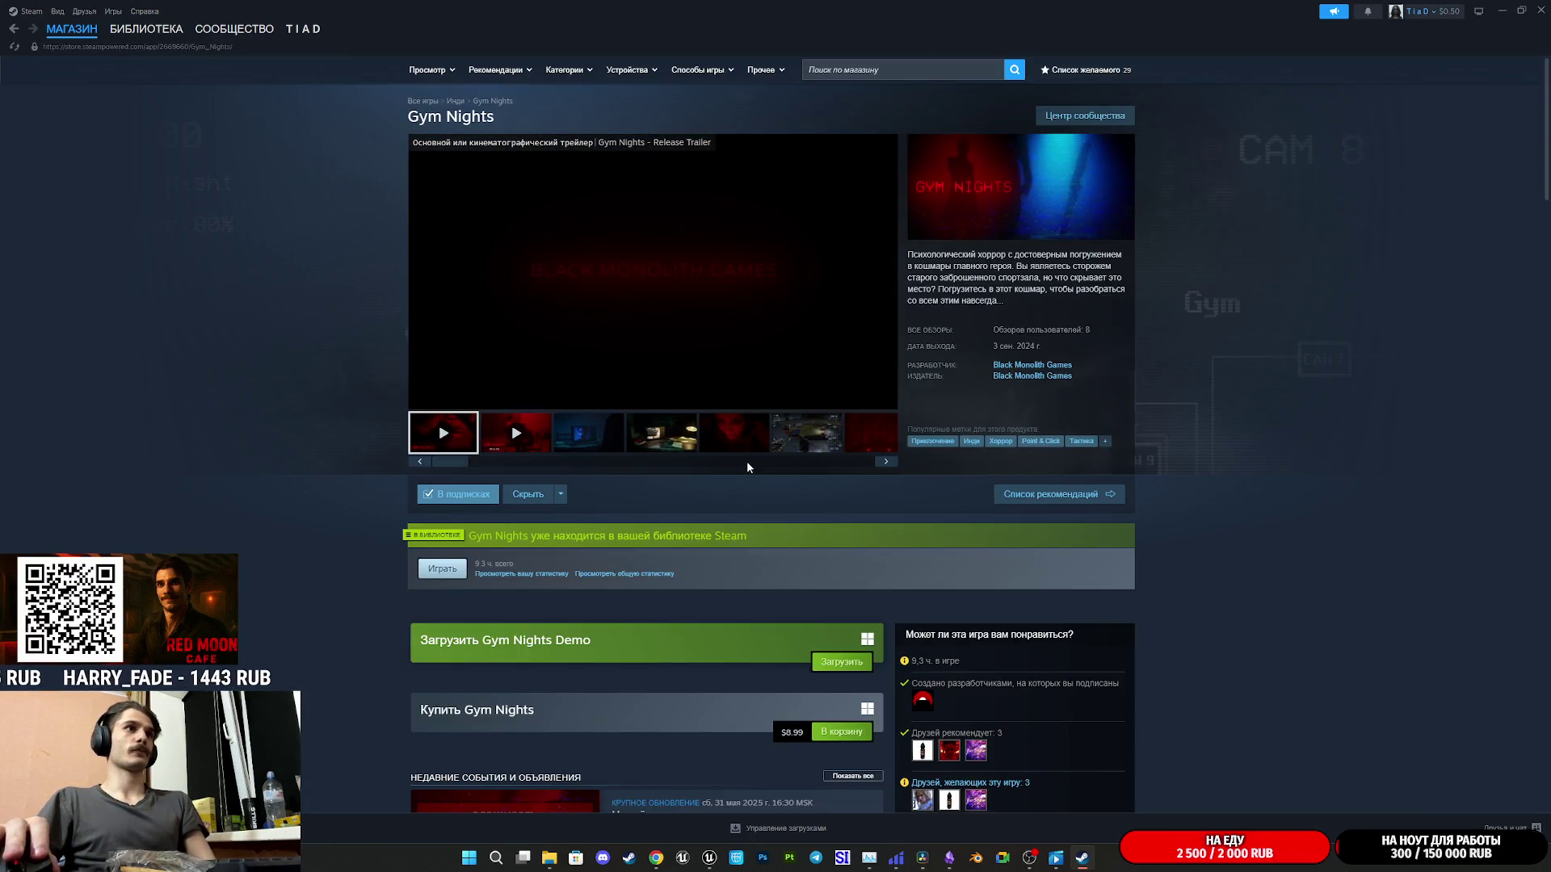
mouse_move(882, 400)
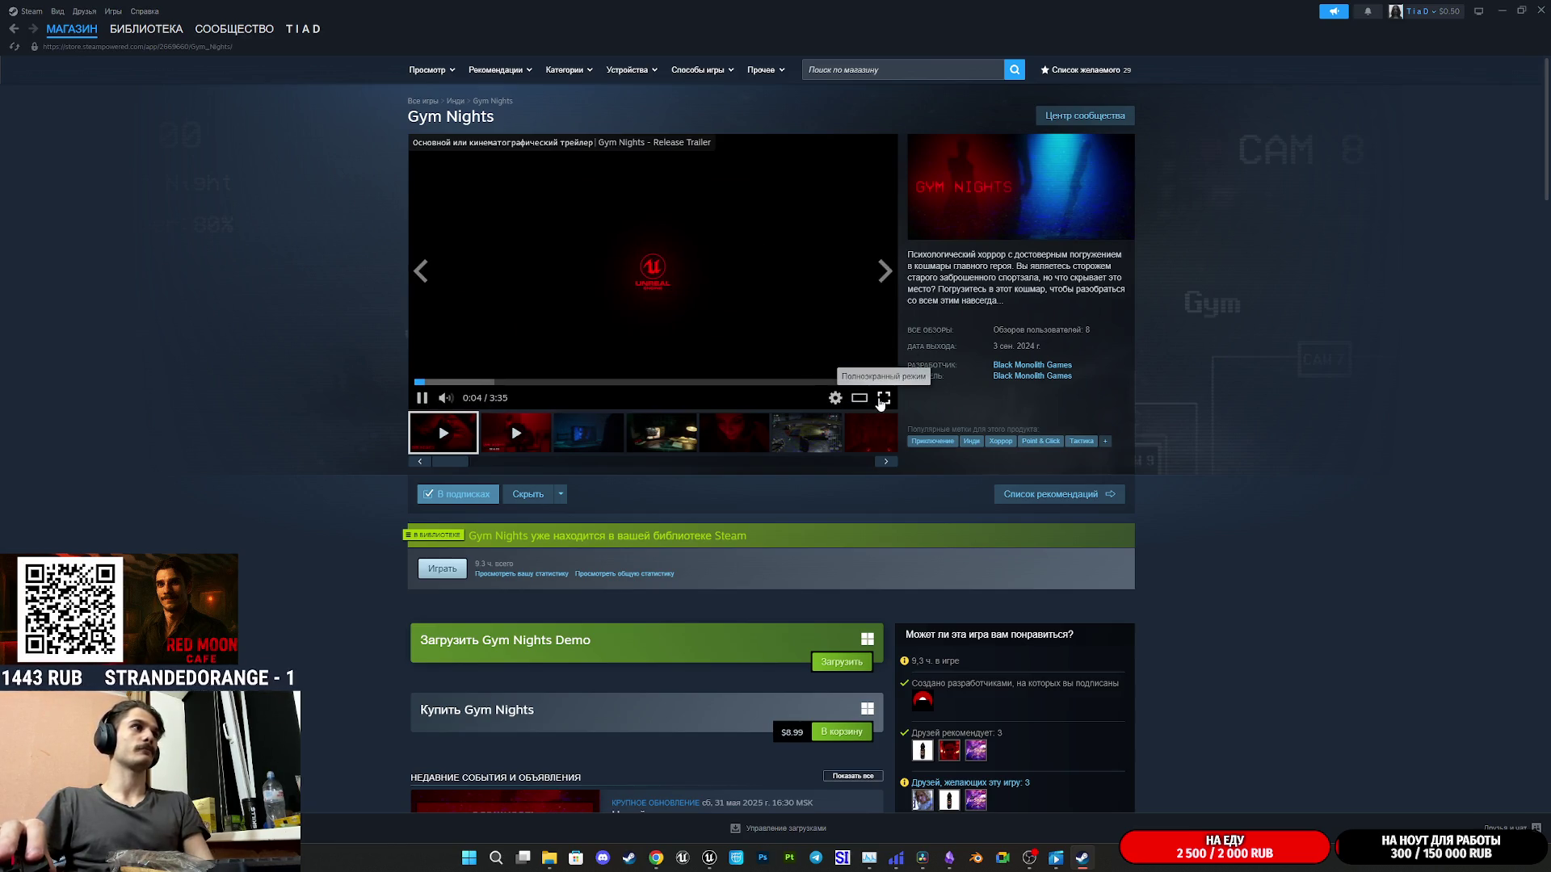
- Watch the Gym Nights trailer fullscreen, skipping ahead to around 2:24, then exit fullscreen
left_click(882, 399)
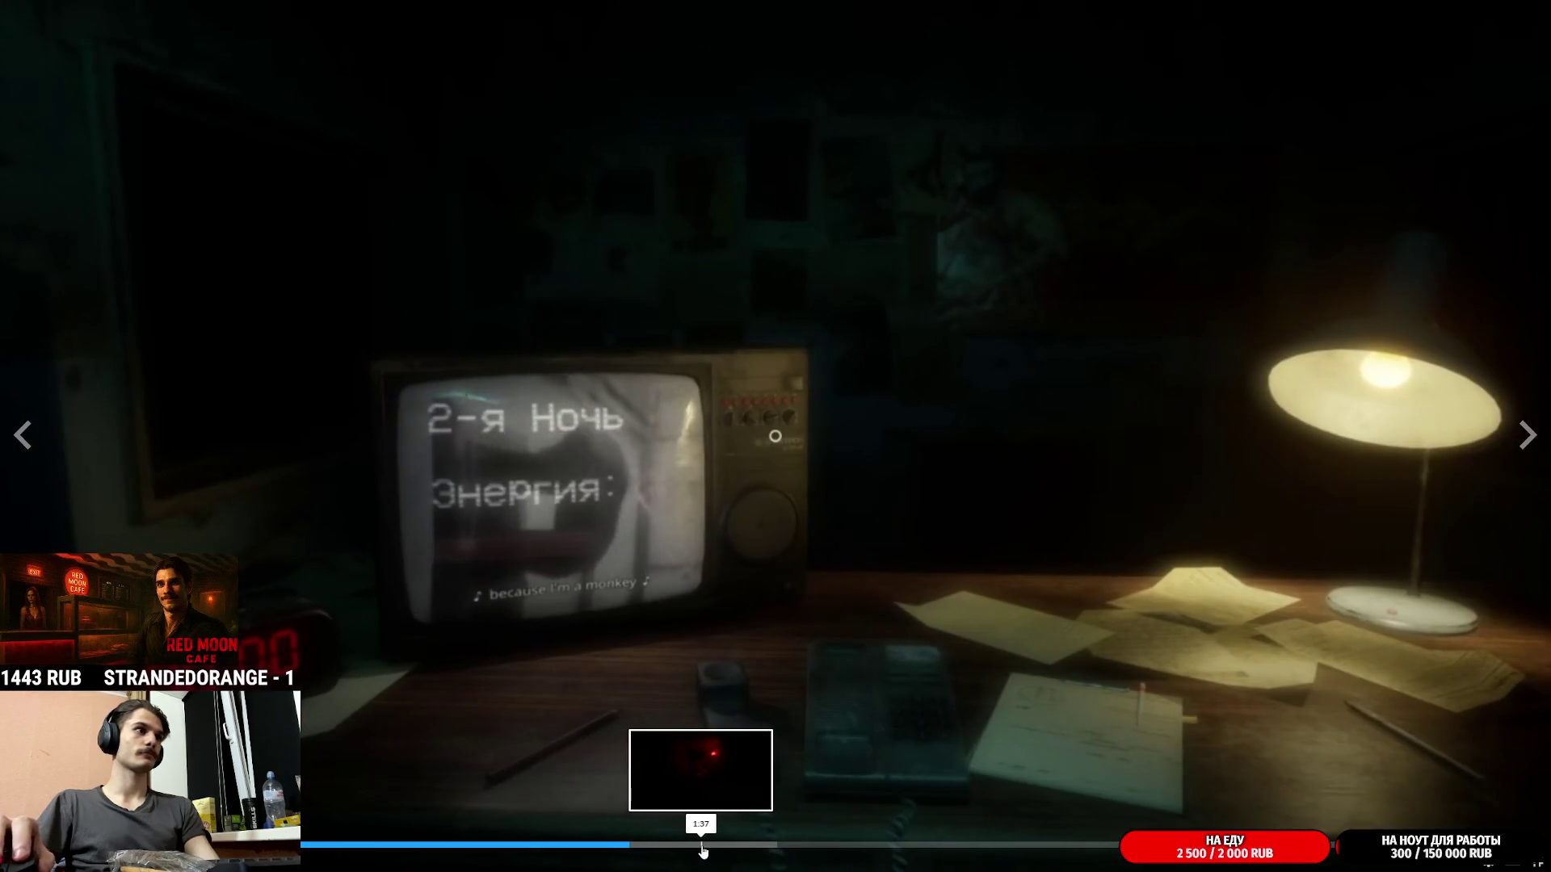
left_click(703, 849)
left_click(810, 850)
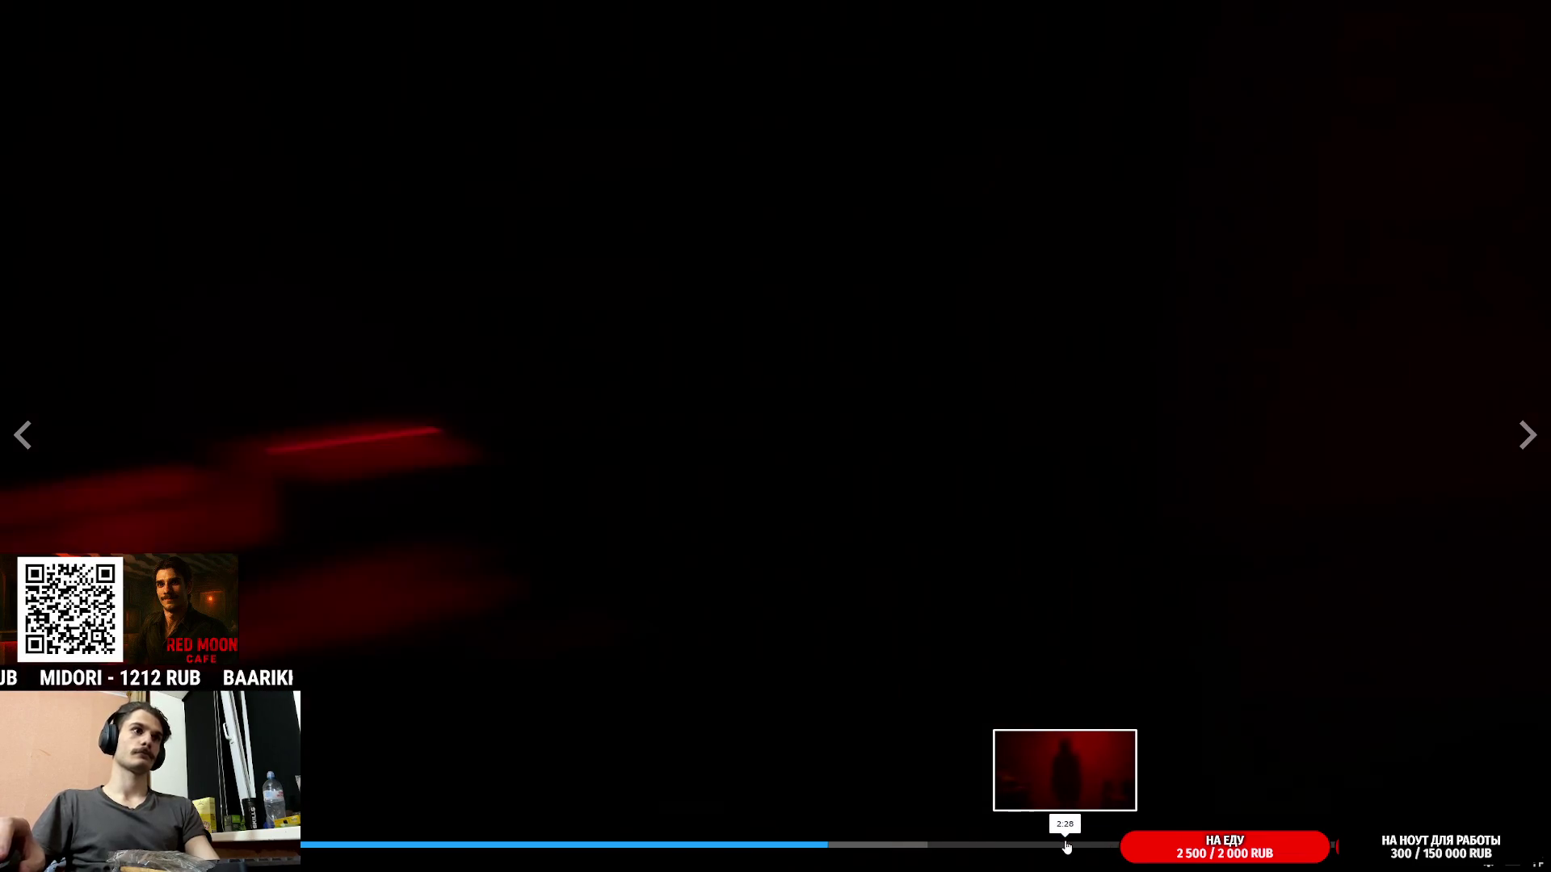
left_click_drag(1066, 845, 1037, 846)
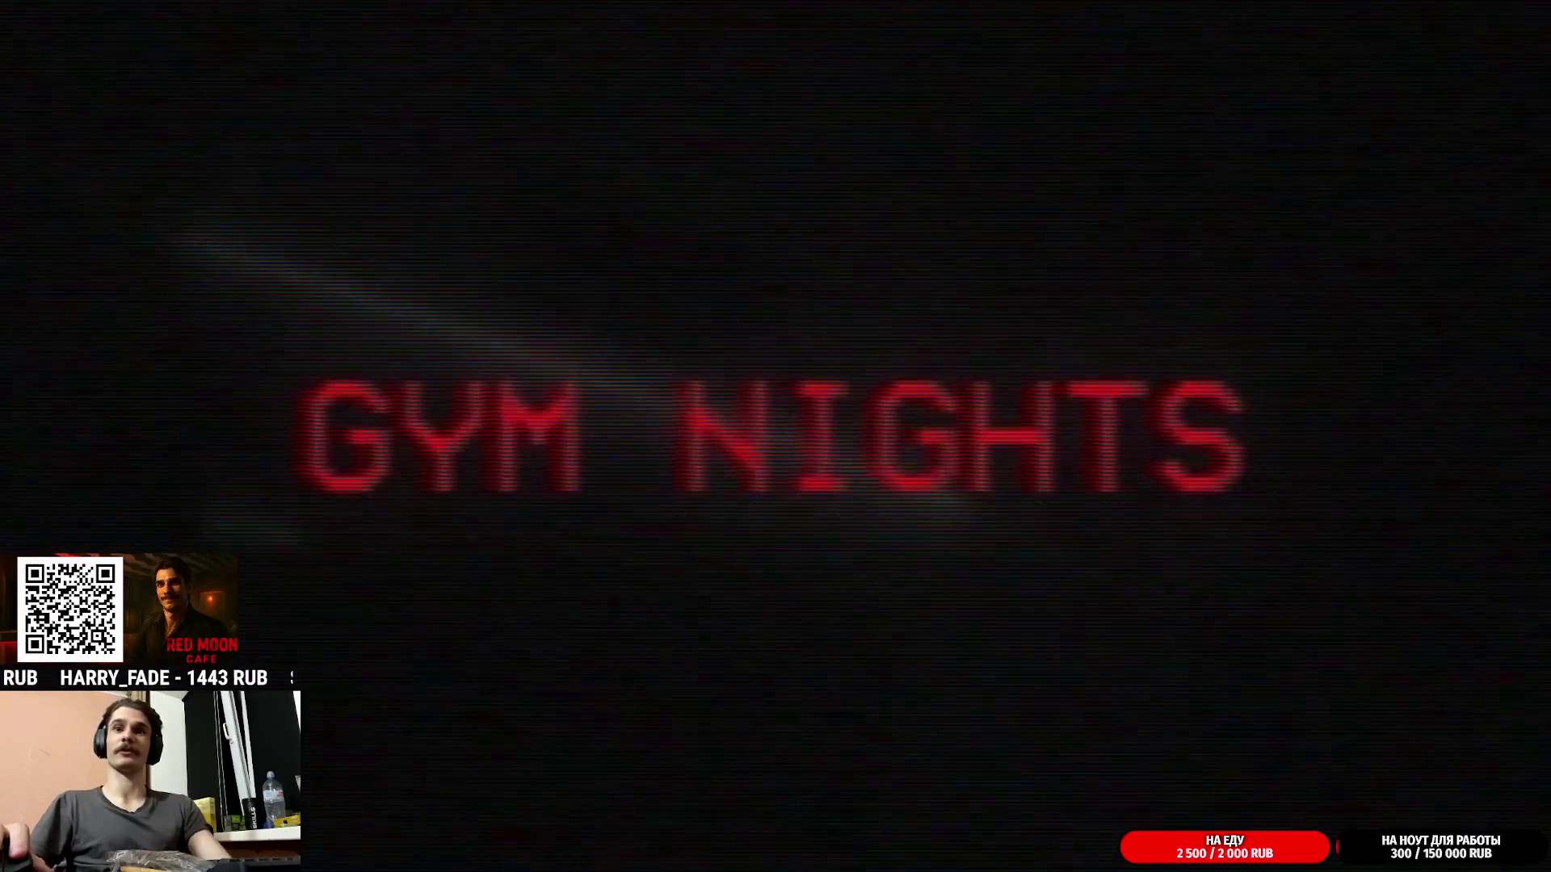
mouse_move(861, 666)
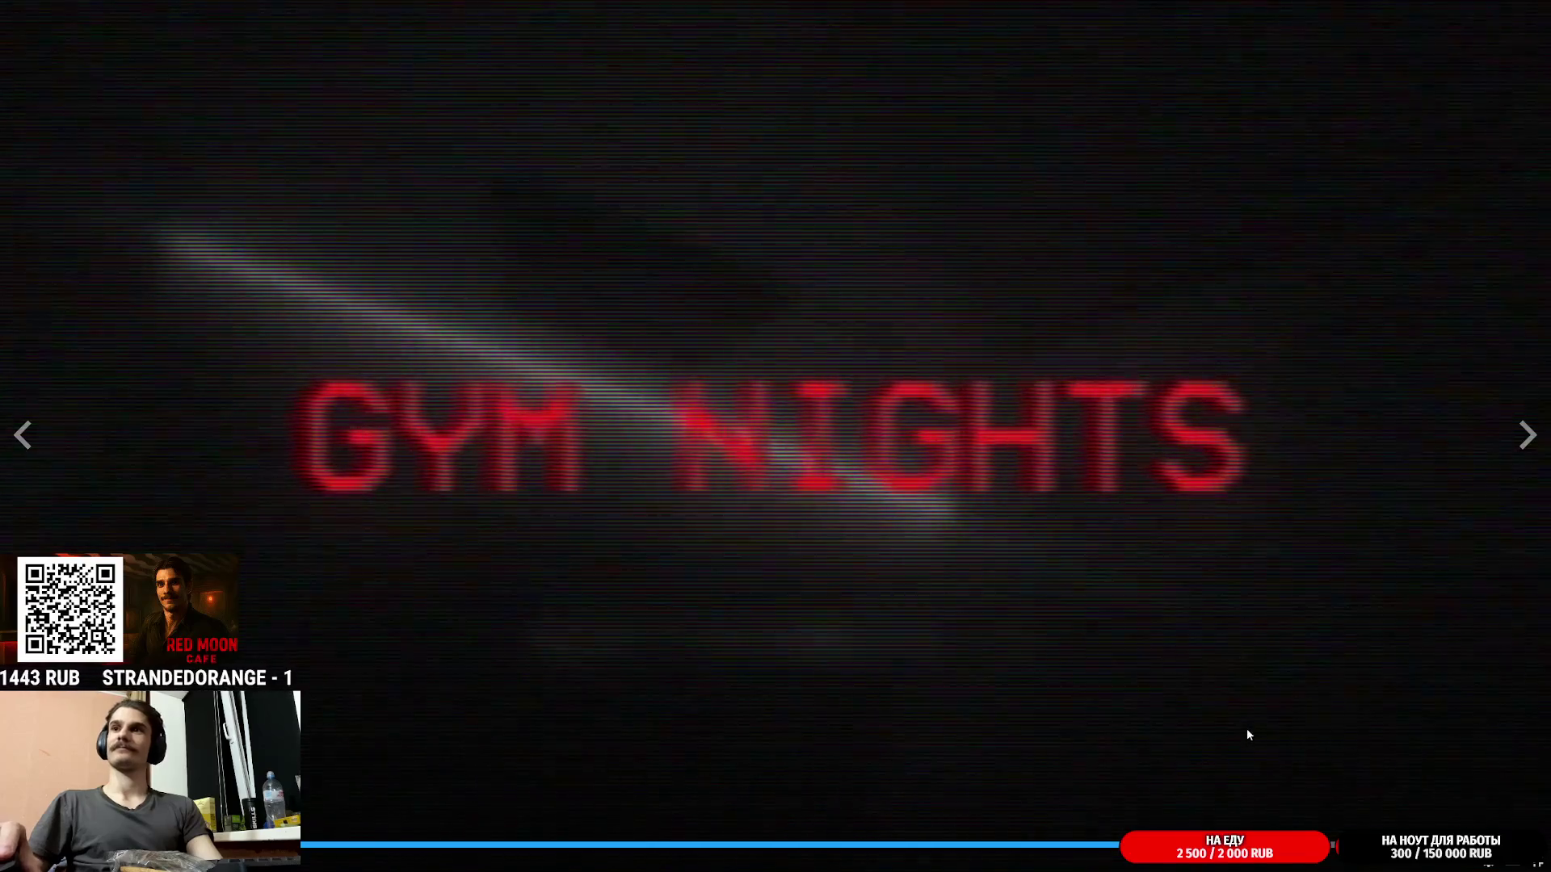
key("Escape")
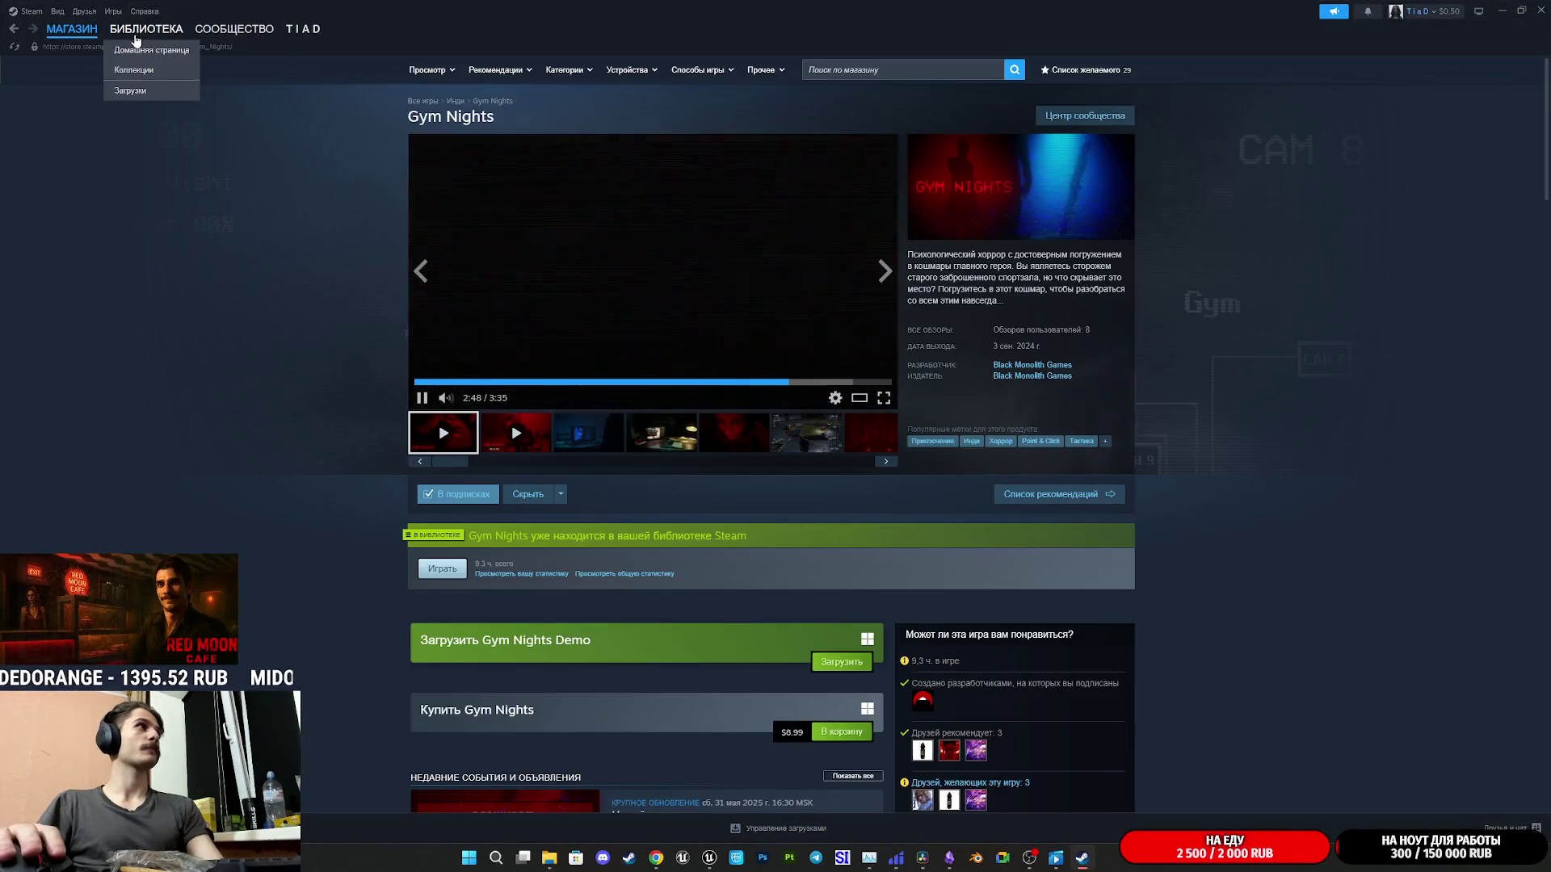
- View Watchman in the Steam library, then close Steam to reveal Unreal Editor
left_click(146, 28)
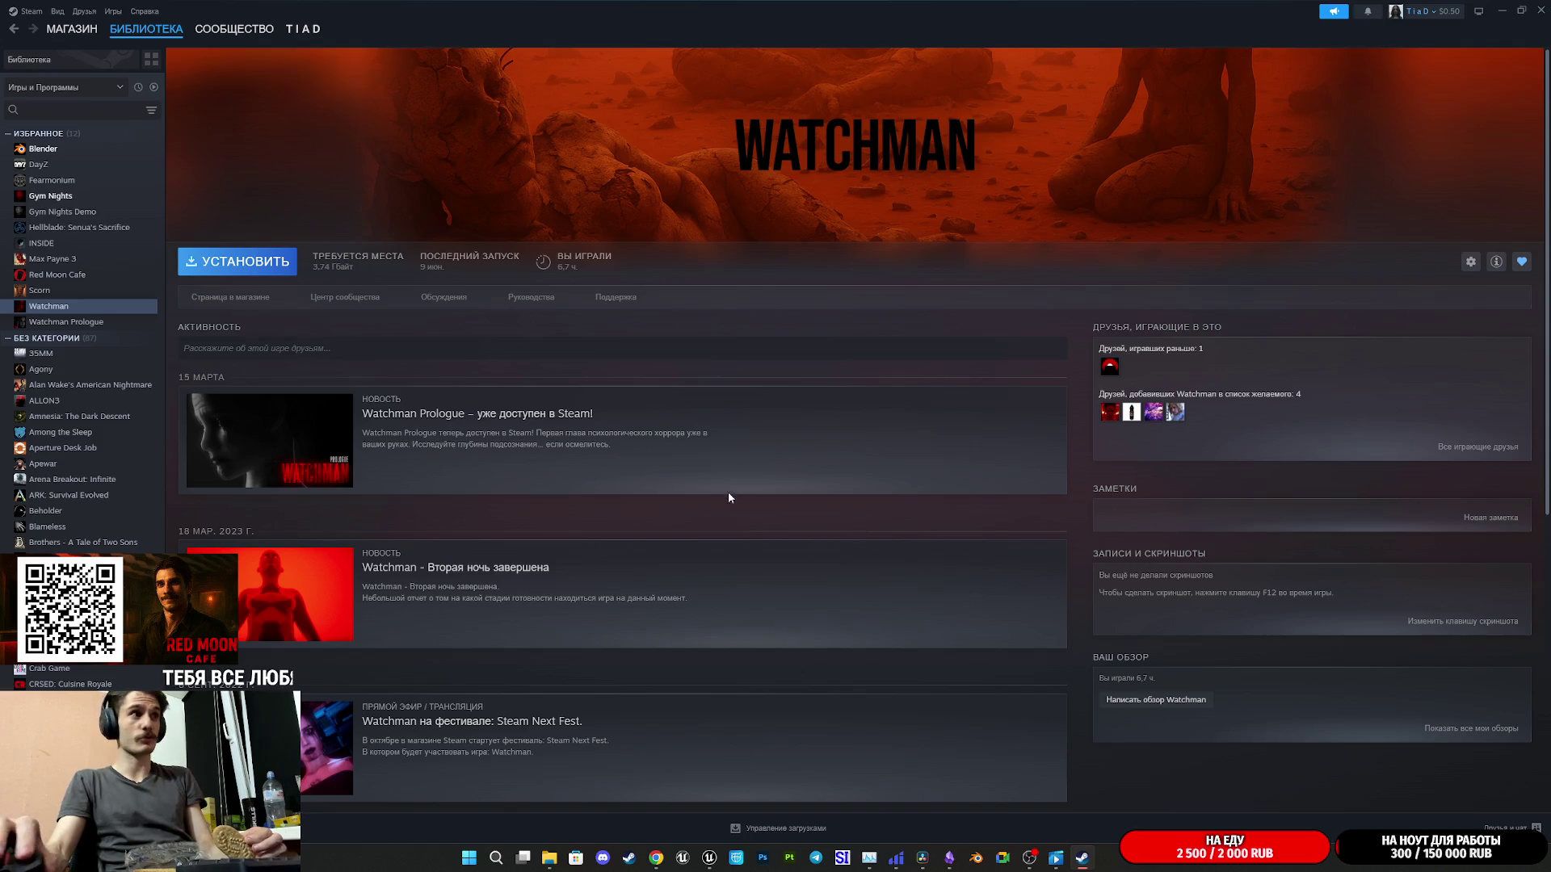
left_click(1539, 11)
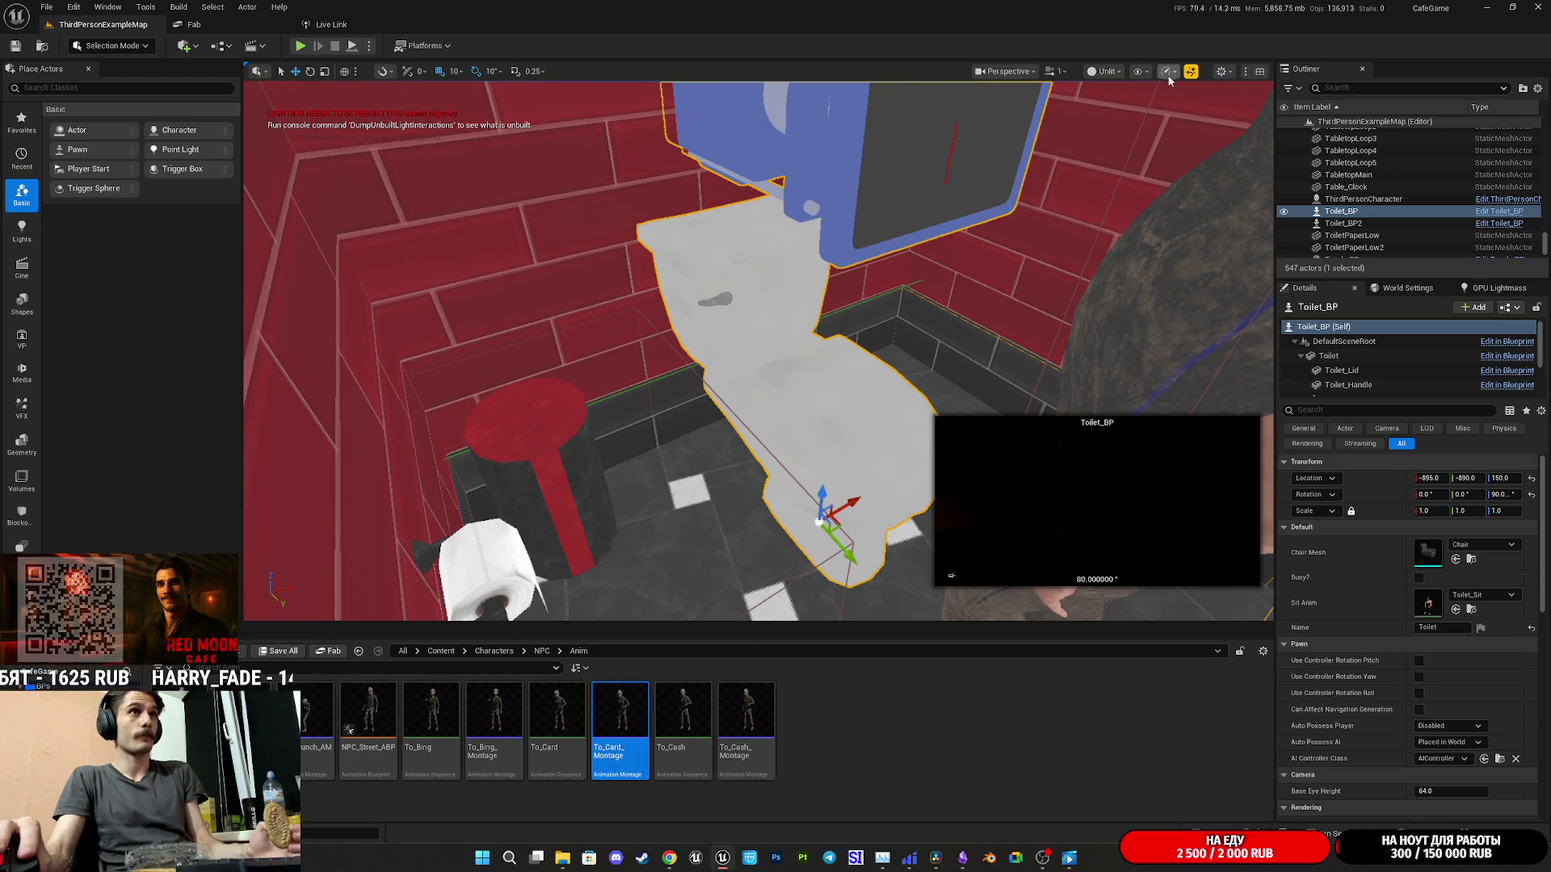
- Minimize Unreal Editor, tick the cash-register sounds task in 'План на сегодня', and hide Obsidian
left_click(1495, 7)
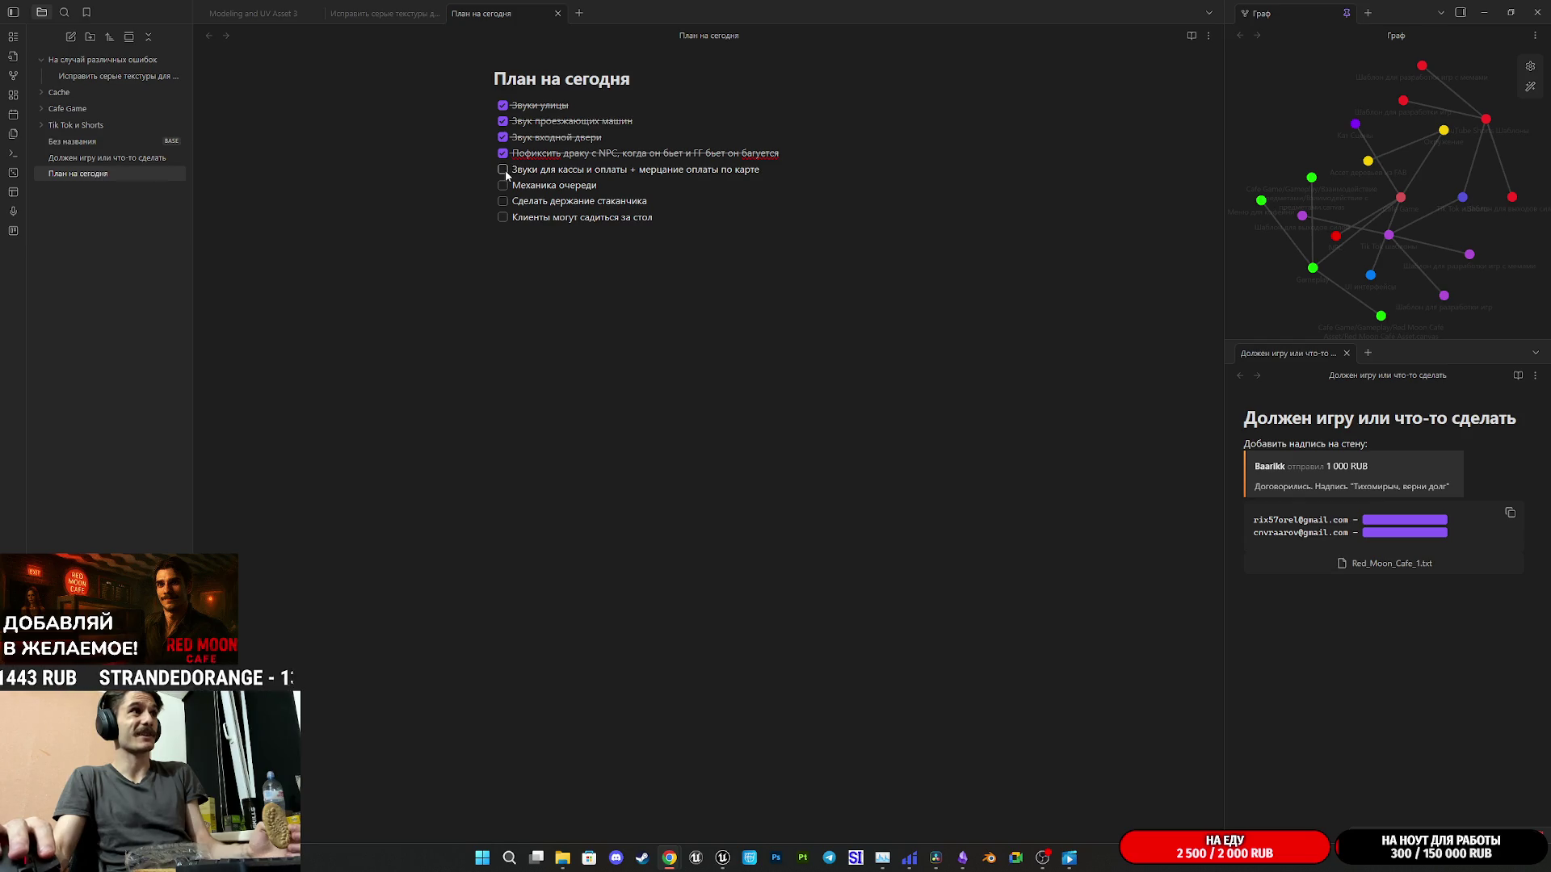
left_click(502, 170)
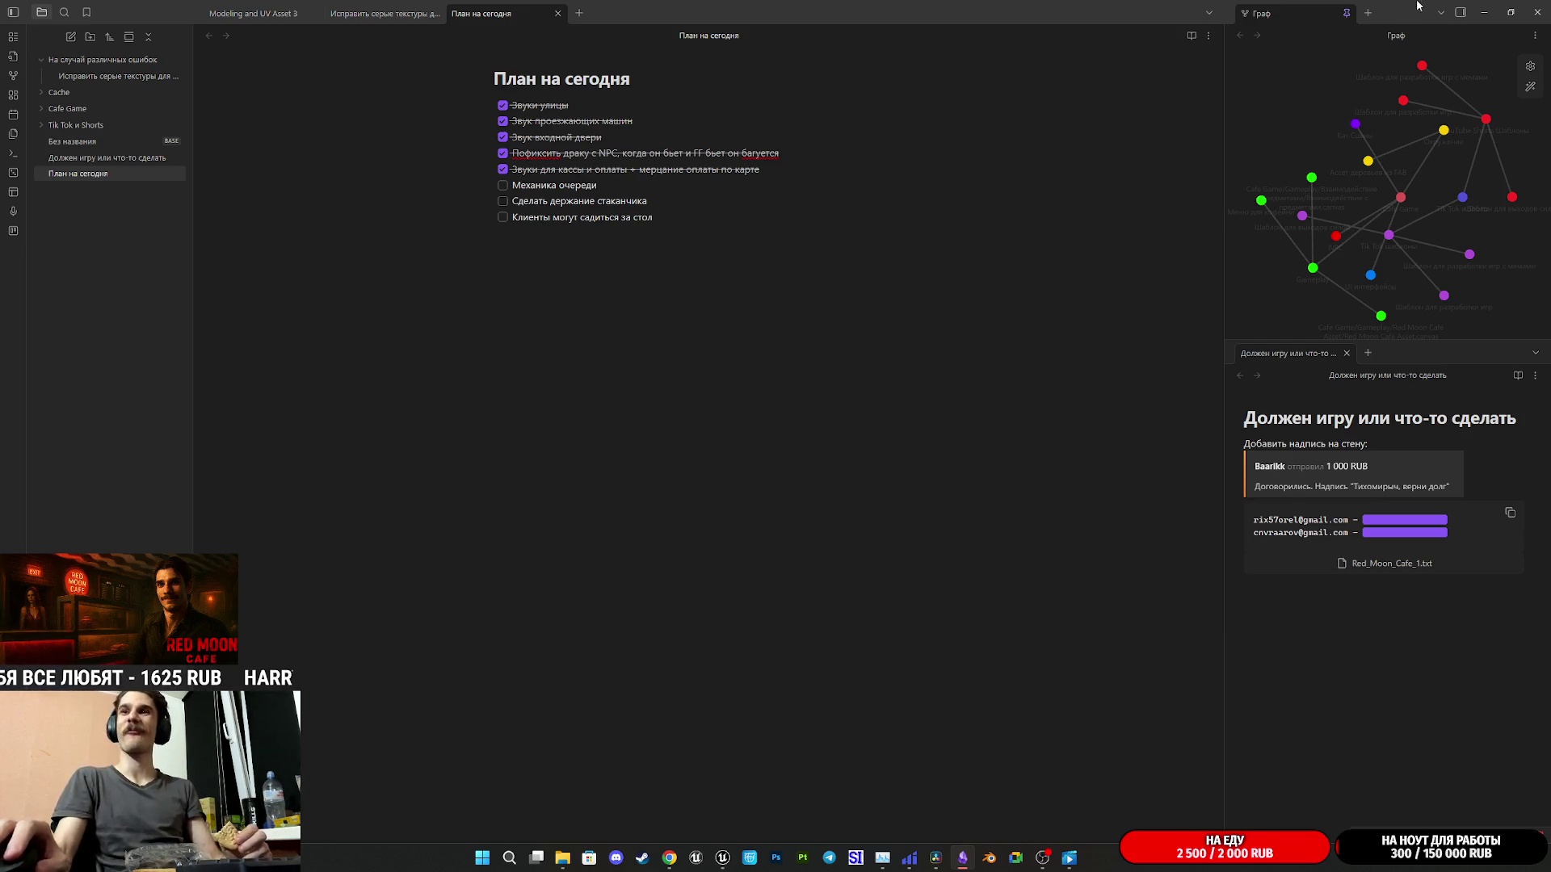
left_click(1484, 15)
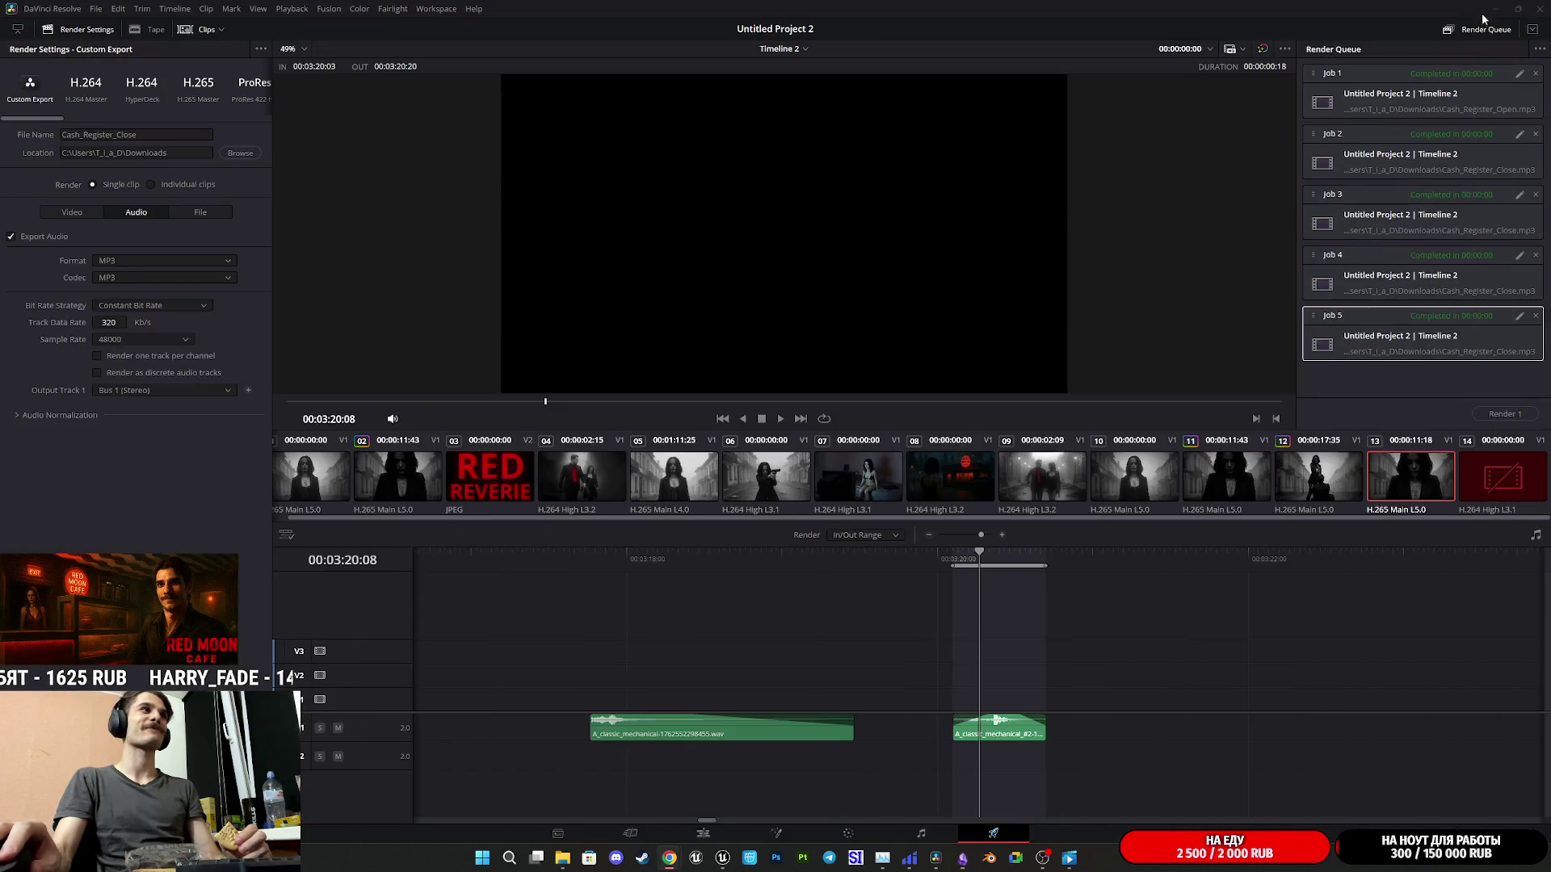
left_click(963, 861)
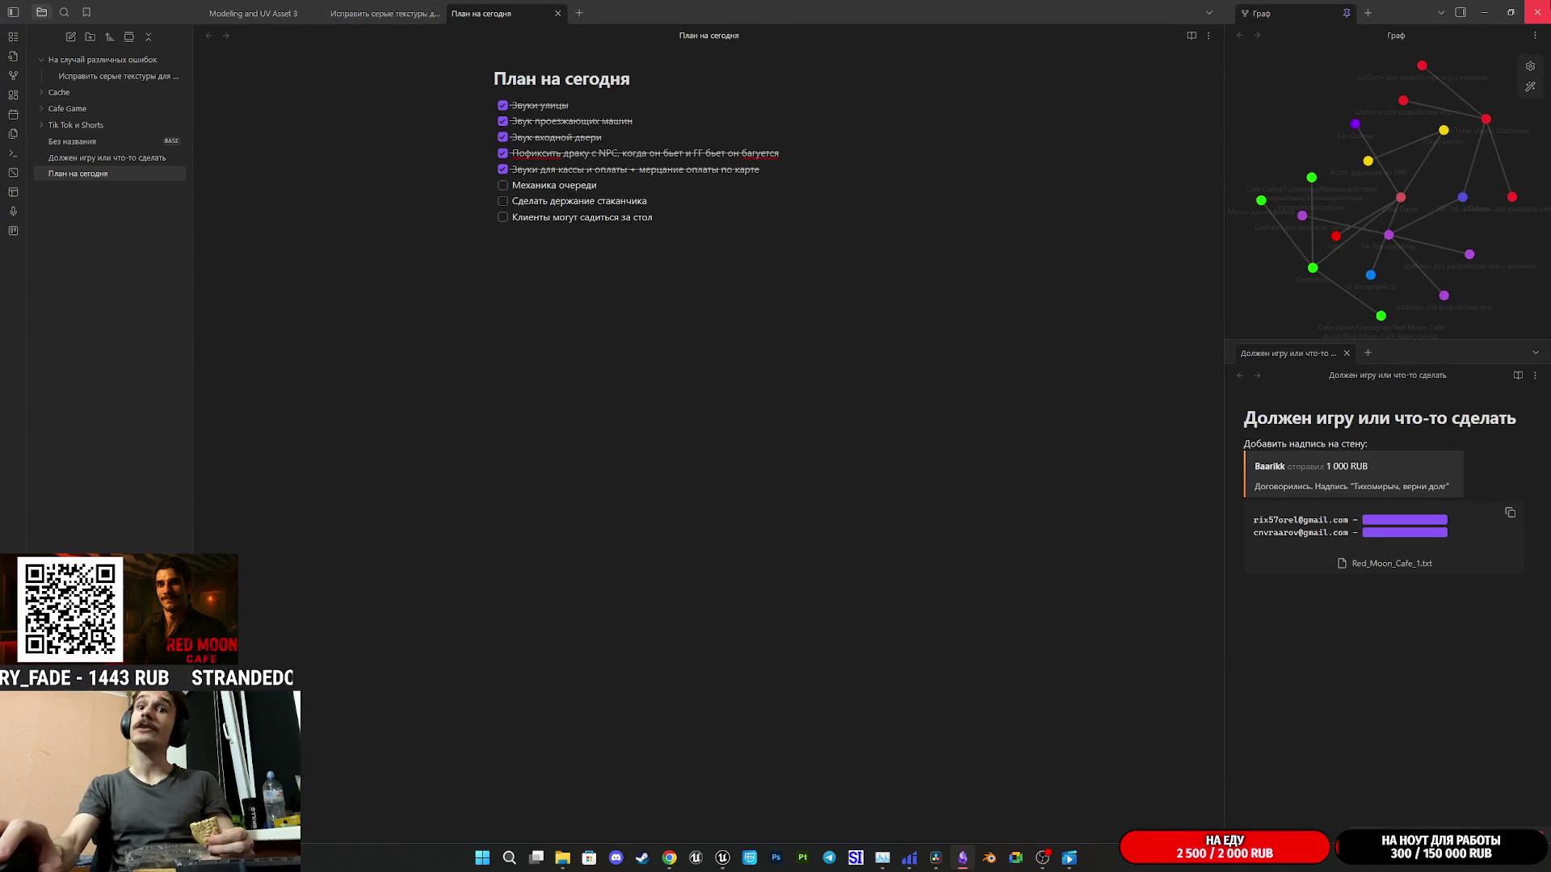
- Hide Obsidian again and minimize DaVinci Resolve to reveal the desktop with Hiddify
left_click(964, 860)
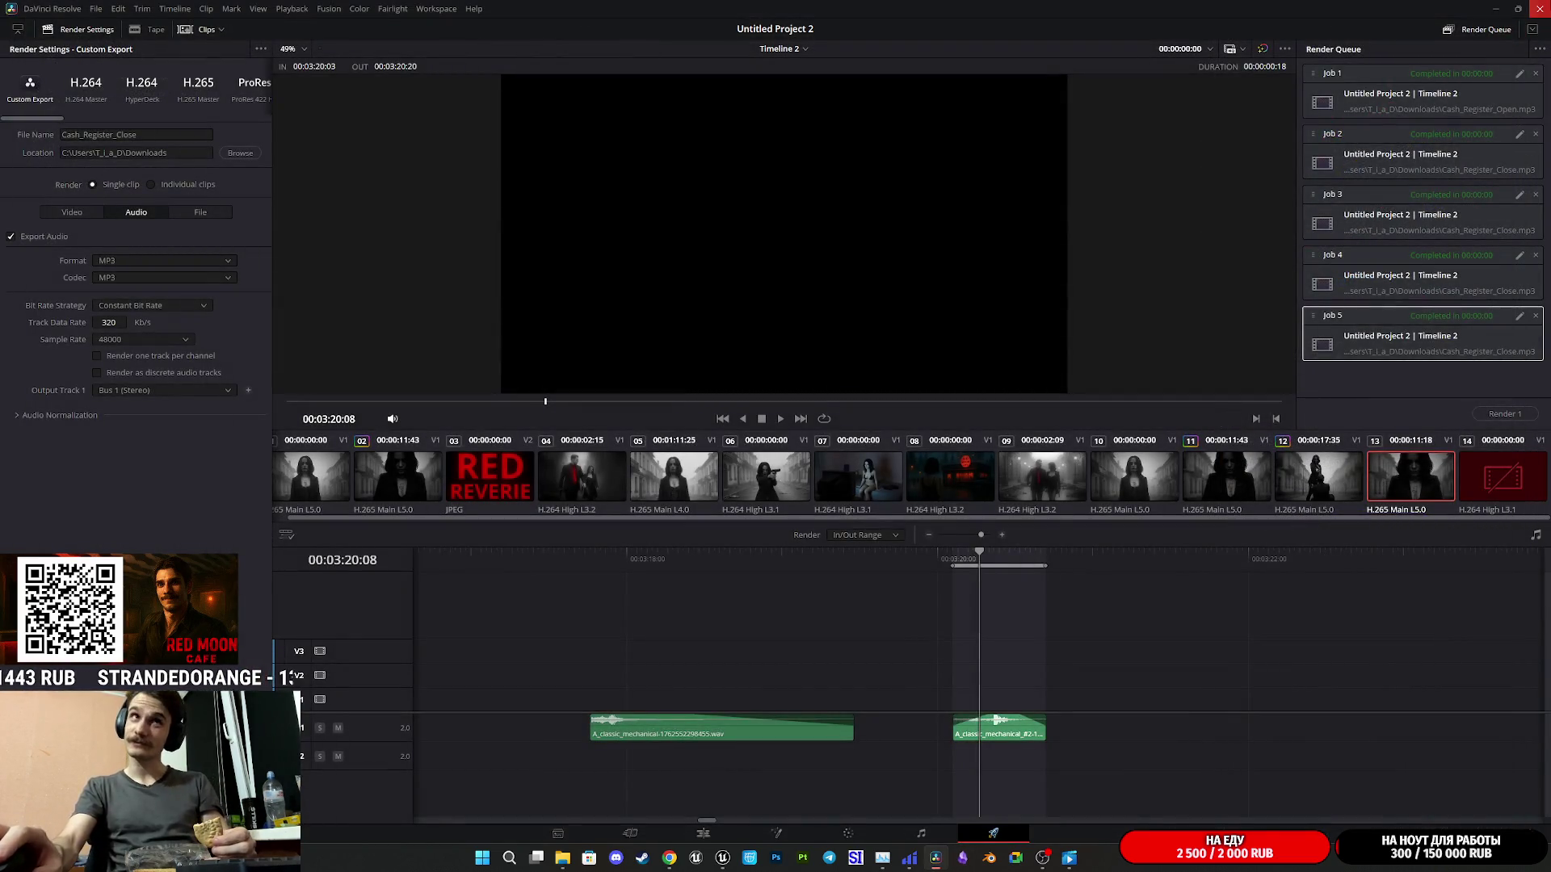
left_click(1540, 8)
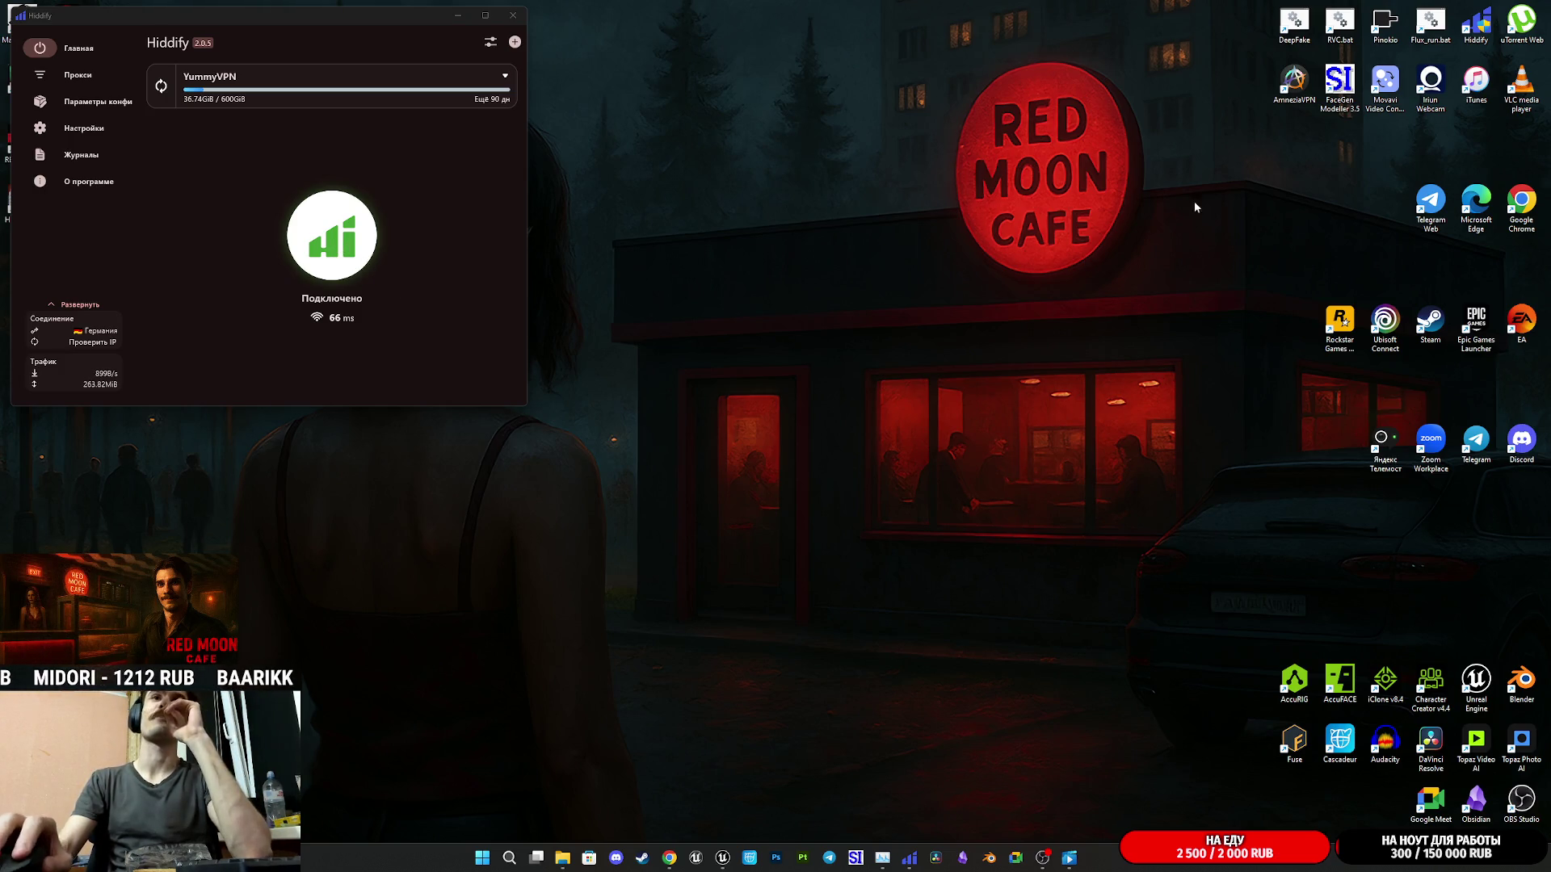
- Bring up the Twitch stream manager in Chrome and open ElevenLabs in a new tab
left_click(669, 858)
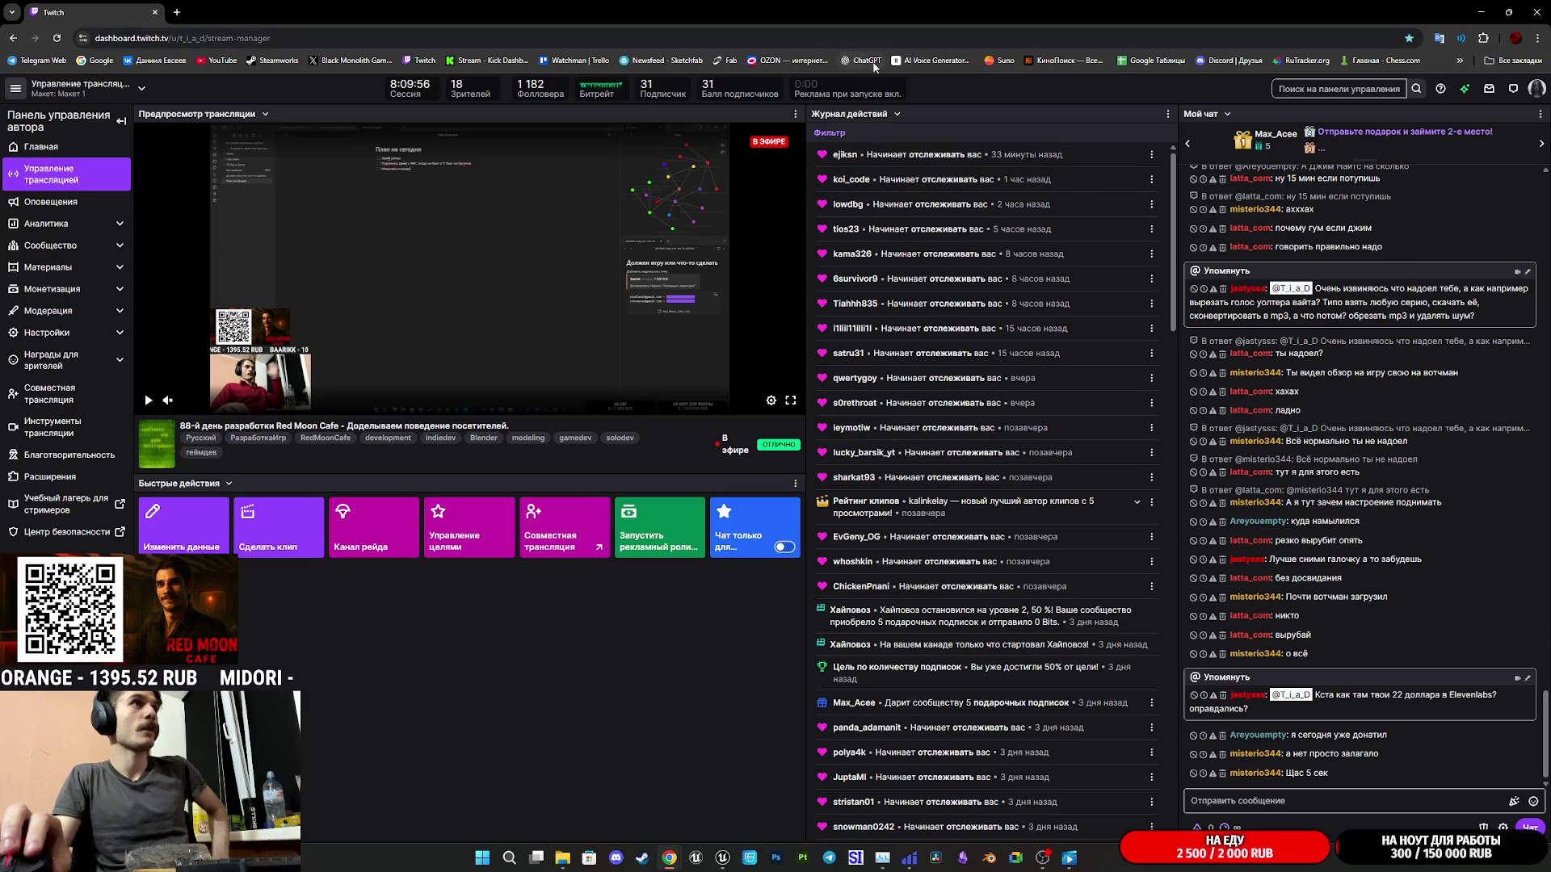
middle_click(929, 61)
- Go to ElevenLabs' Image & Video generator and browse the list of video models
left_click(250, 10)
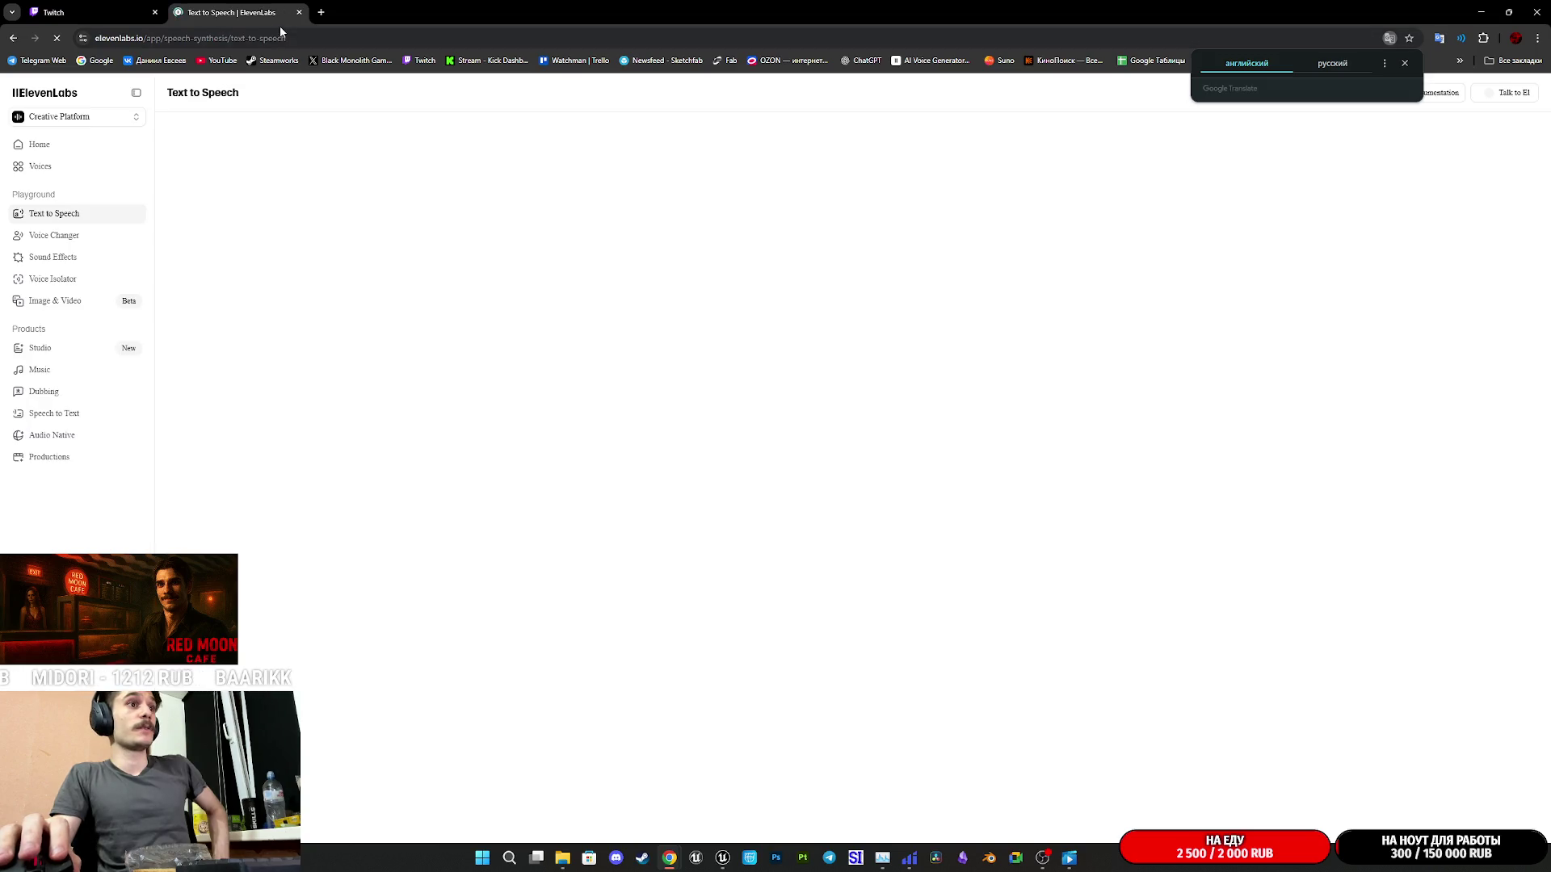
left_click(69, 305)
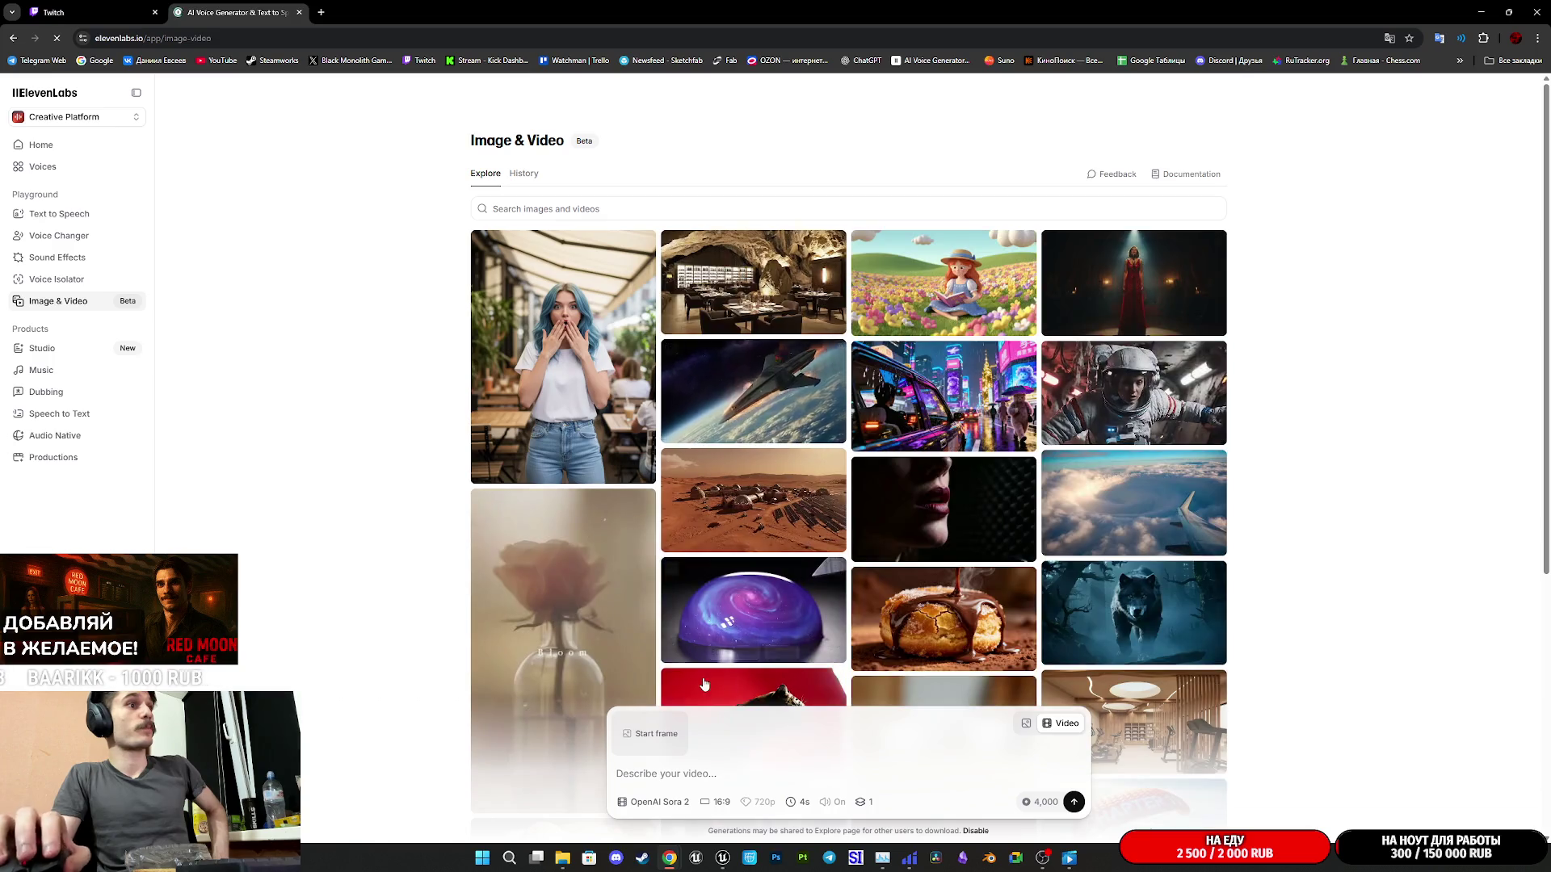
left_click(677, 802)
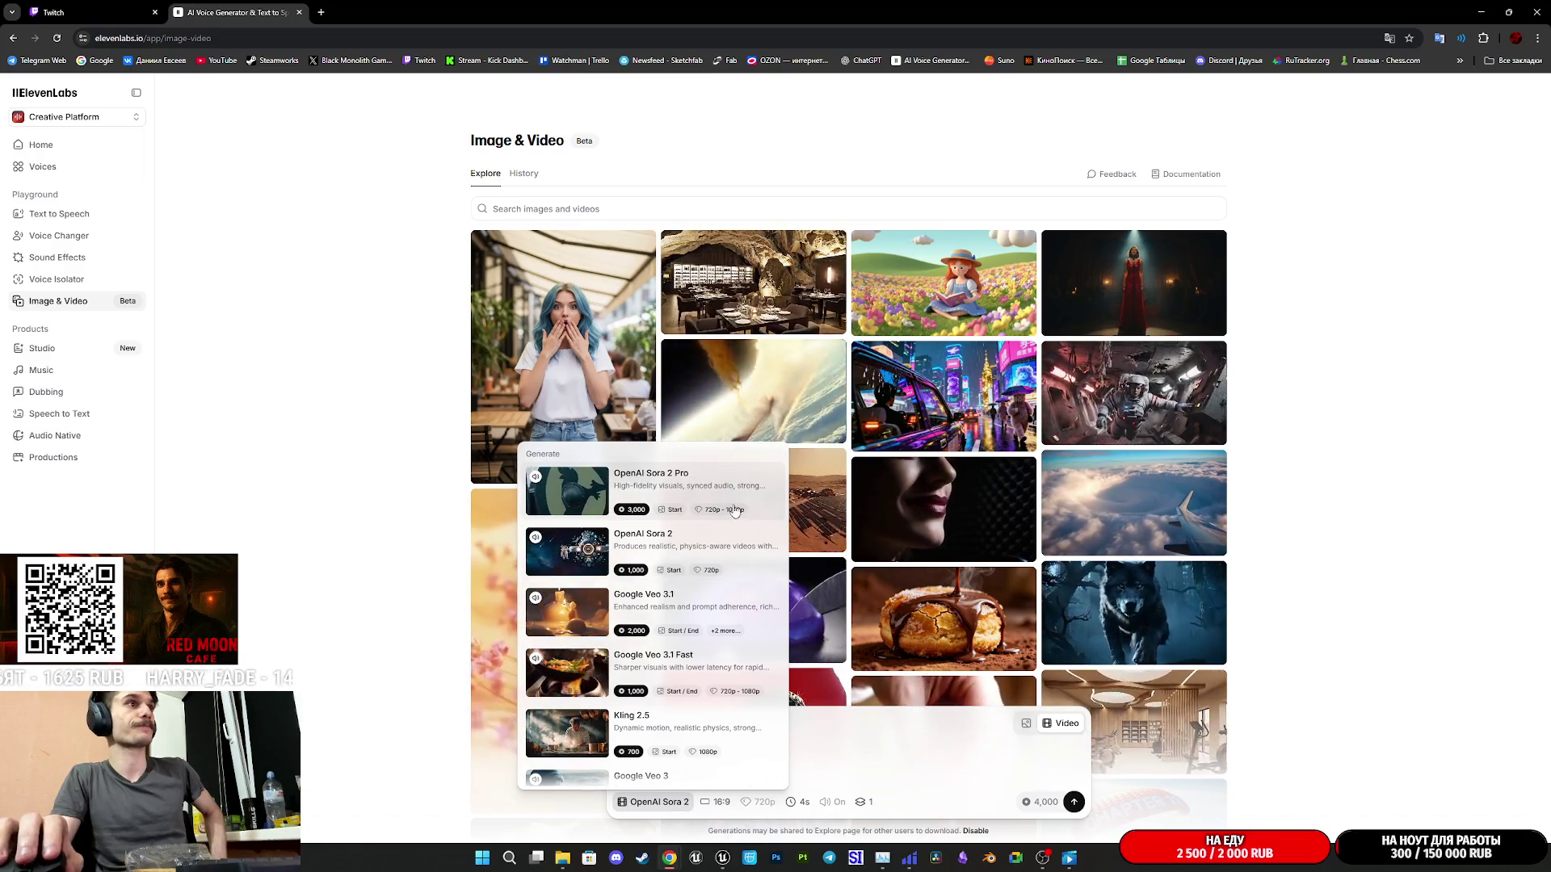
scroll(719, 513, "down", 5)
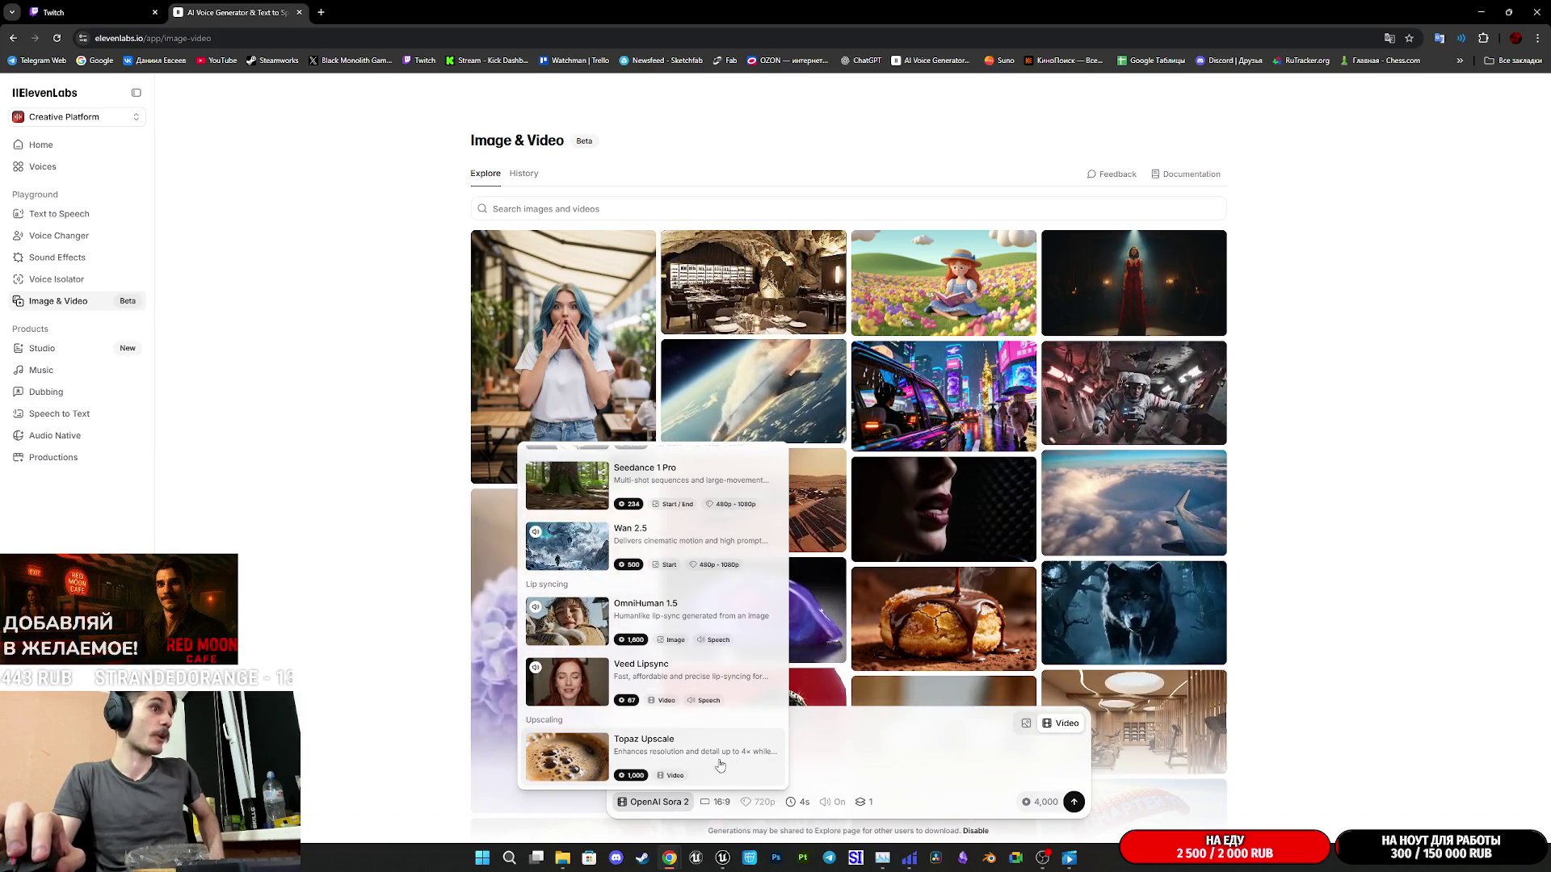
scroll(704, 759, "up", 10)
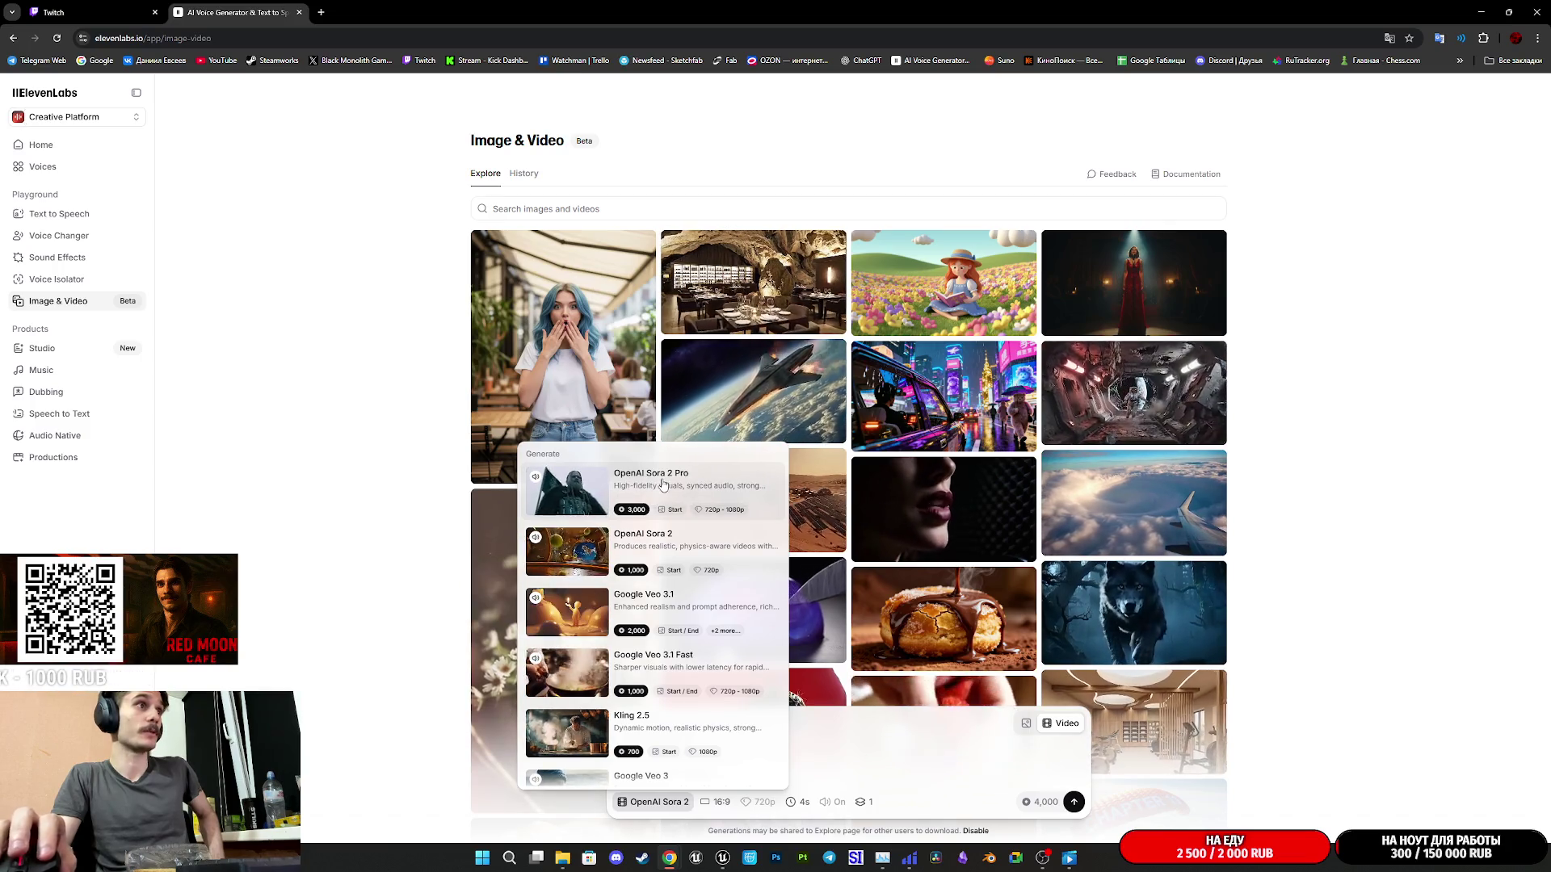
- Select OpenAI Sora 2 Pro at 1080p resolution with a 12-second duration
left_click(664, 484)
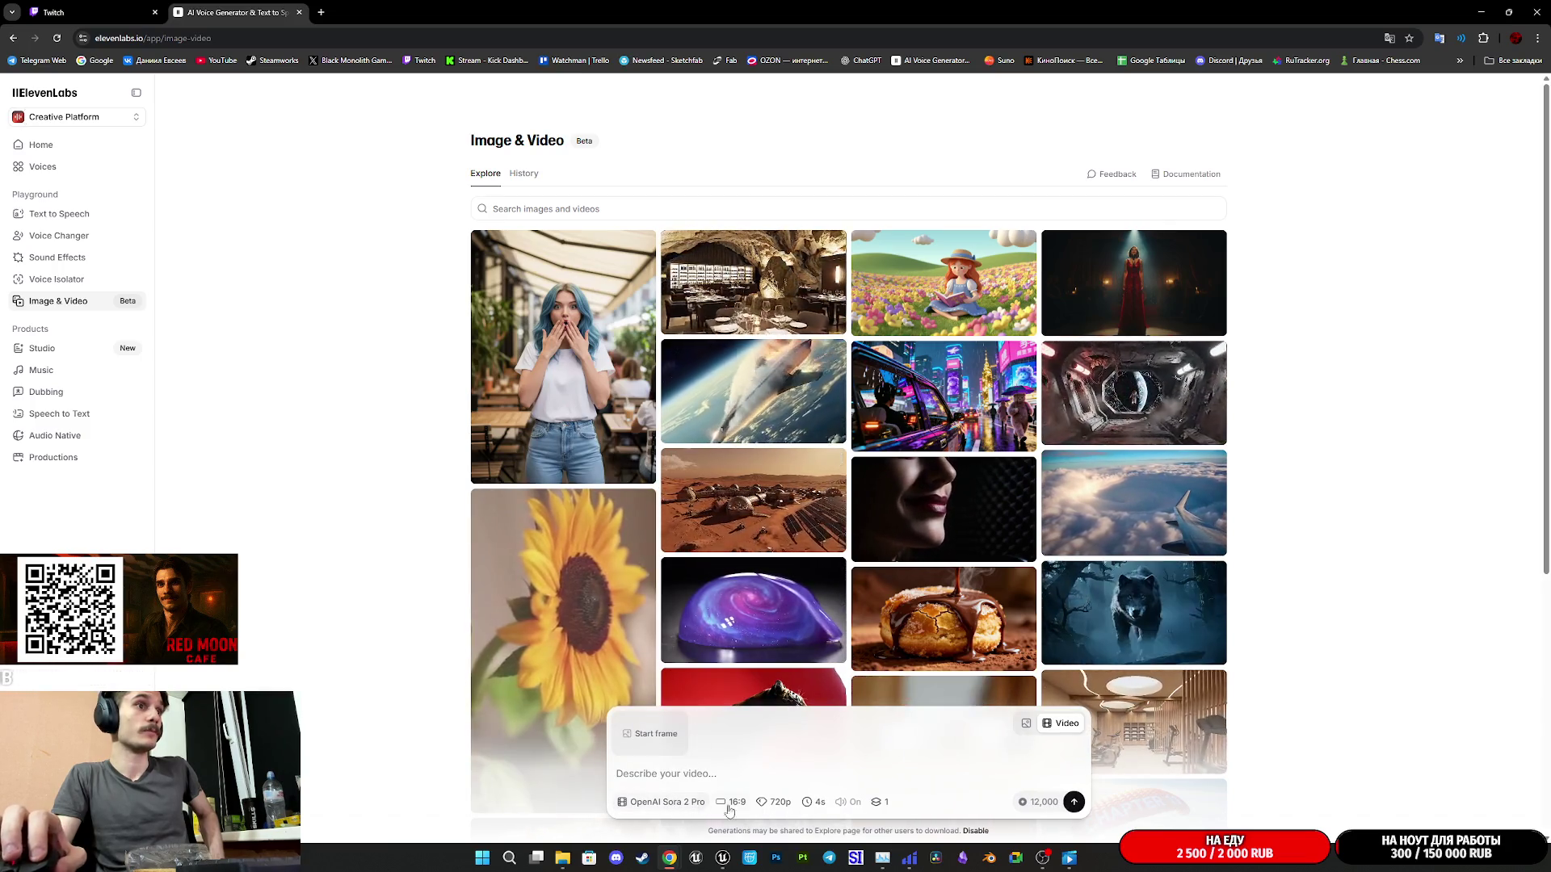
left_click(818, 808)
left_click(780, 802)
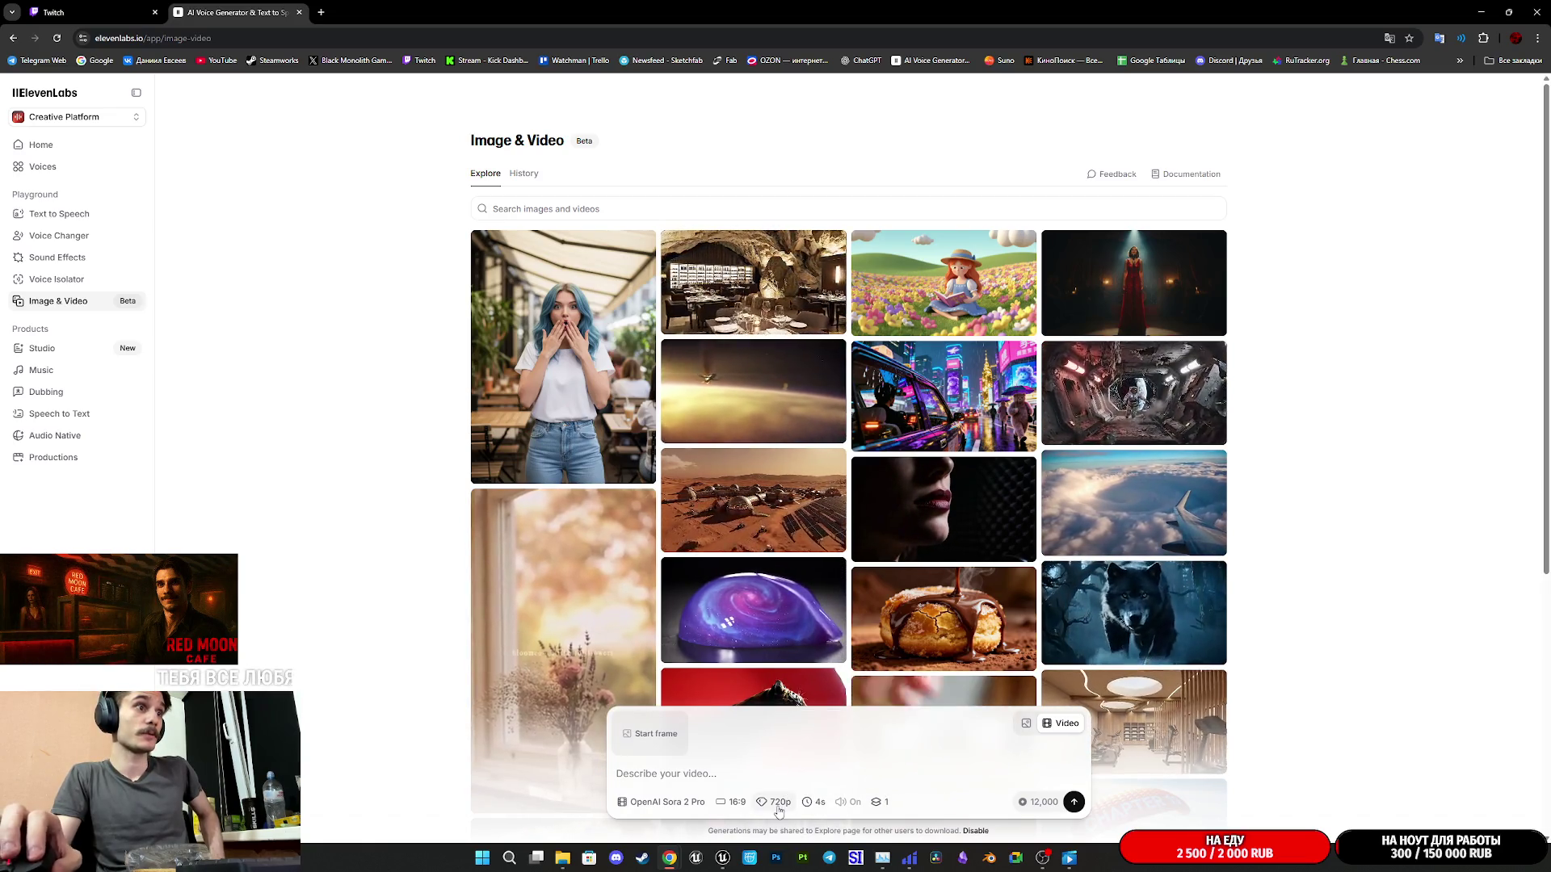
left_click(780, 799)
left_click(773, 778)
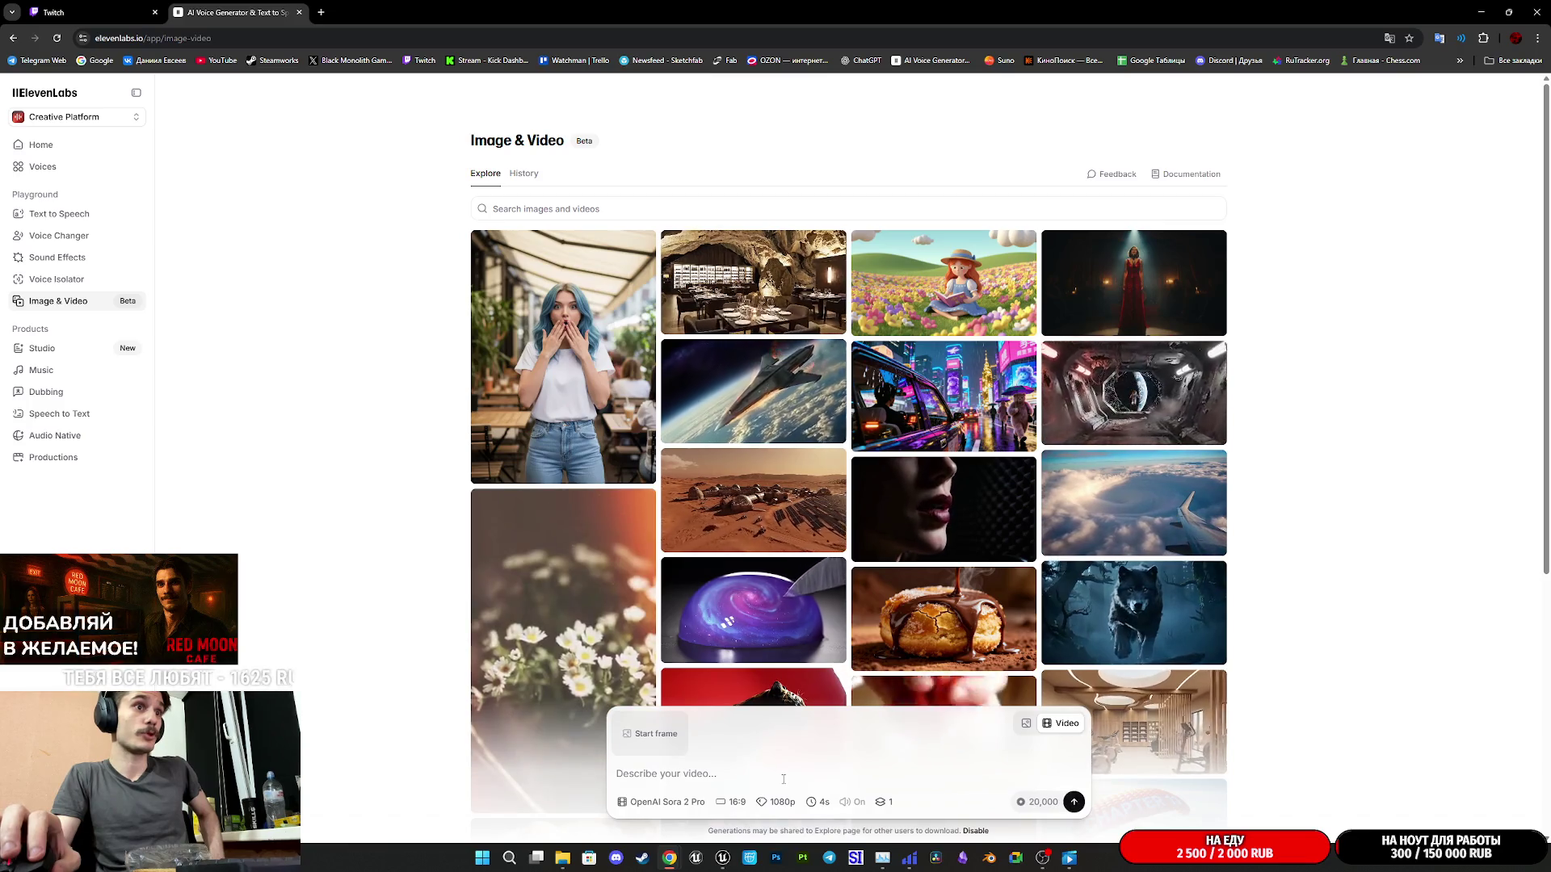
left_click(818, 802)
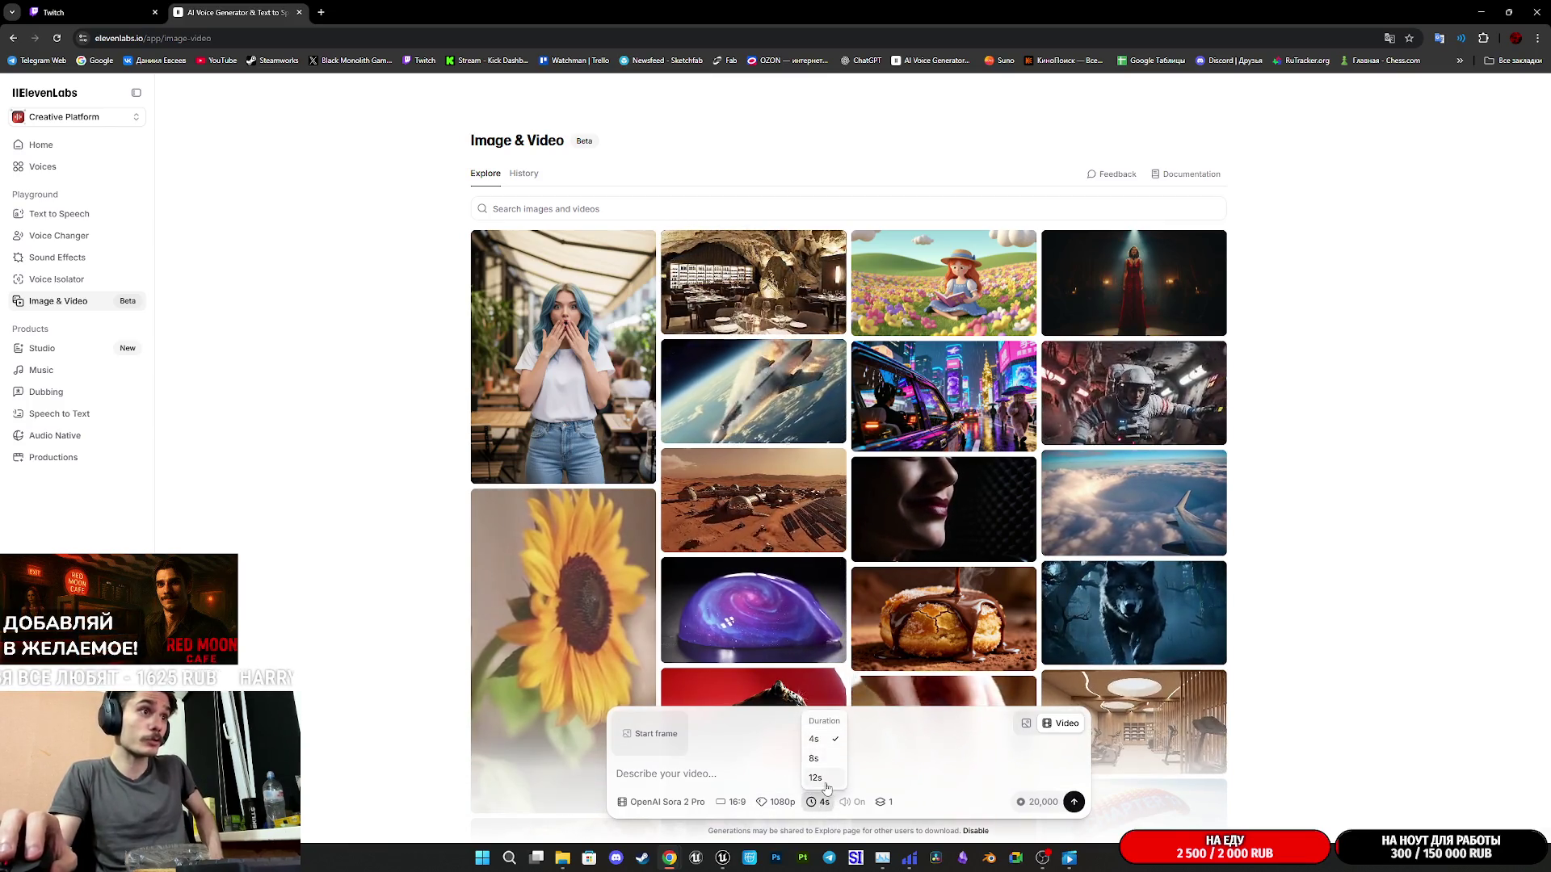
left_click(823, 777)
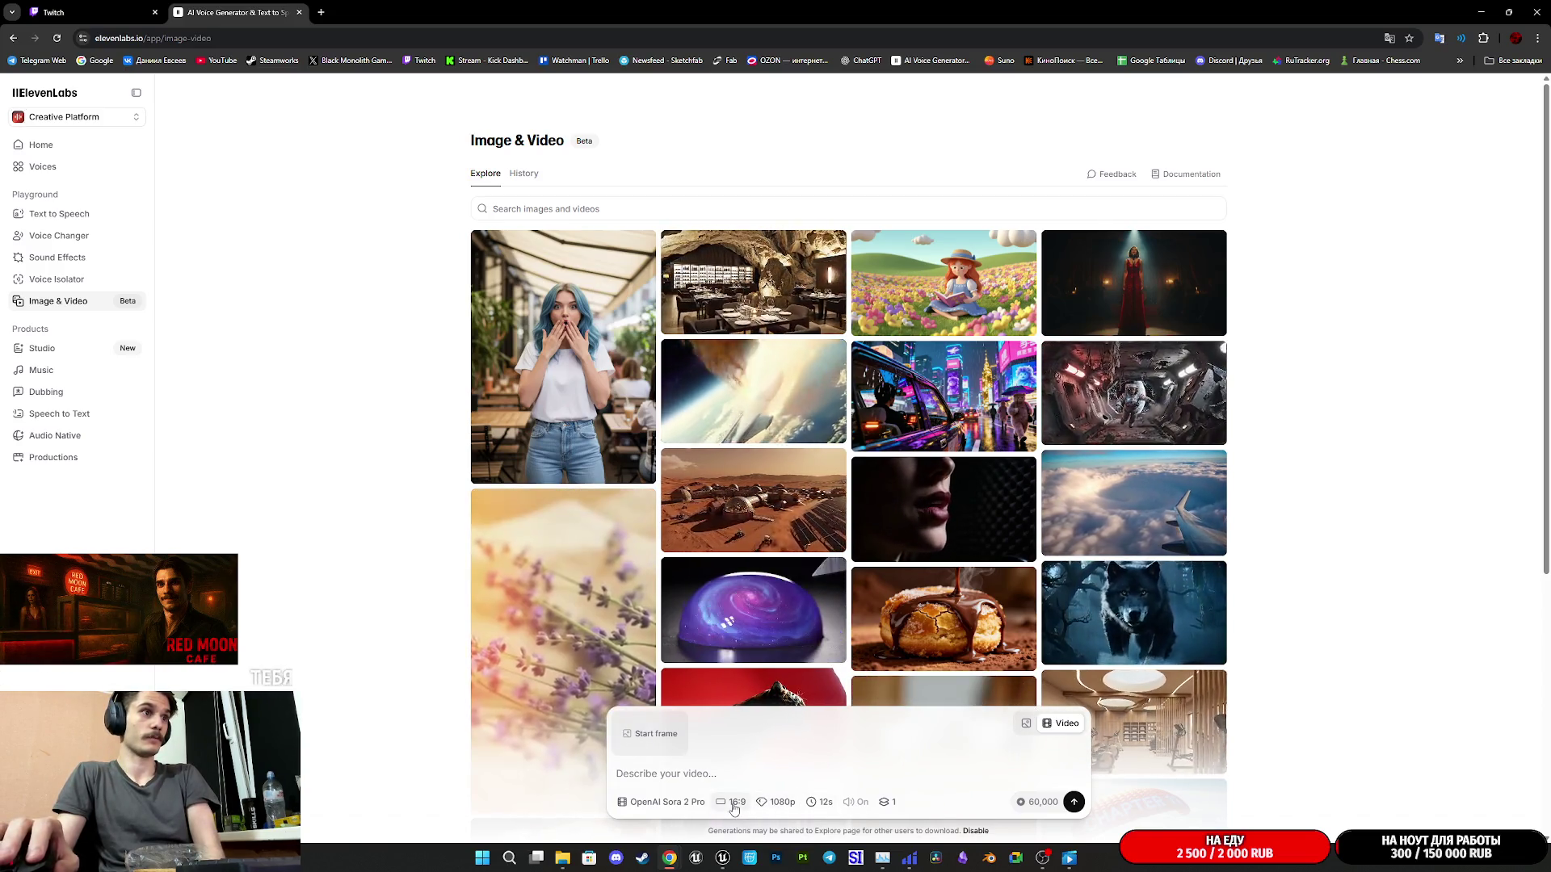
- Switch the model to Google Veo 3.1 and set the duration to 8 seconds
left_click(667, 802)
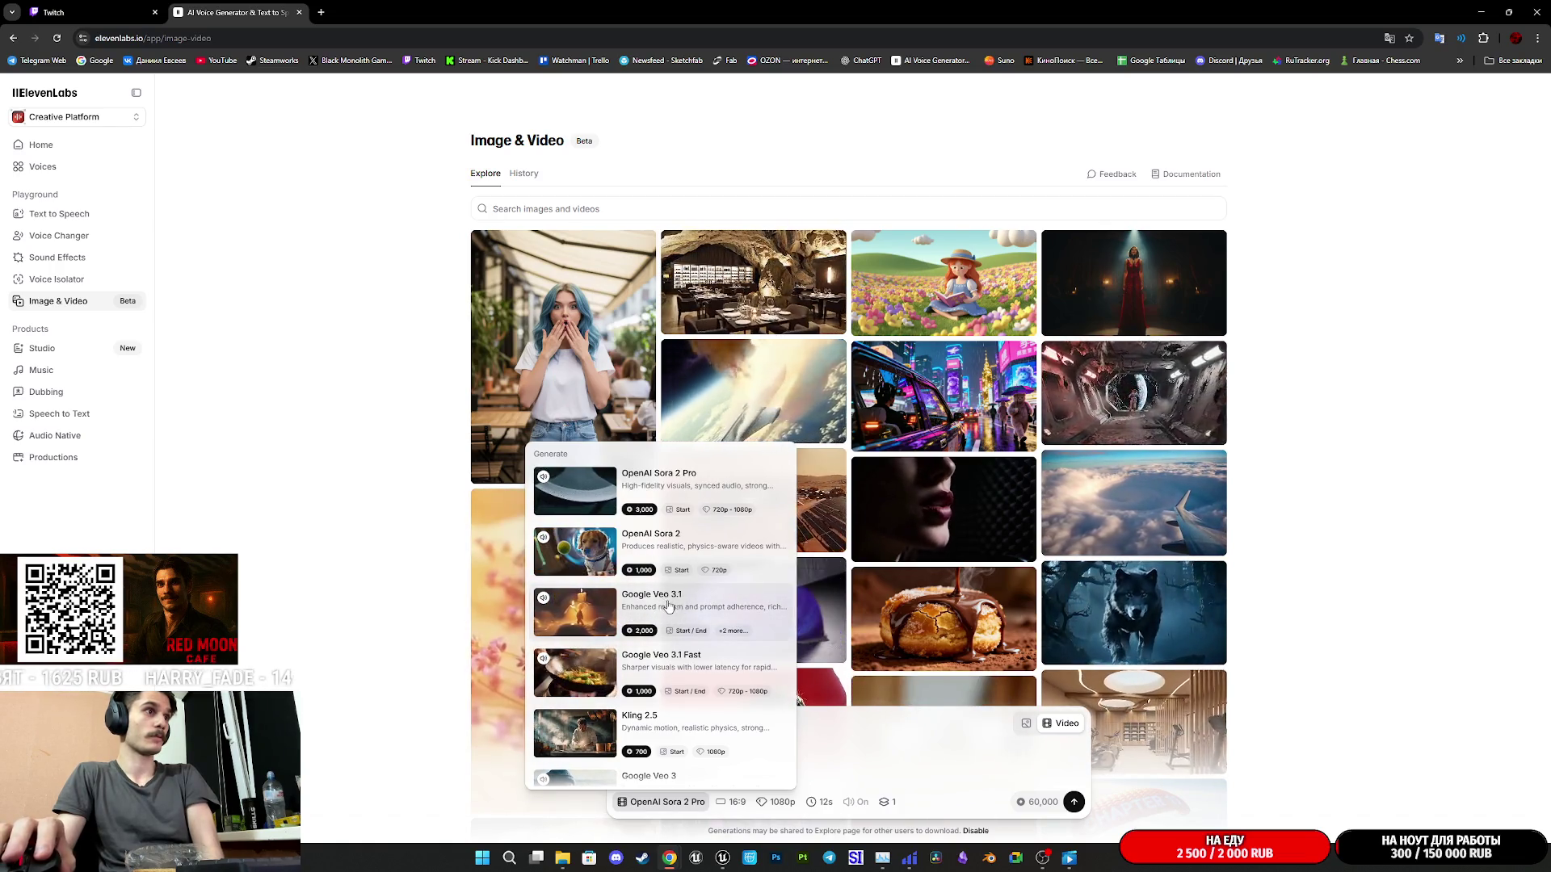
left_click(684, 597)
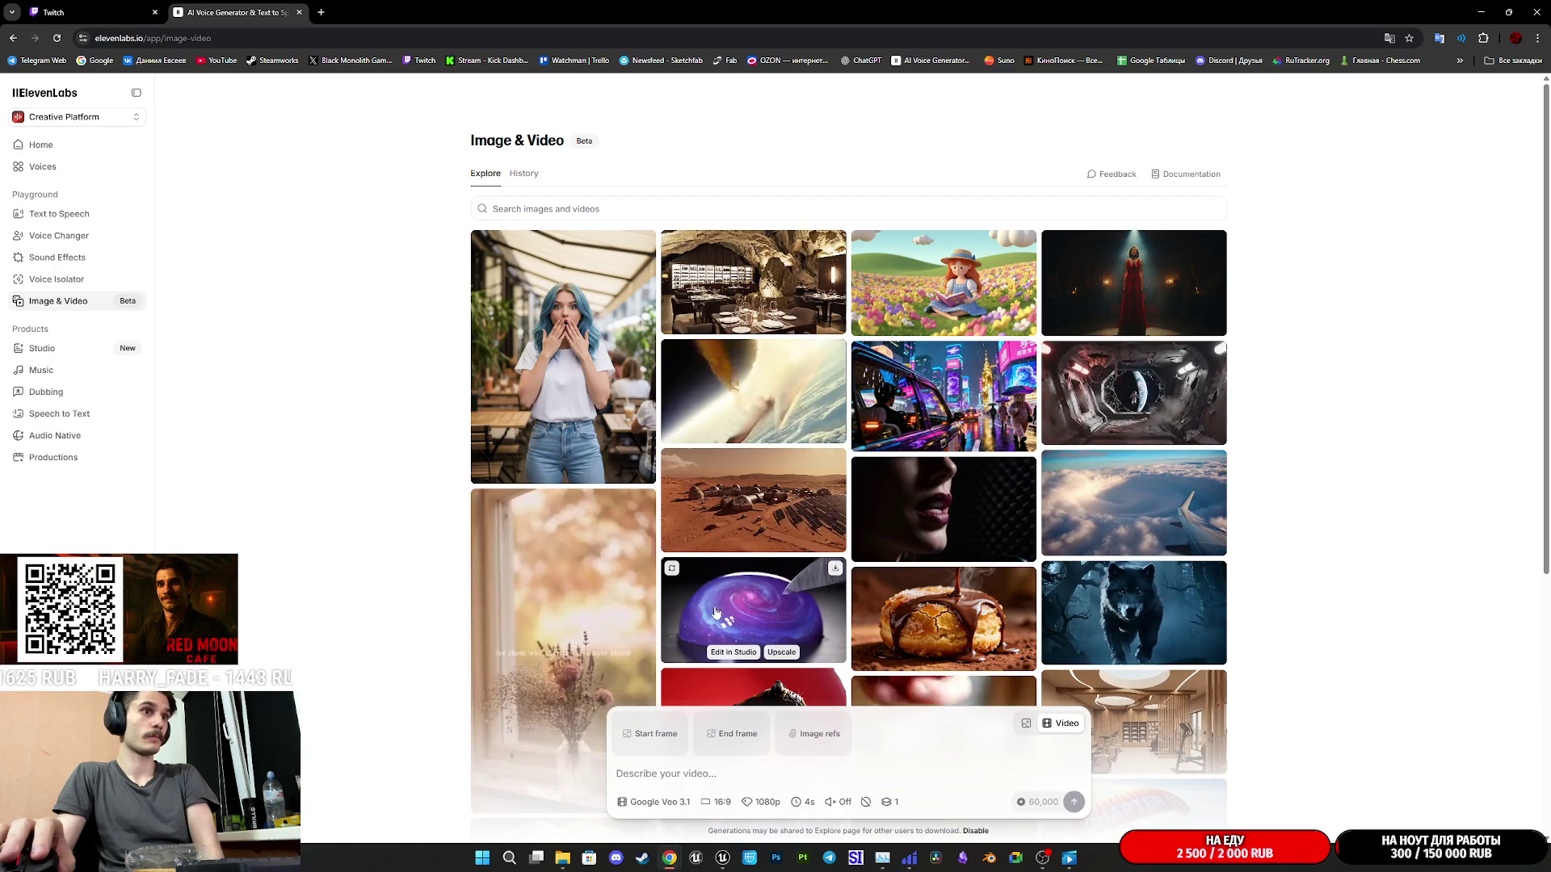
left_click(803, 802)
left_click(813, 755)
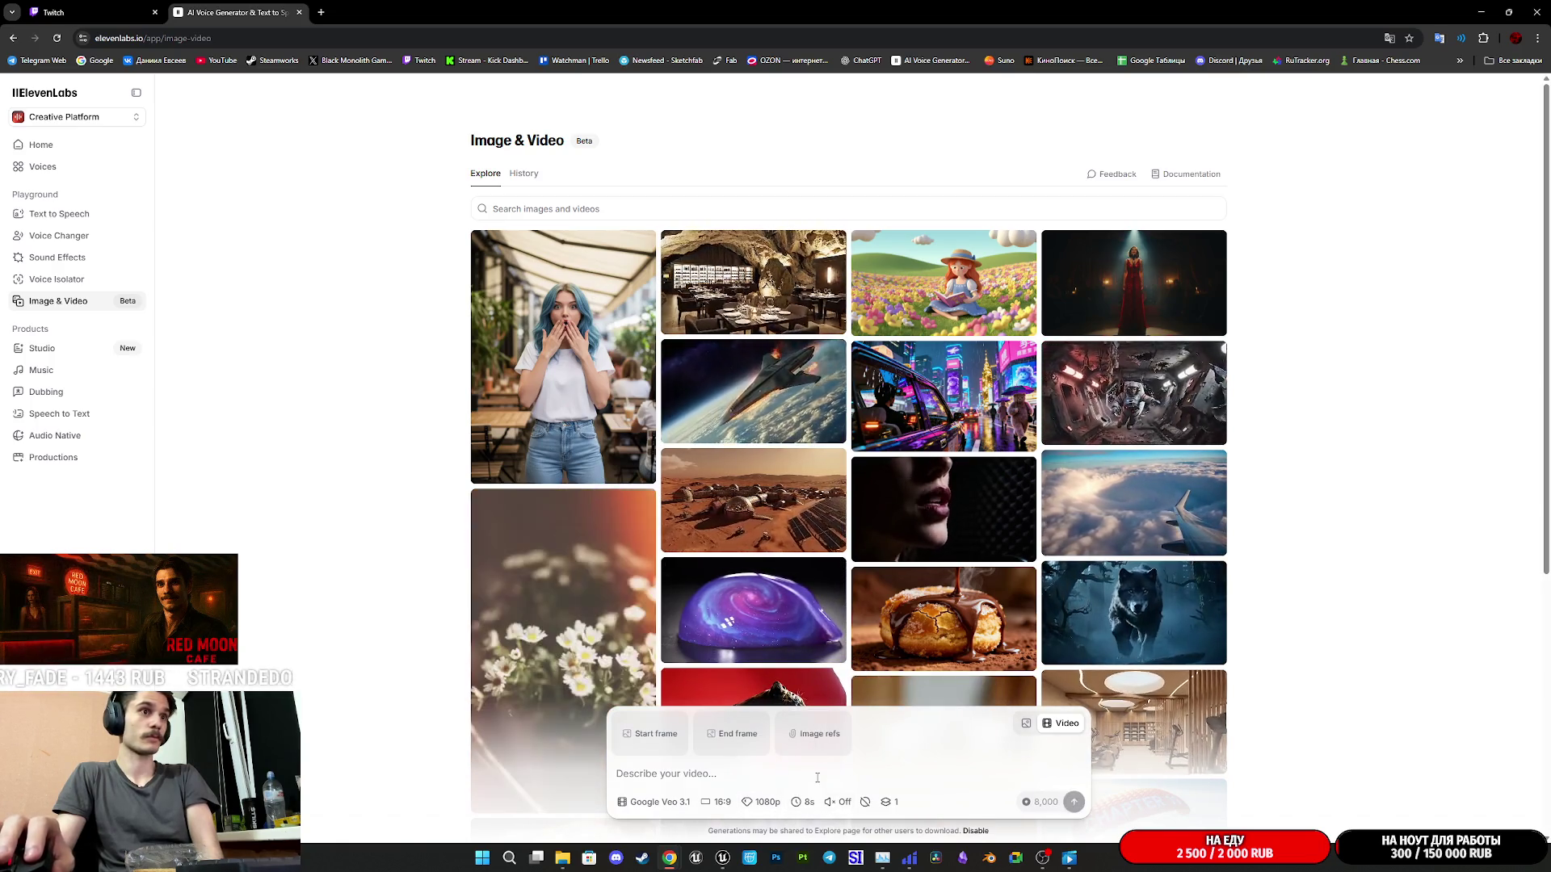
mouse_move(1050, 815)
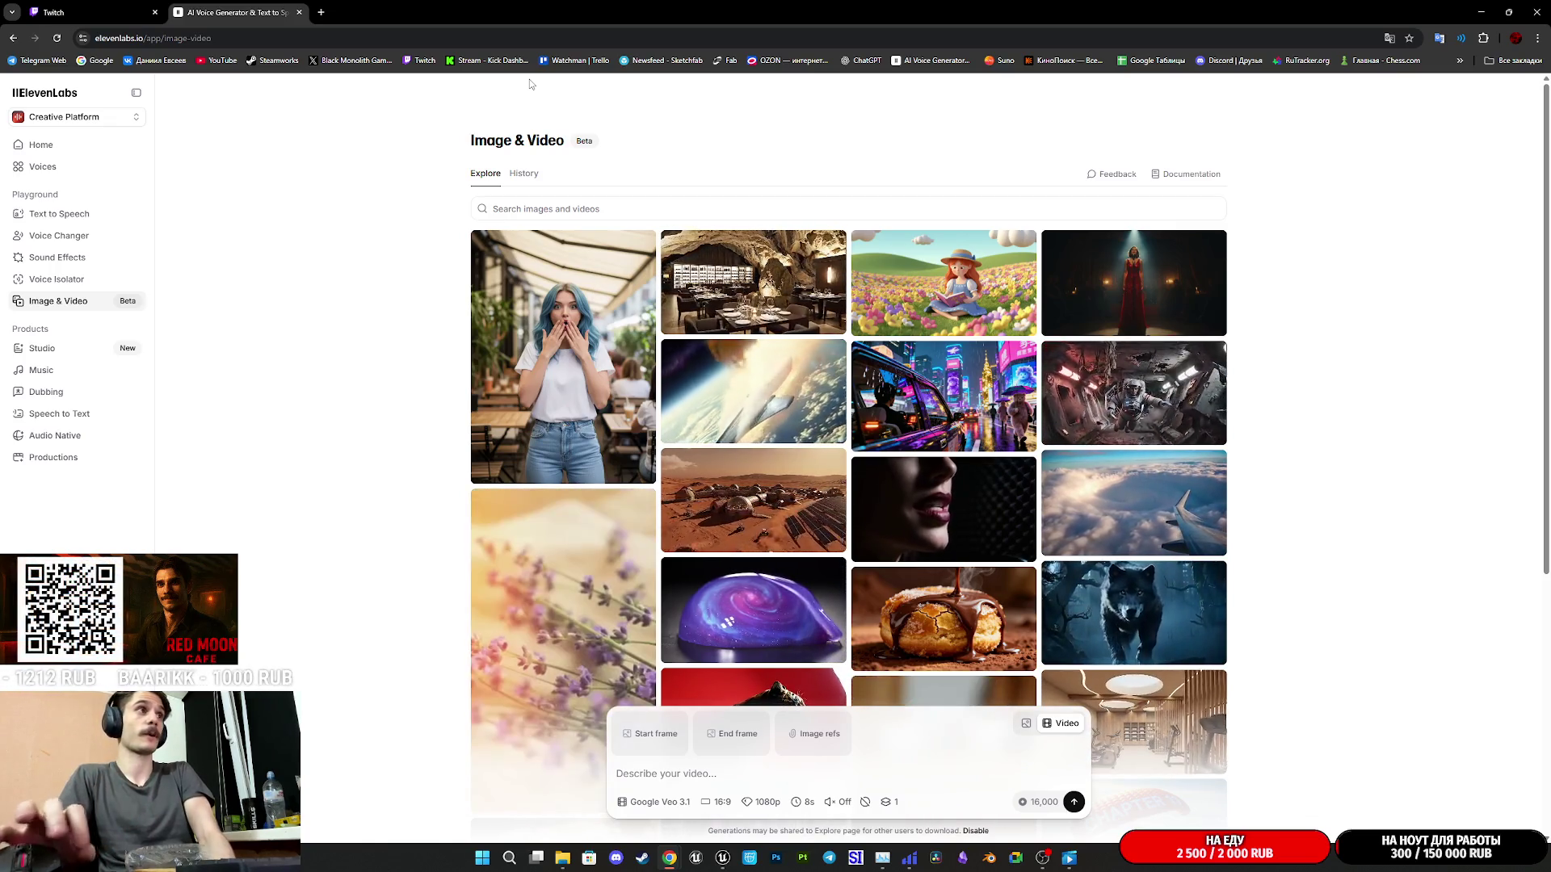
mouse_move(584, 294)
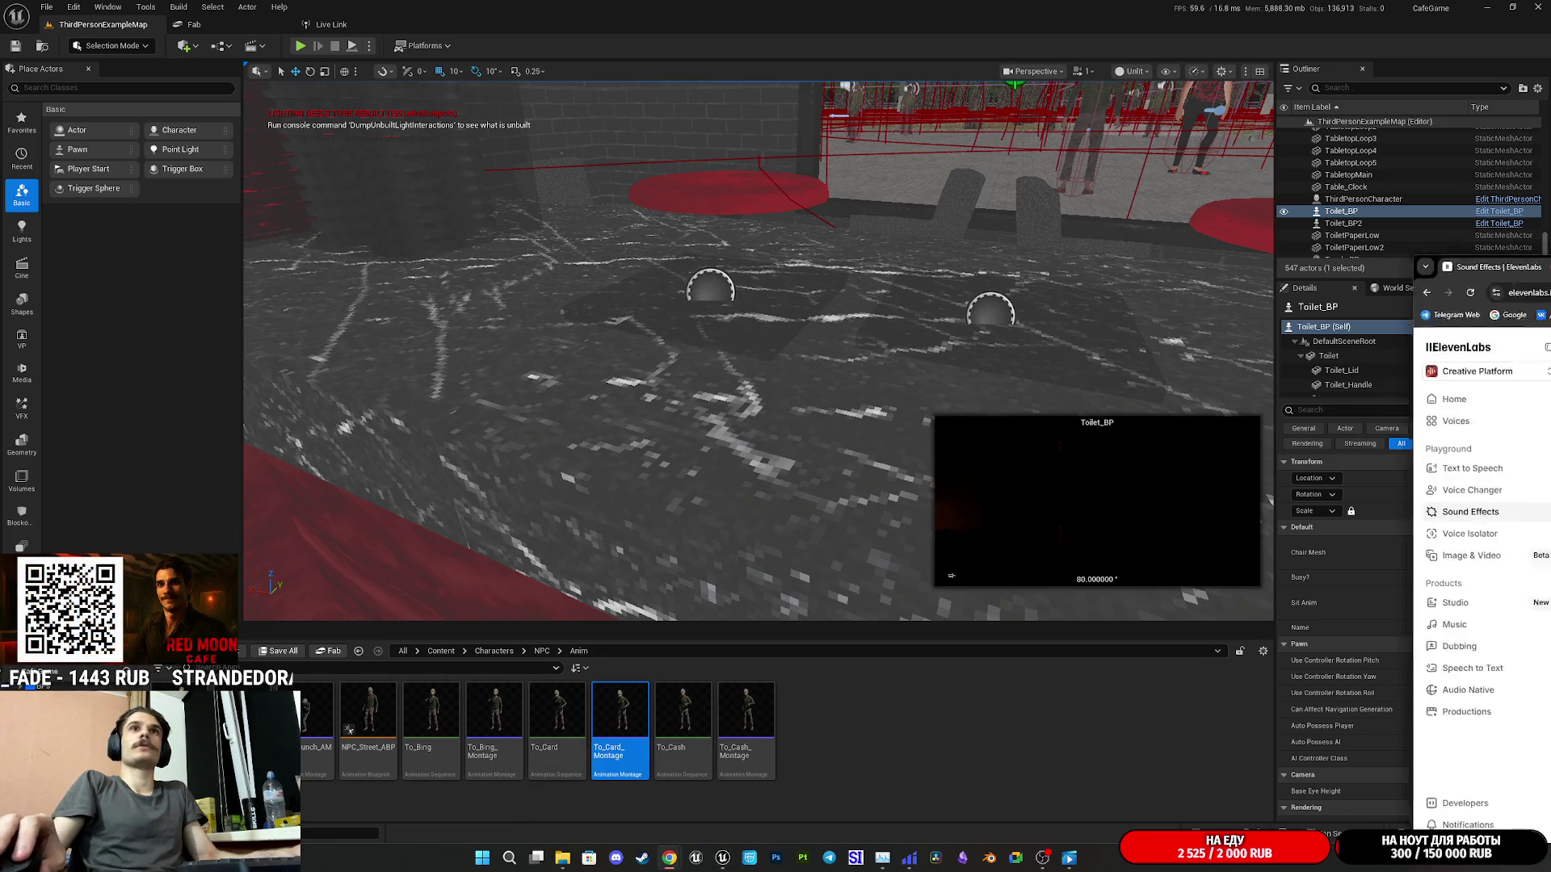
- Ask Grok for an English card-payment beep prompt, copy it, and return to ElevenLabs
key("alt+Tab")
double_click(614, 124)
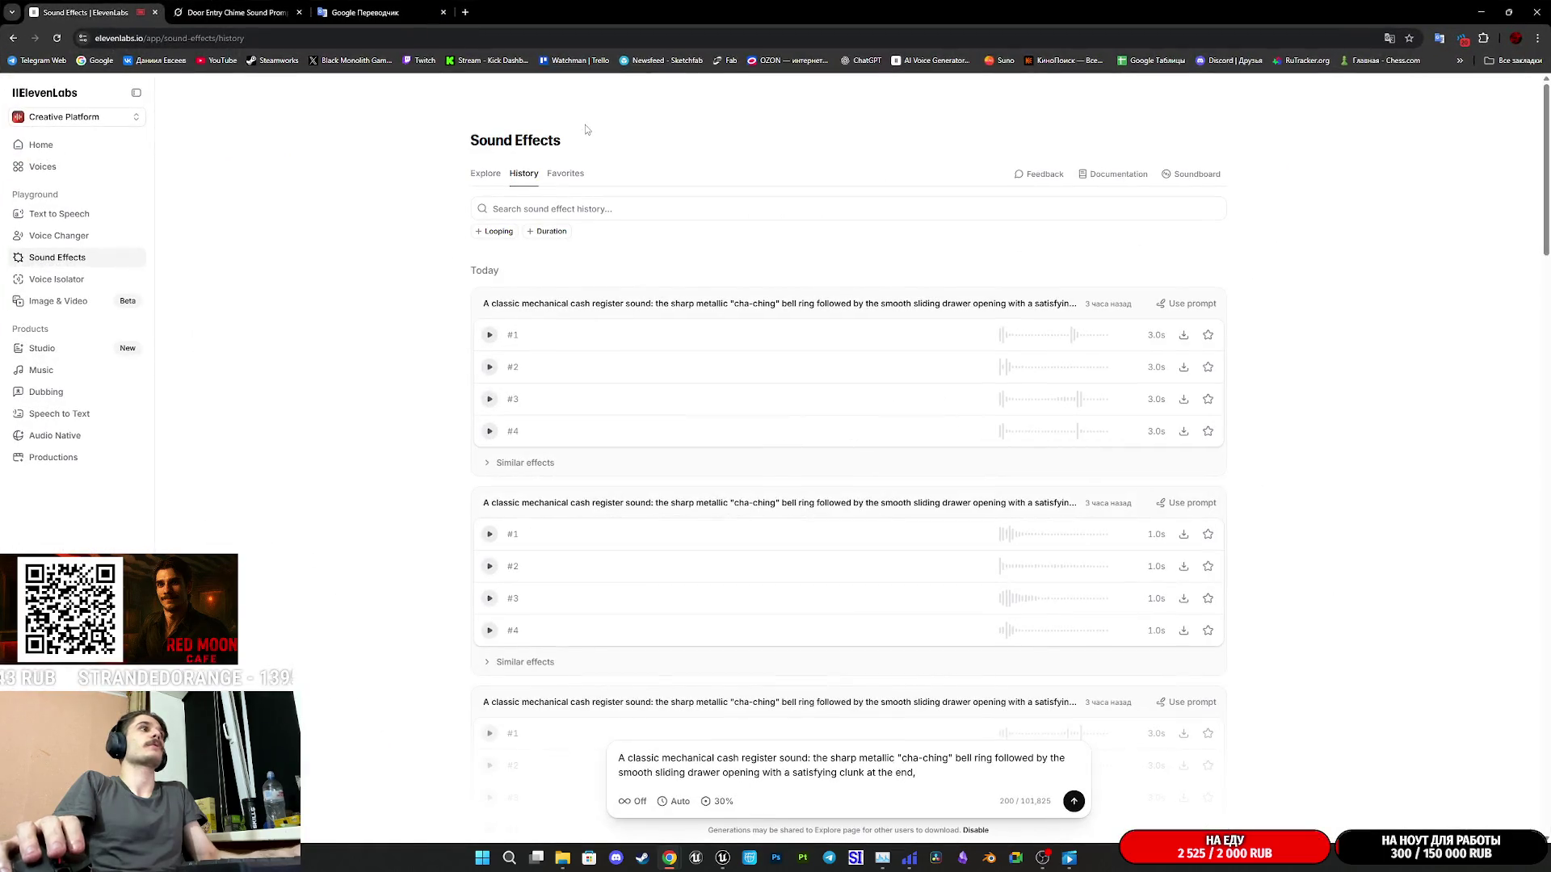
left_click(235, 12)
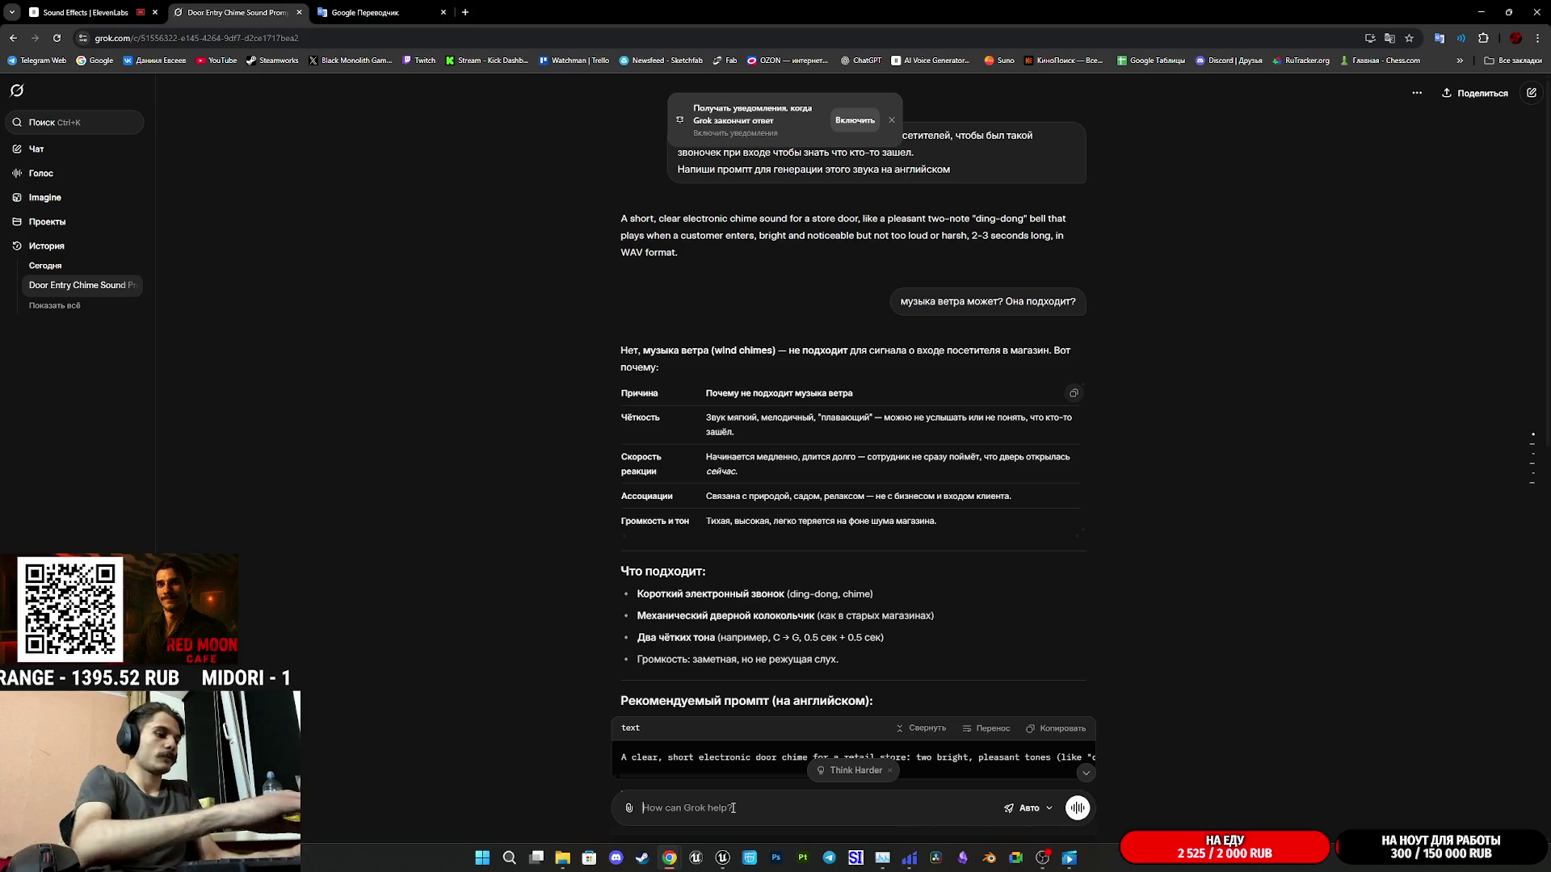
type("нужен звук писка для оплаты кар")
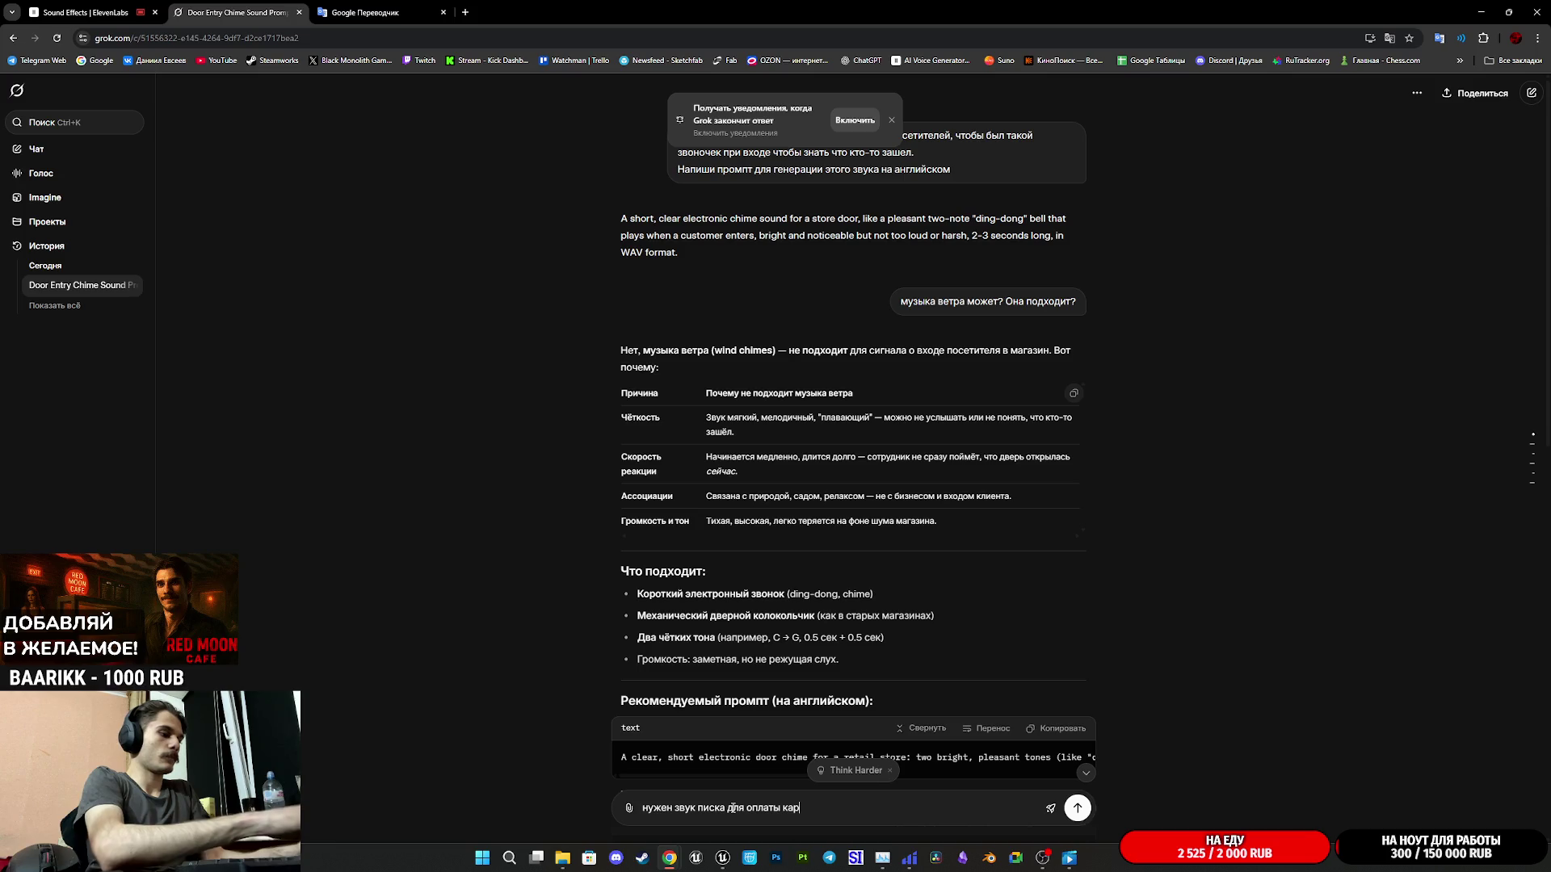
key("Return")
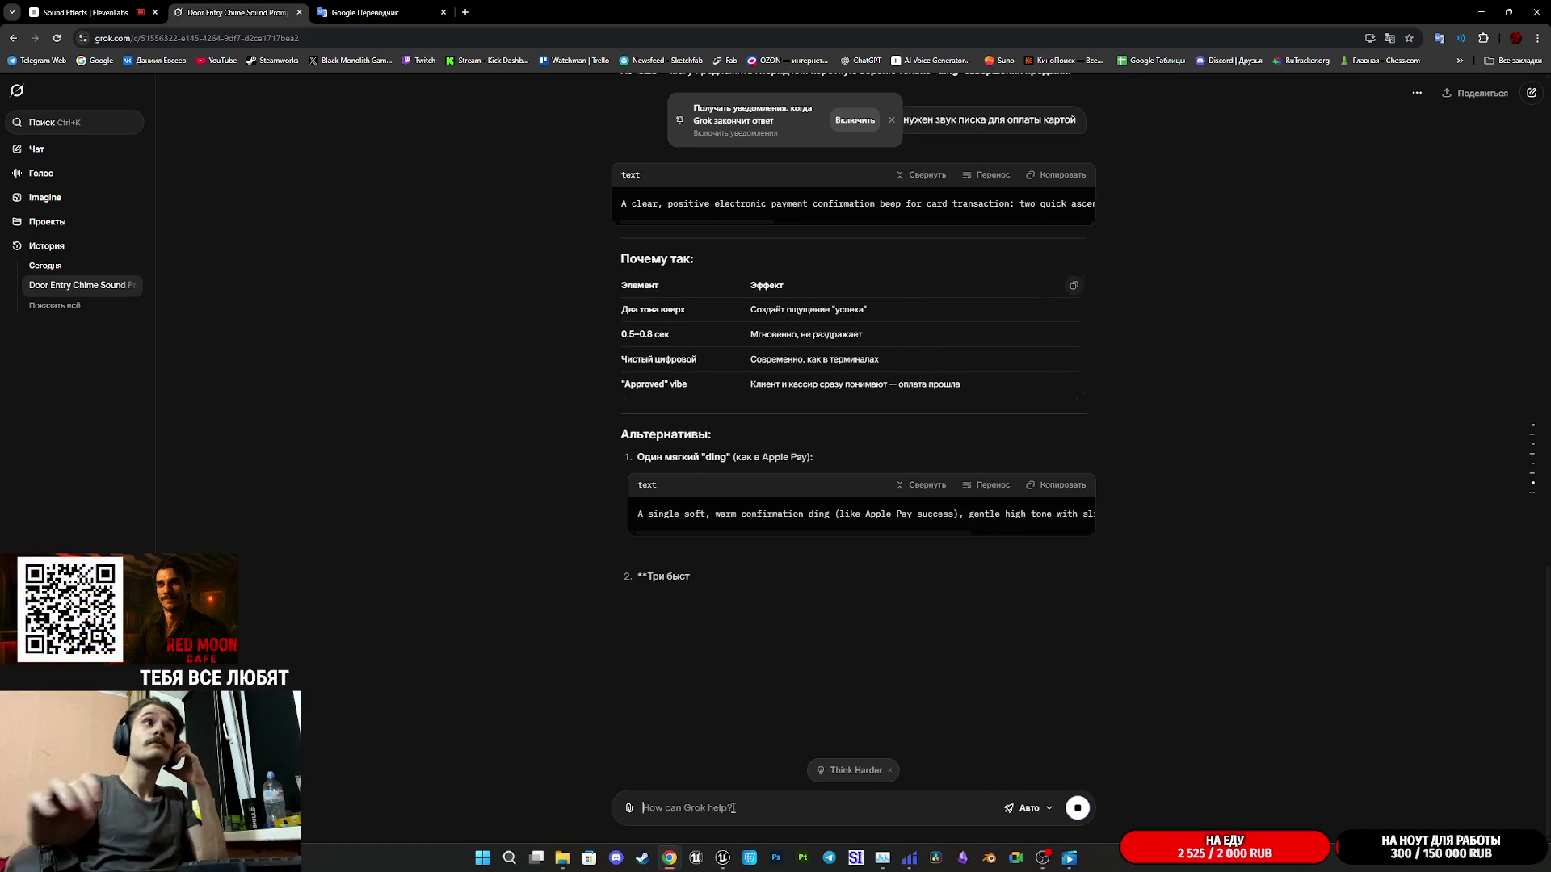
left_click(1056, 175)
left_click(130, 6)
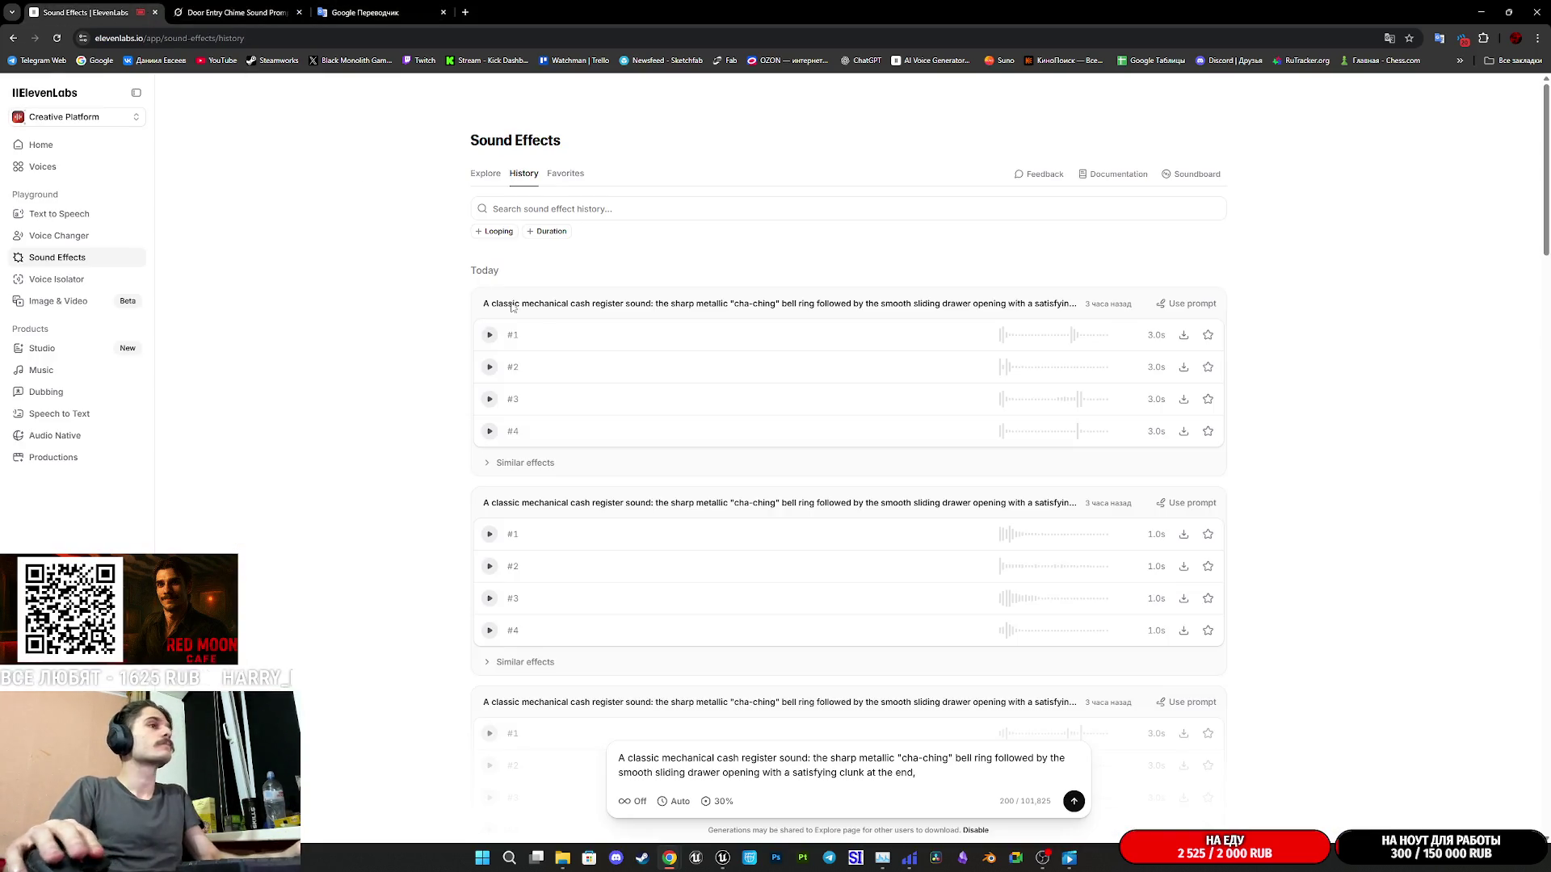
- Replace the sound prompt with the Grok beep prompt minus '0.5-0.8 seconds', then switch to Twitch
left_click_drag(949, 768, 577, 684)
type("A clear, positive electronic payment confirmation beep for card transaction: two quick ascending tones (like \"beep-beep\" or low-to-high chirp), bright and friendly, instantly recognizable as \"payment approved\", 0.5-0.8 seconds long, clean digital sound, medium volume, WAV format.")
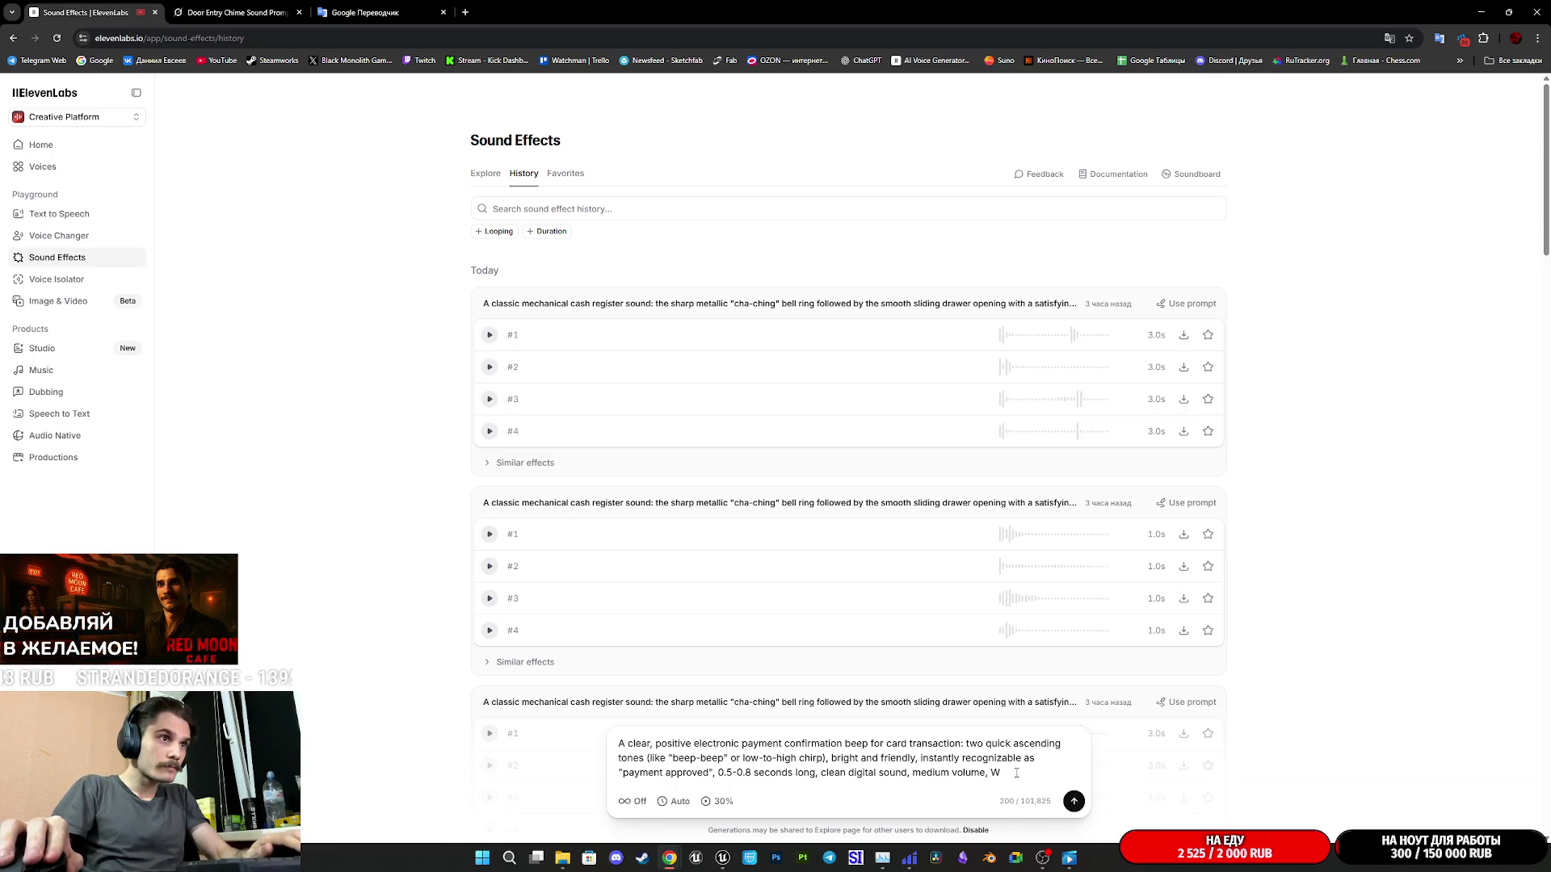
left_click_drag(717, 789, 900, 788)
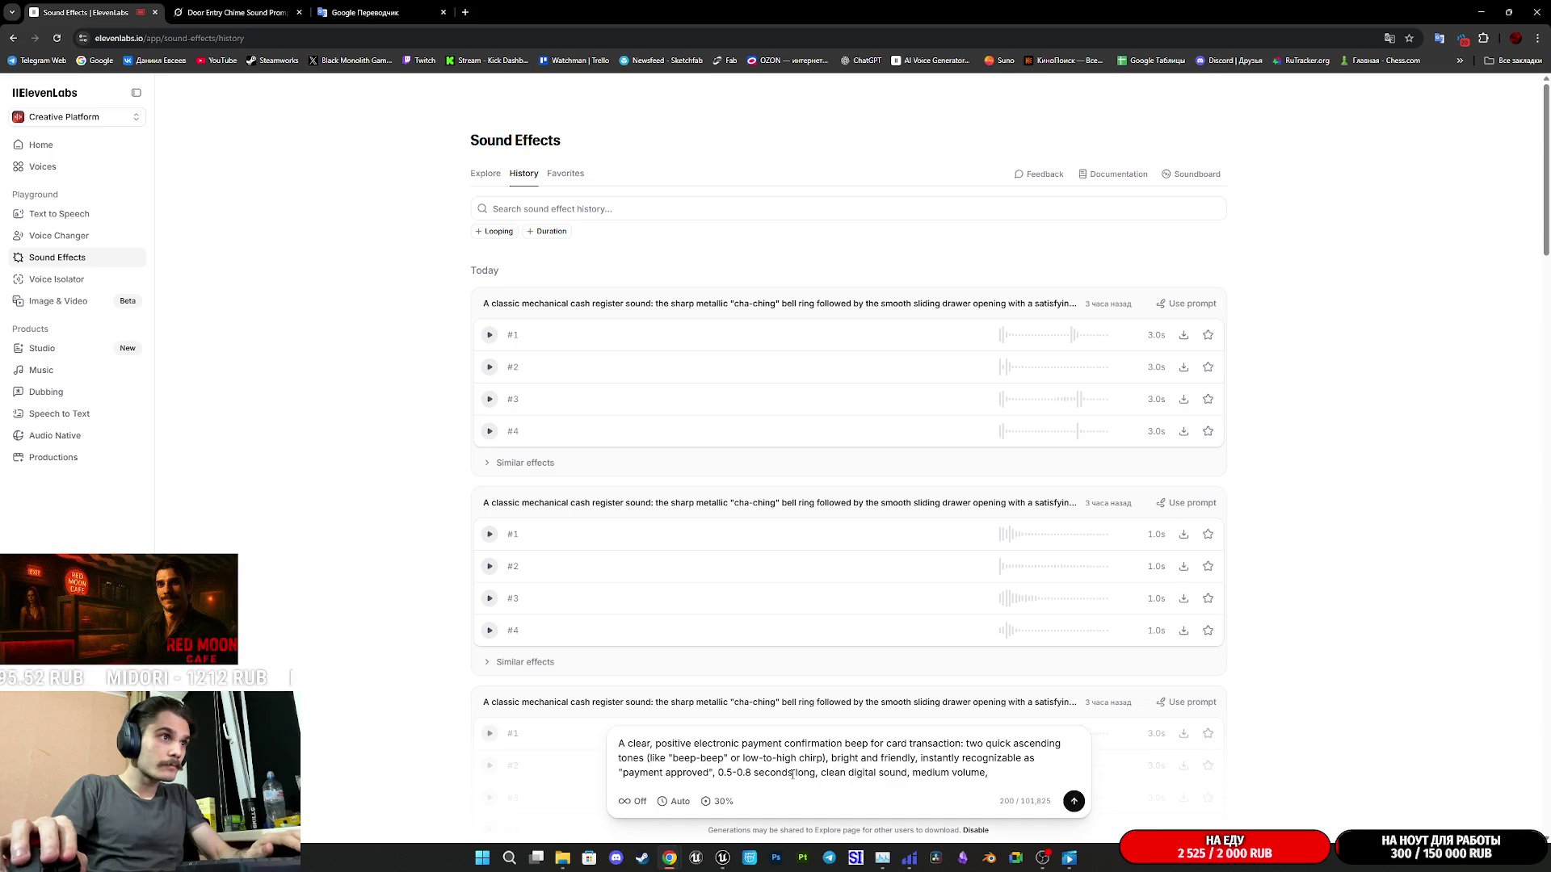
key("BackSpace")
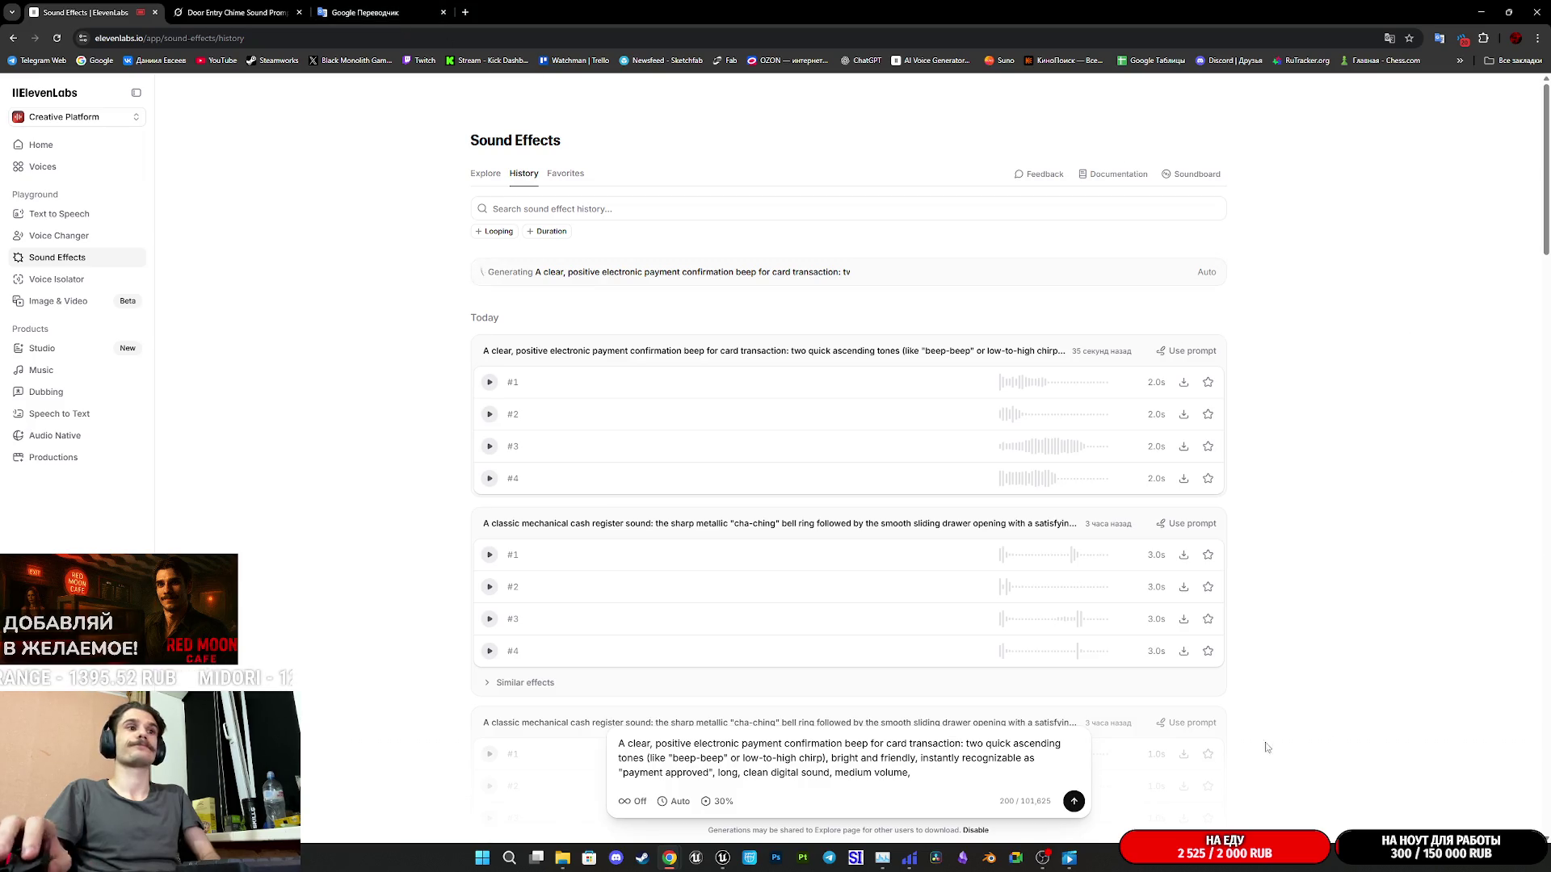
mouse_move(669, 861)
left_click(735, 787)
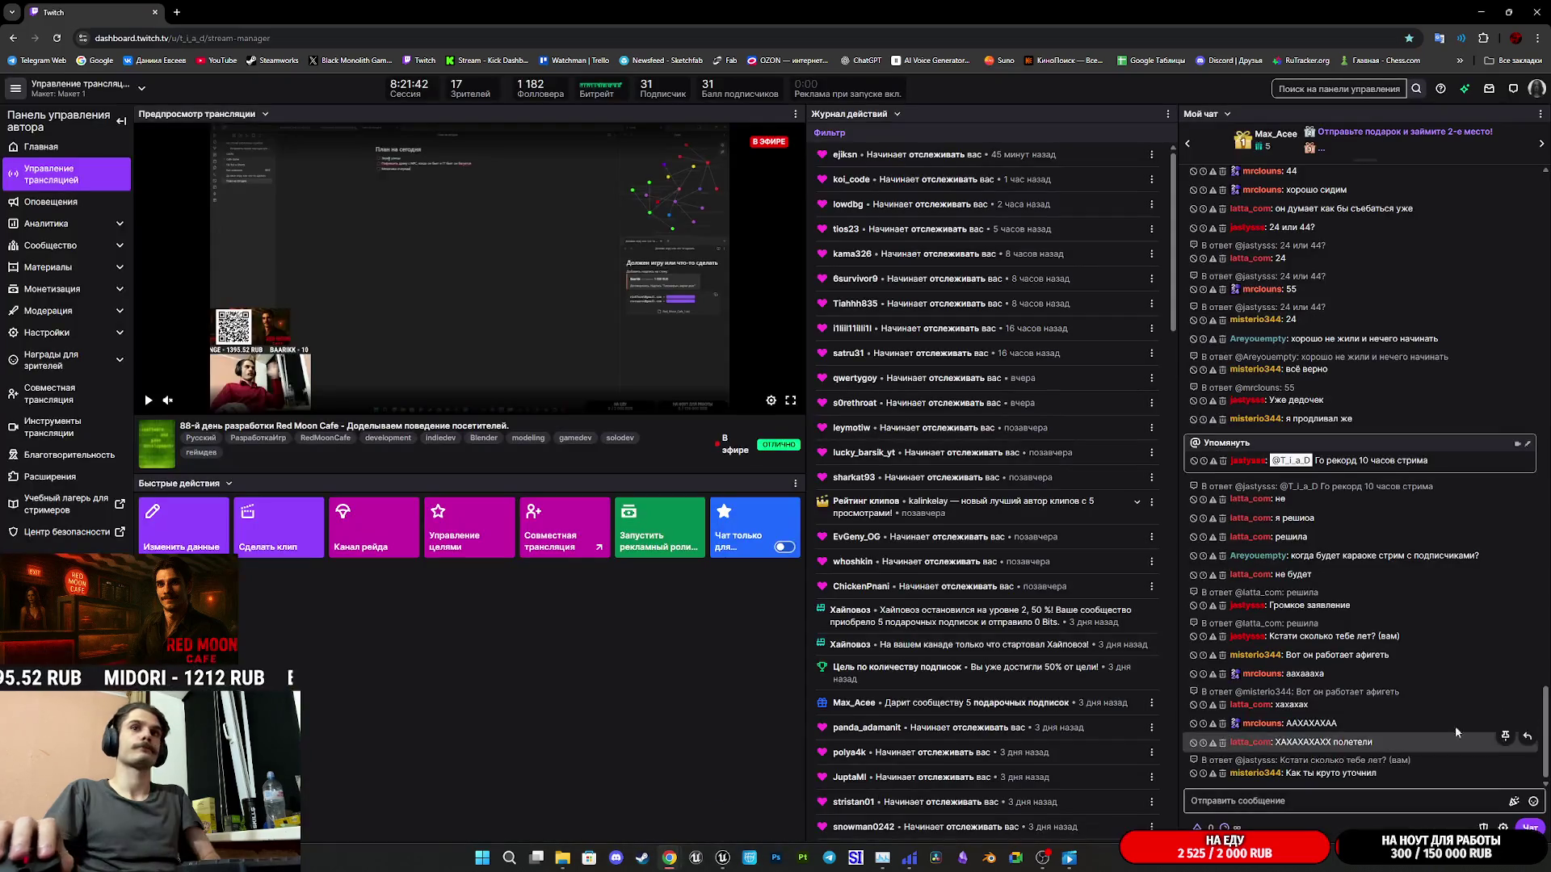
- Minimise the Twitch dashboard to bring the ElevenLabs Sound Effects history back into view
left_click(1481, 12)
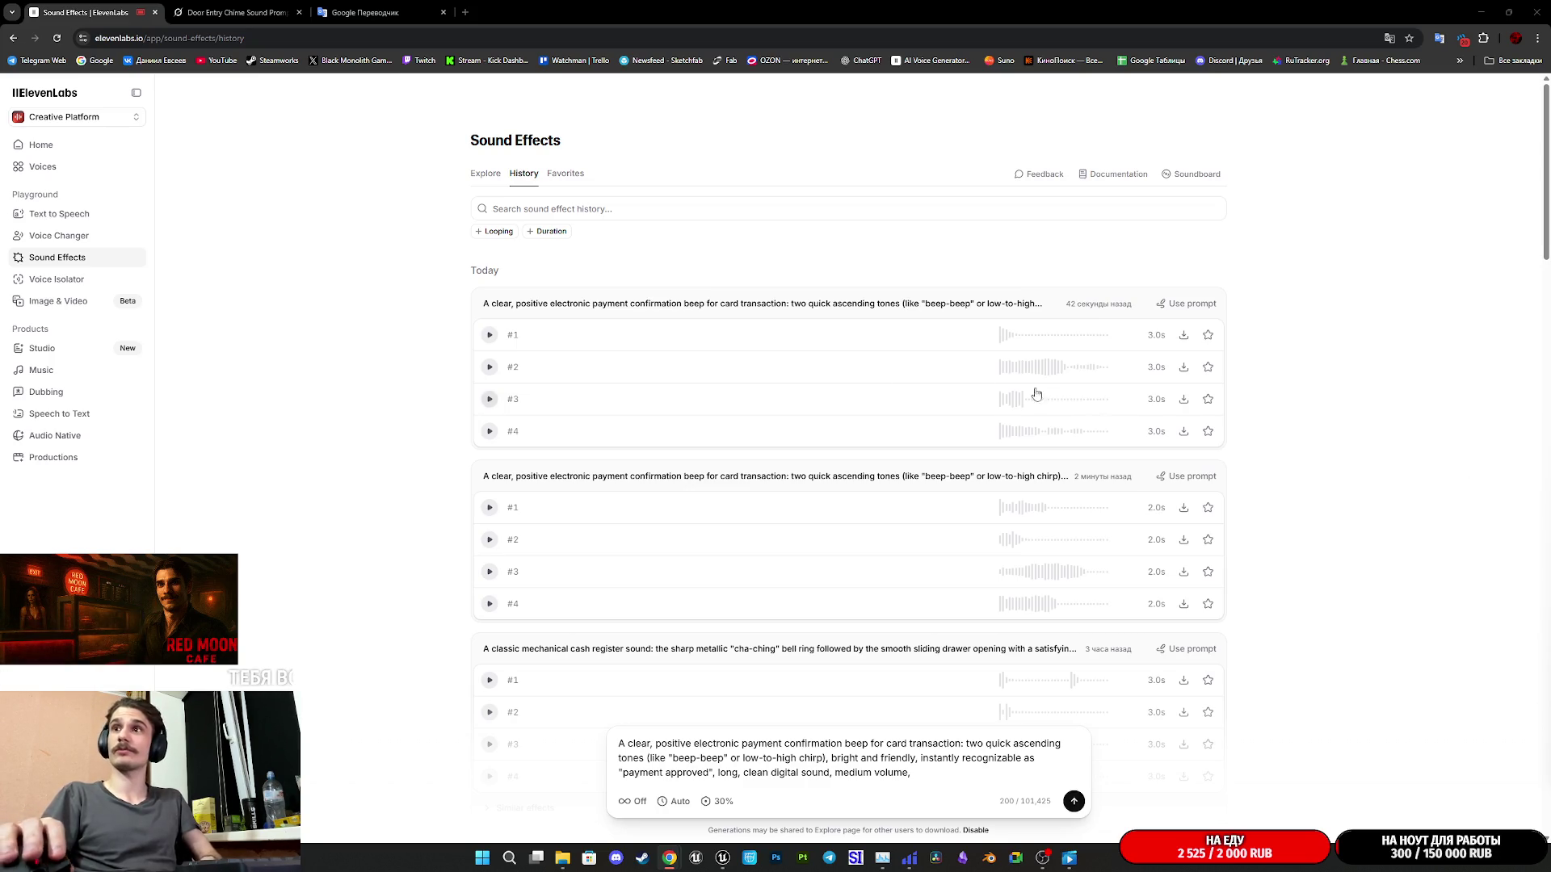
left_click(489, 334)
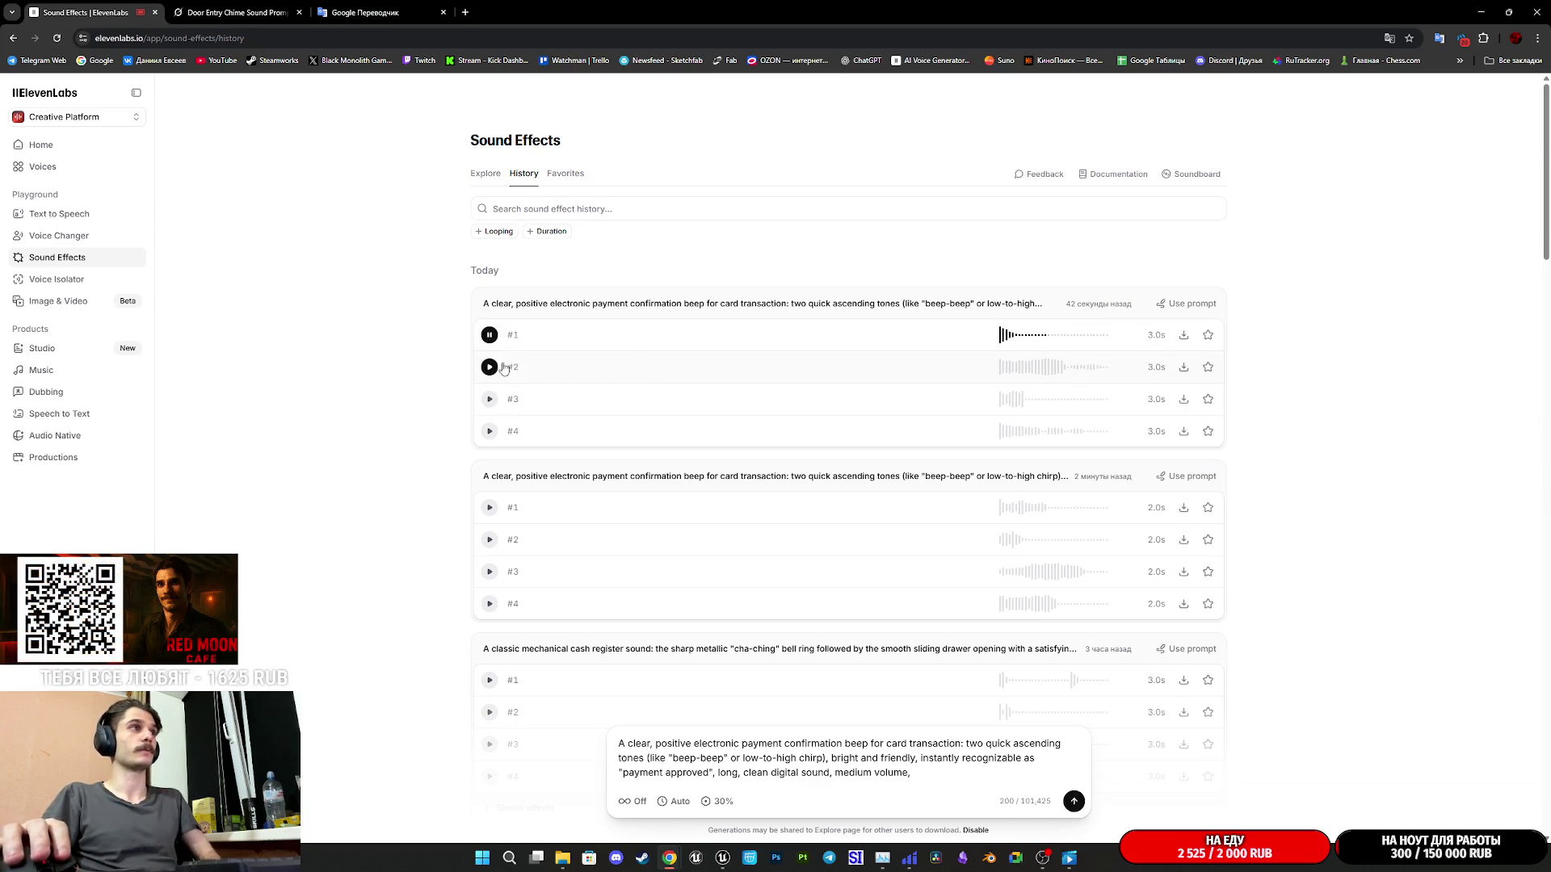
left_click(489, 368)
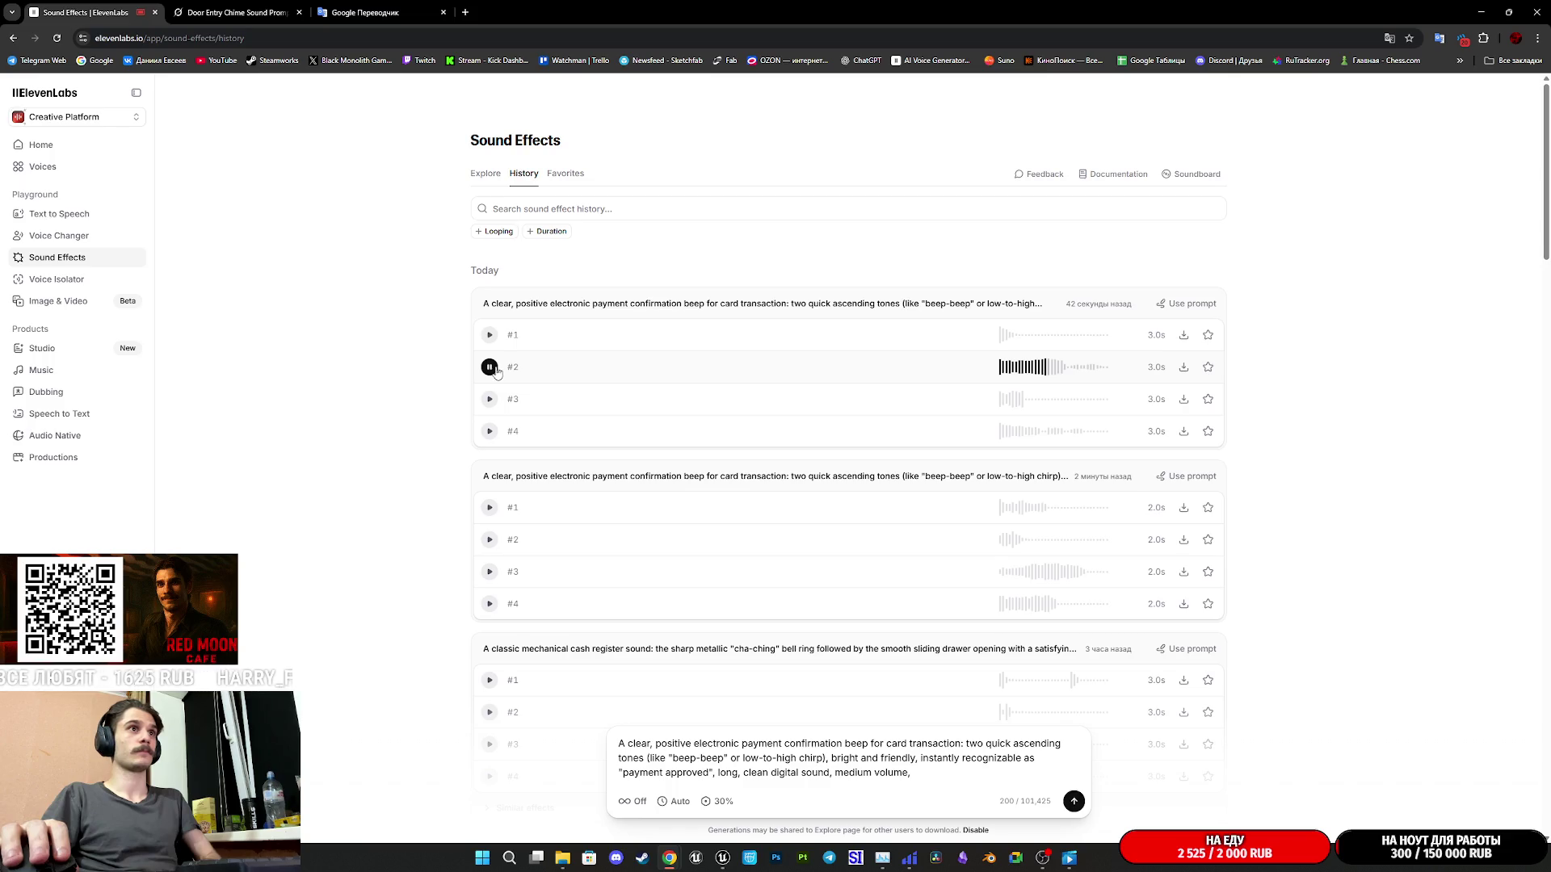
left_click(490, 399)
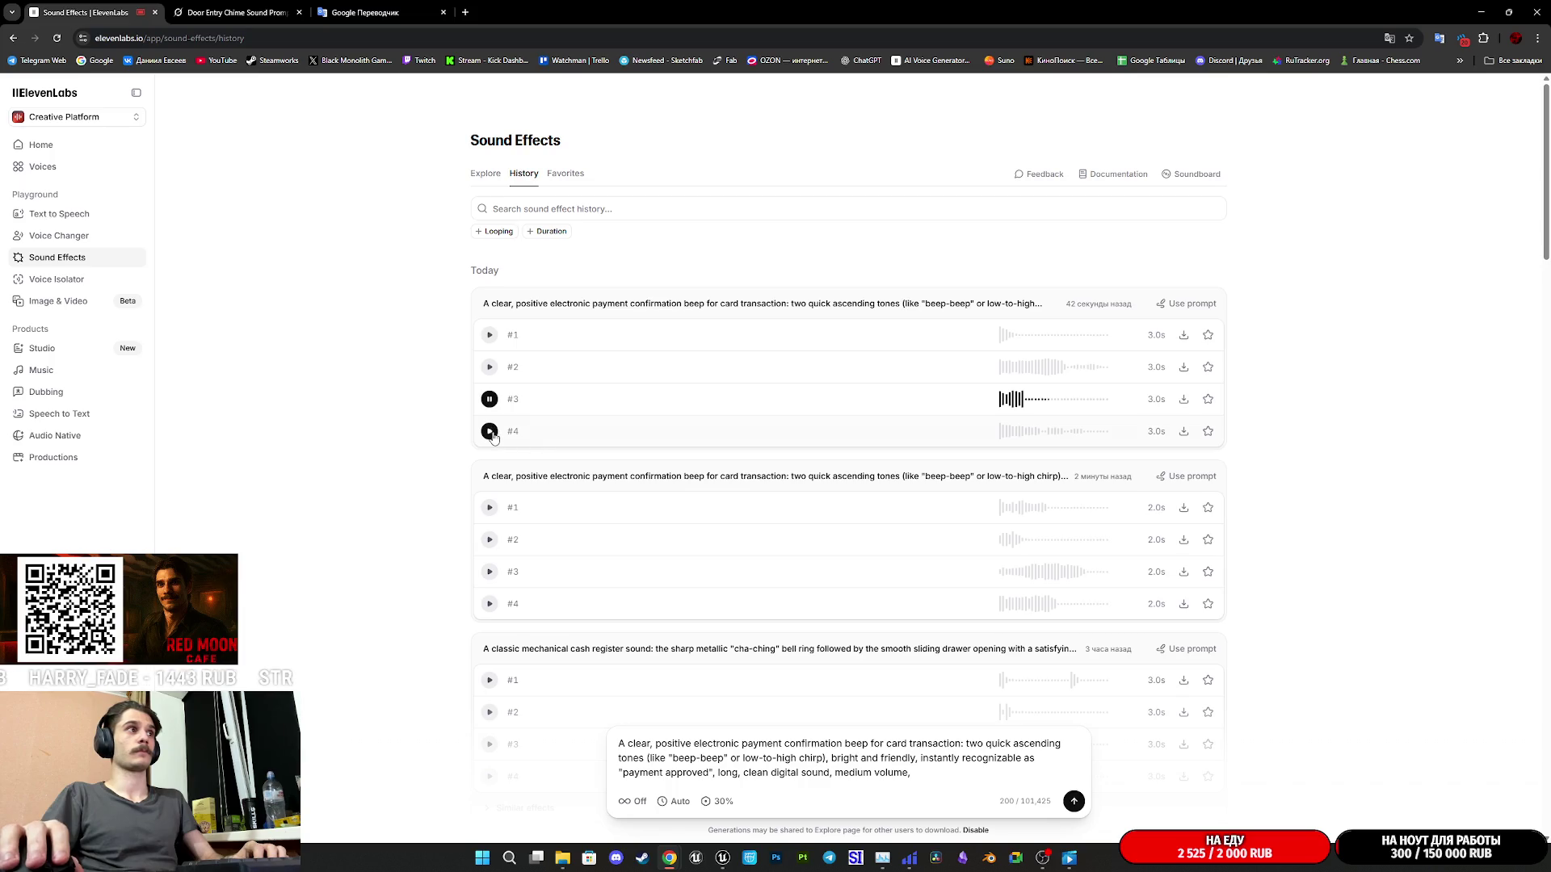
left_click(490, 431)
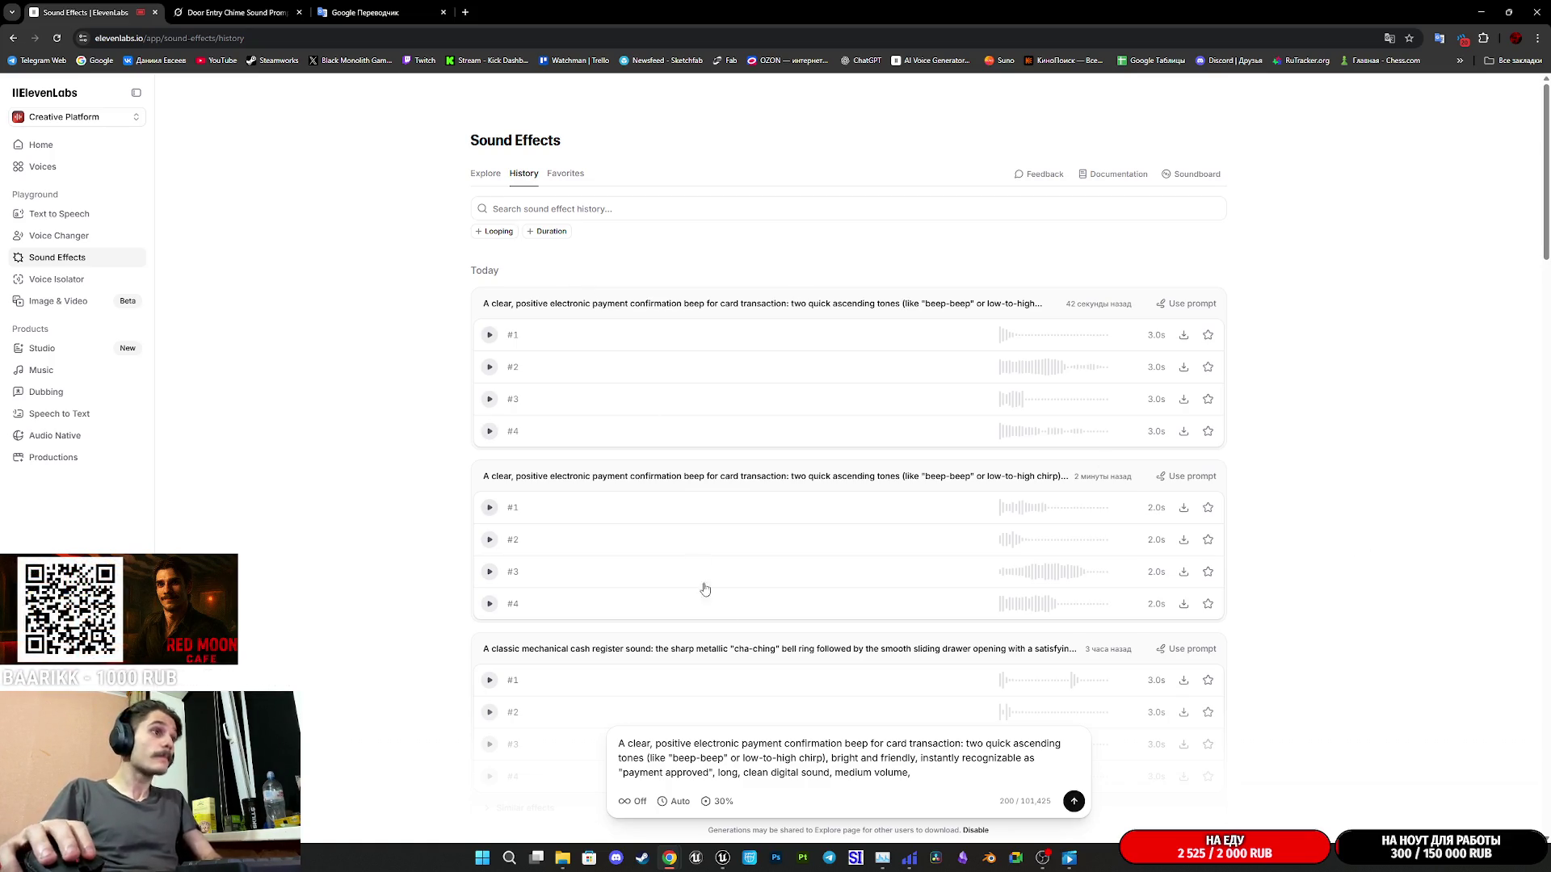
- Trim the prompt so it ends at 'card transaction' and generate a new batch of beeps
mouse_move(934, 774)
left_mouse_down()
mouse_move(787, 744)
mouse_move(848, 758)
mouse_move(957, 745)
left_mouse_up()
key("BackSpace")
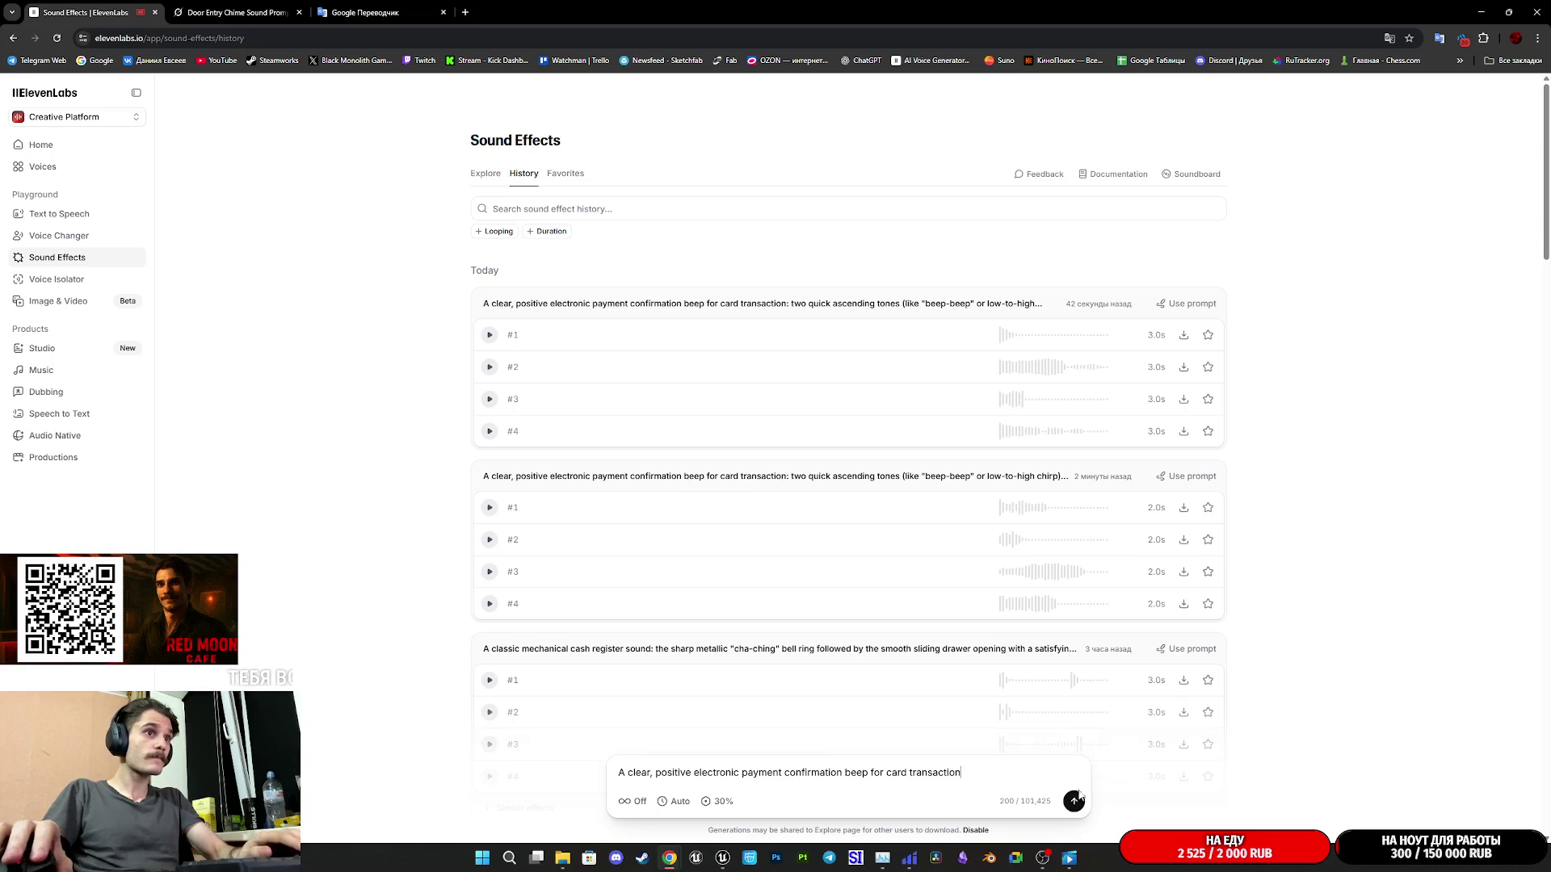
left_click(1074, 801)
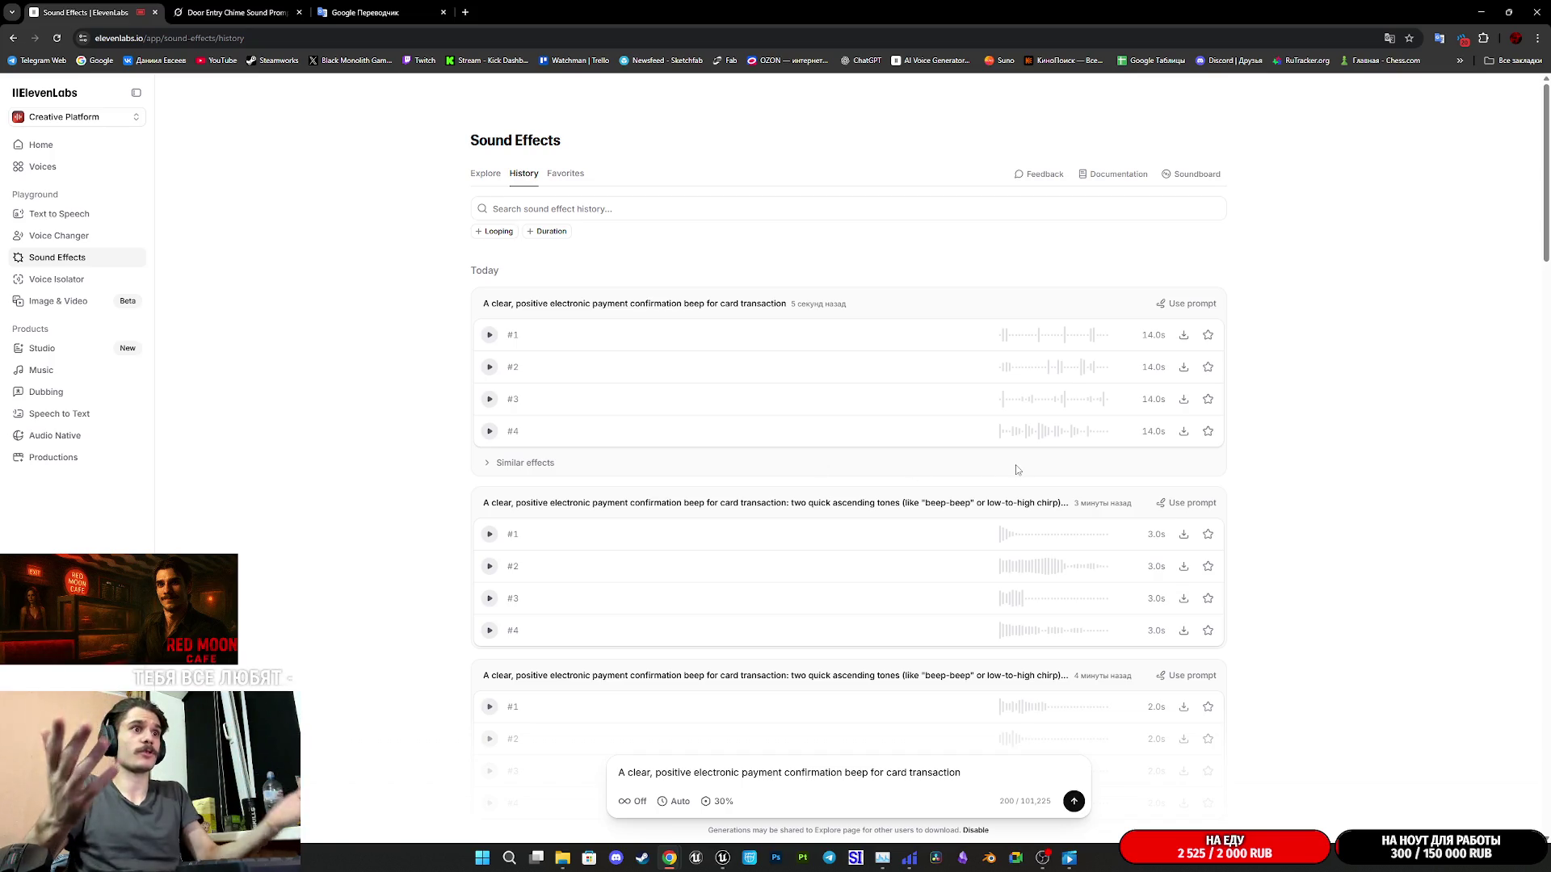
- Audition the four new 14-second payment-beep takes, #1 through #4
left_click(490, 335)
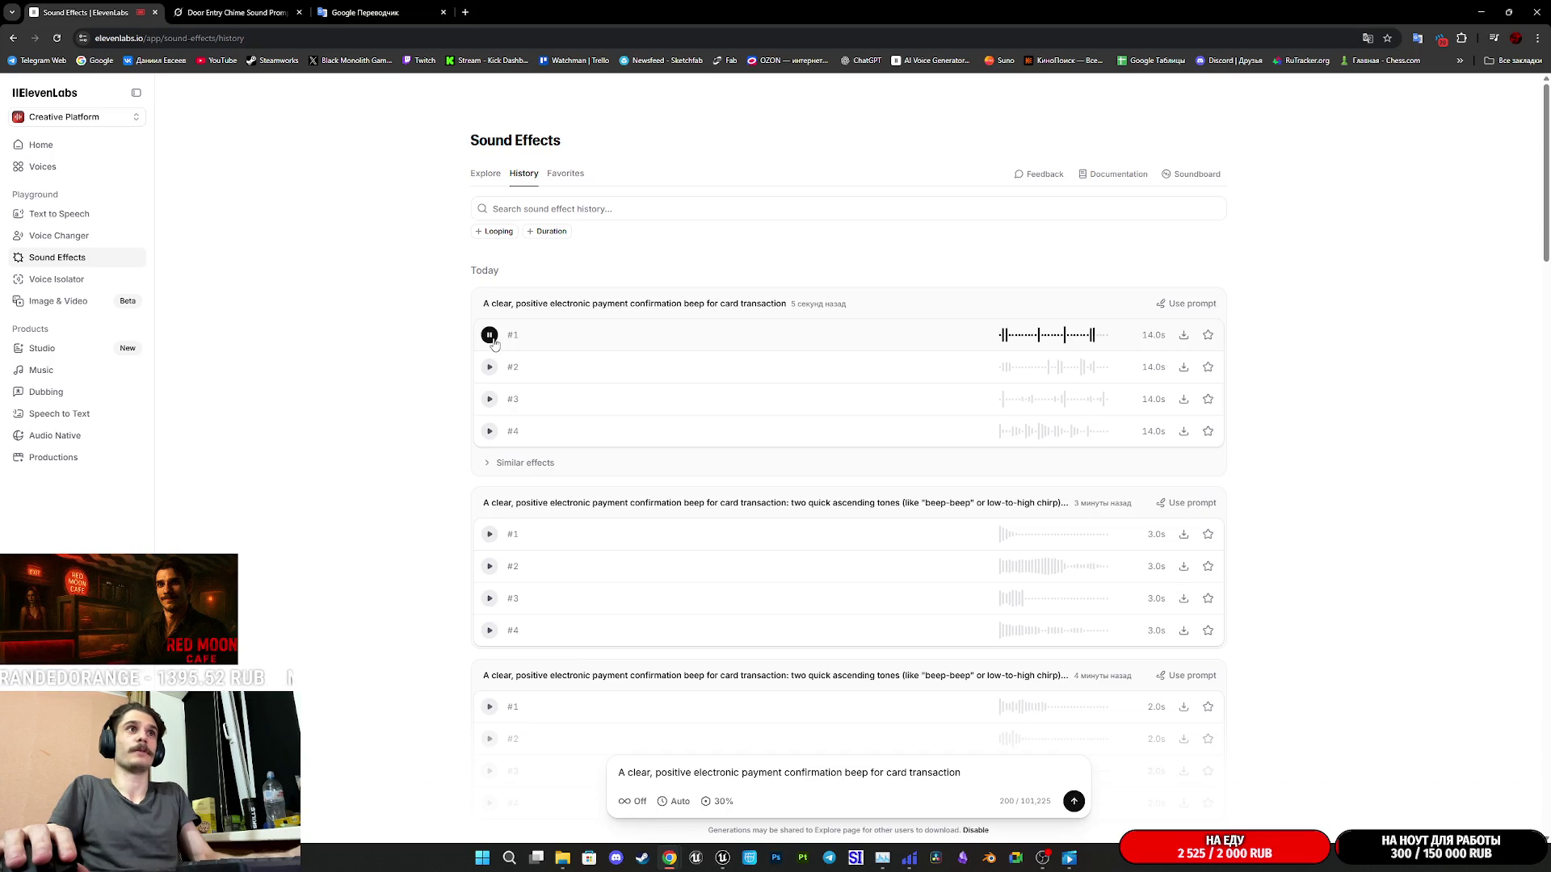
left_click(490, 367)
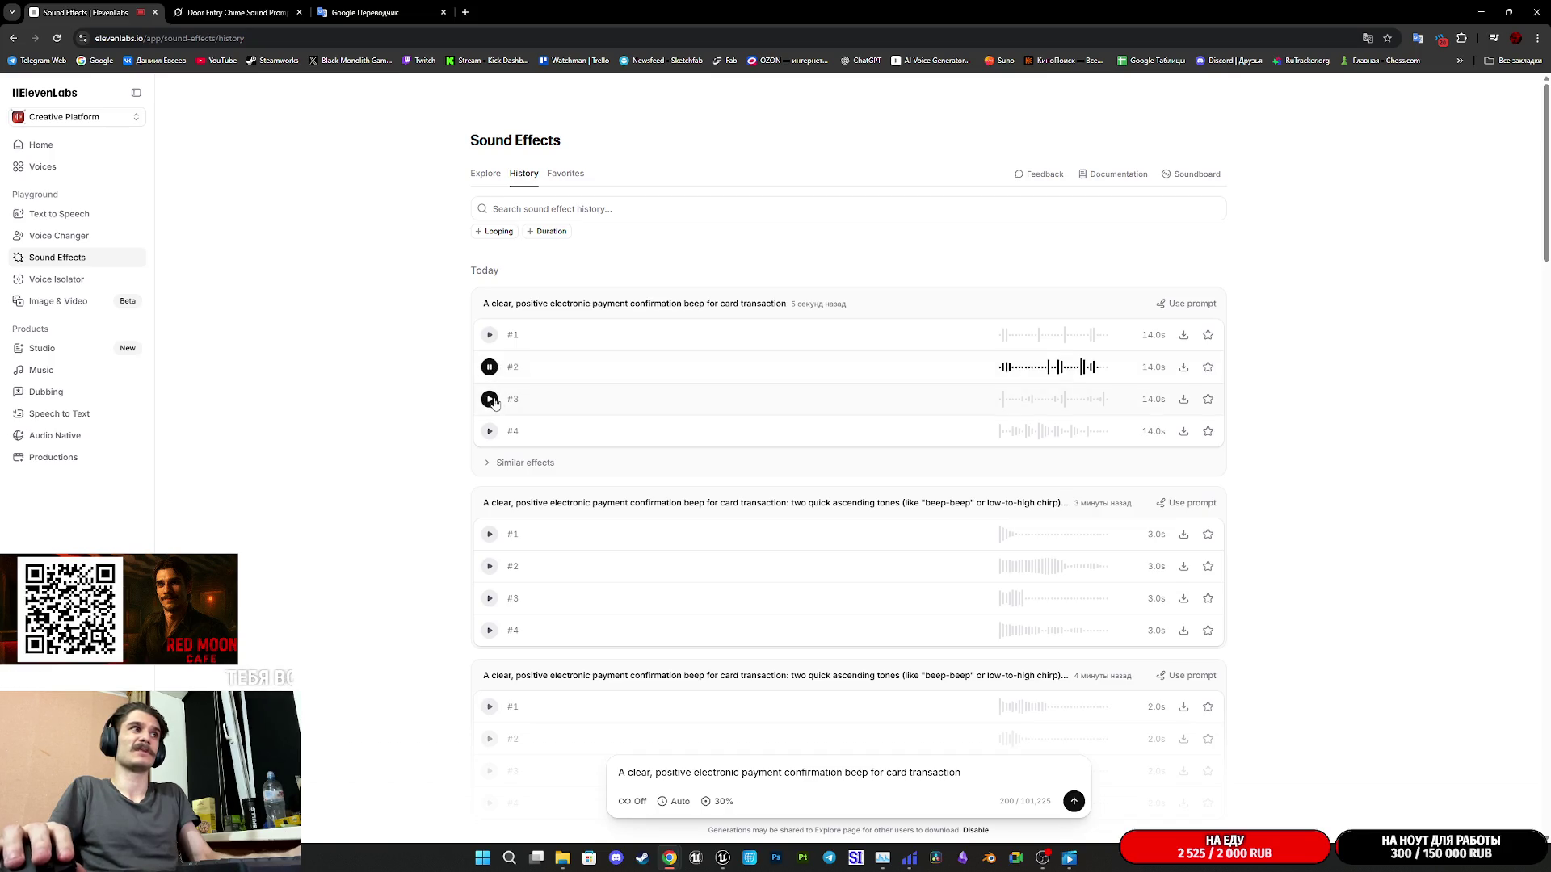
left_click(490, 399)
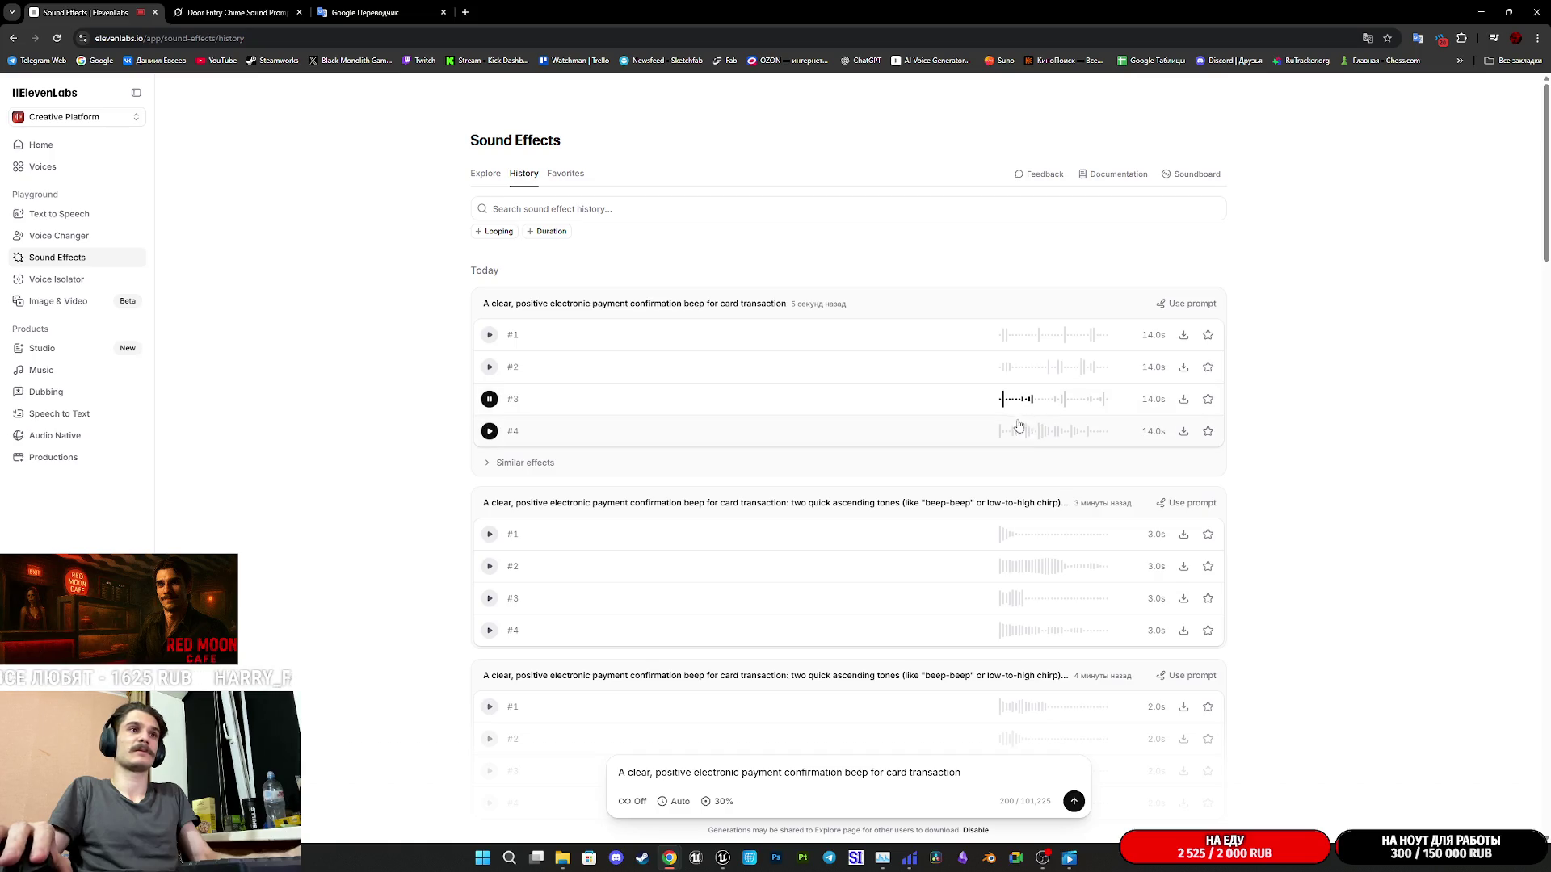
left_click(491, 464)
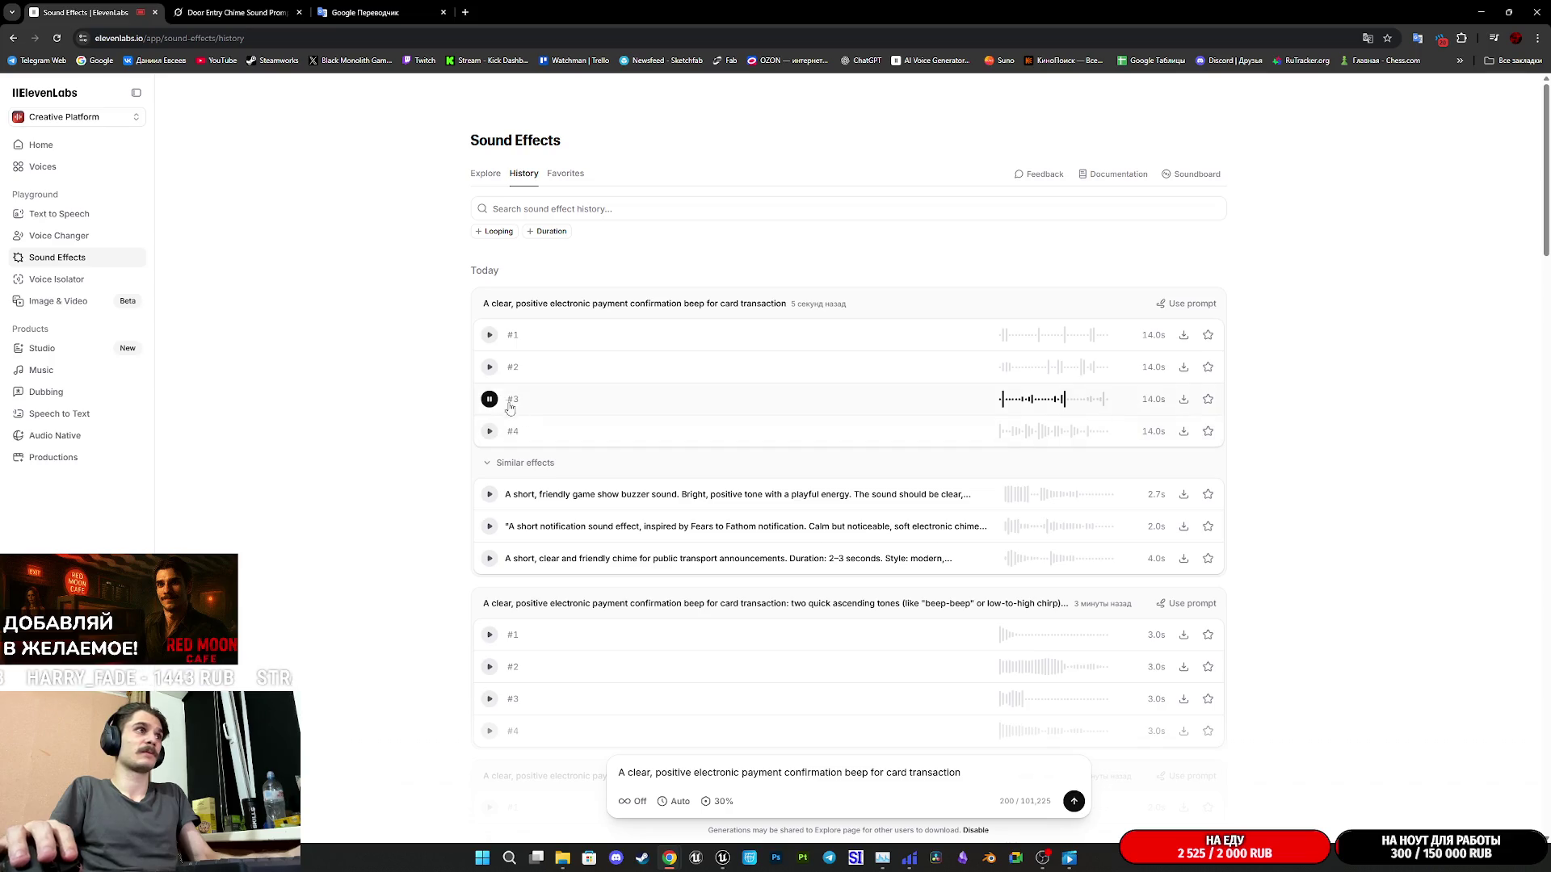
left_click(489, 431)
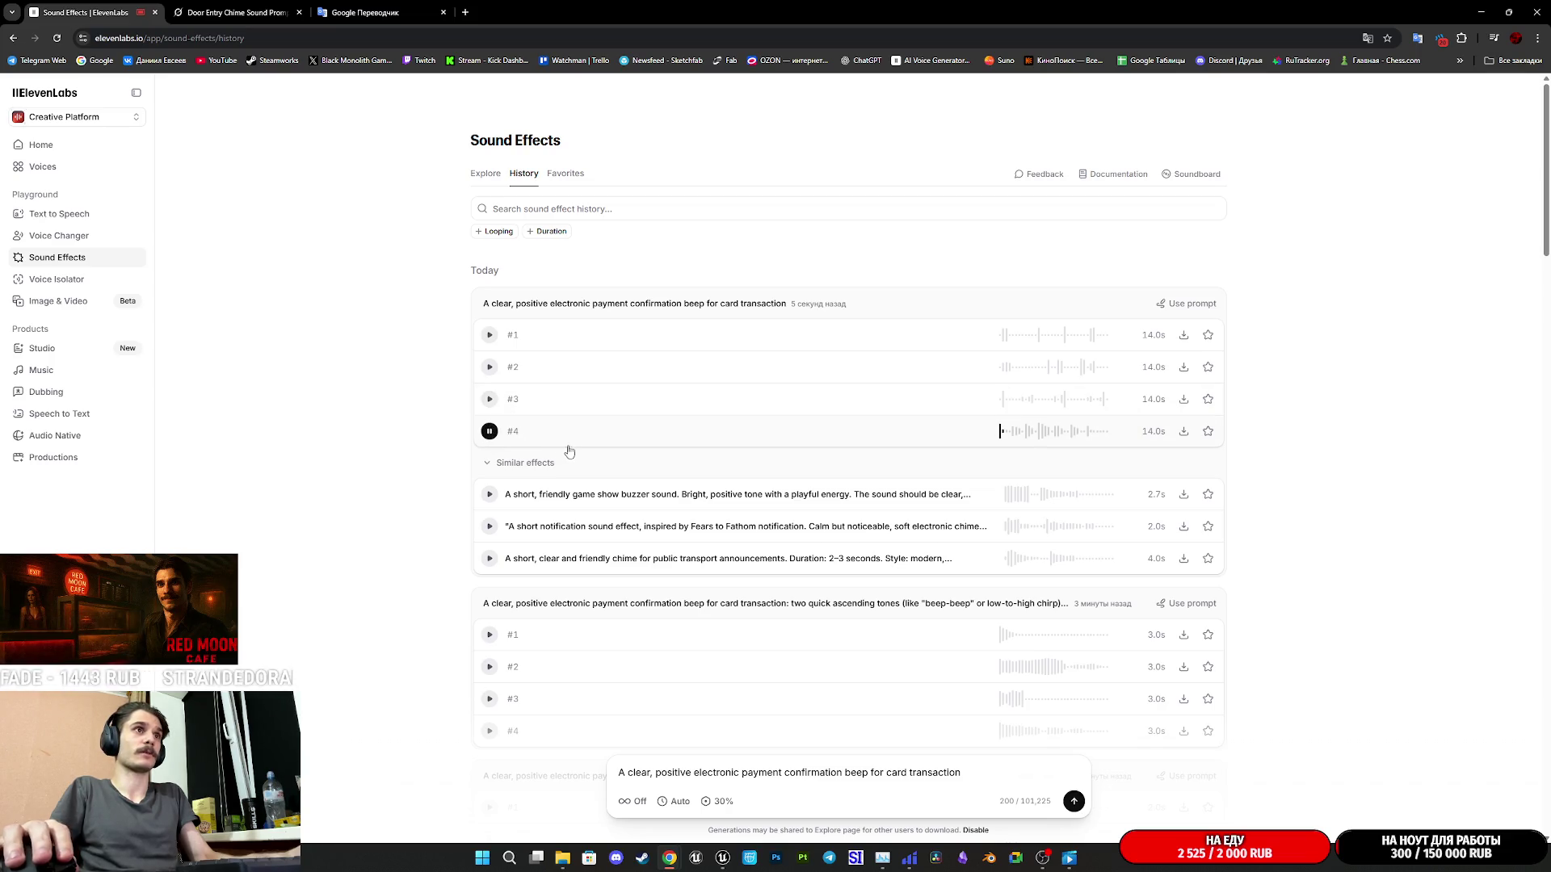
- Preview the similar effects: game show buzzer, short notification and public transport chime
left_click(488, 494)
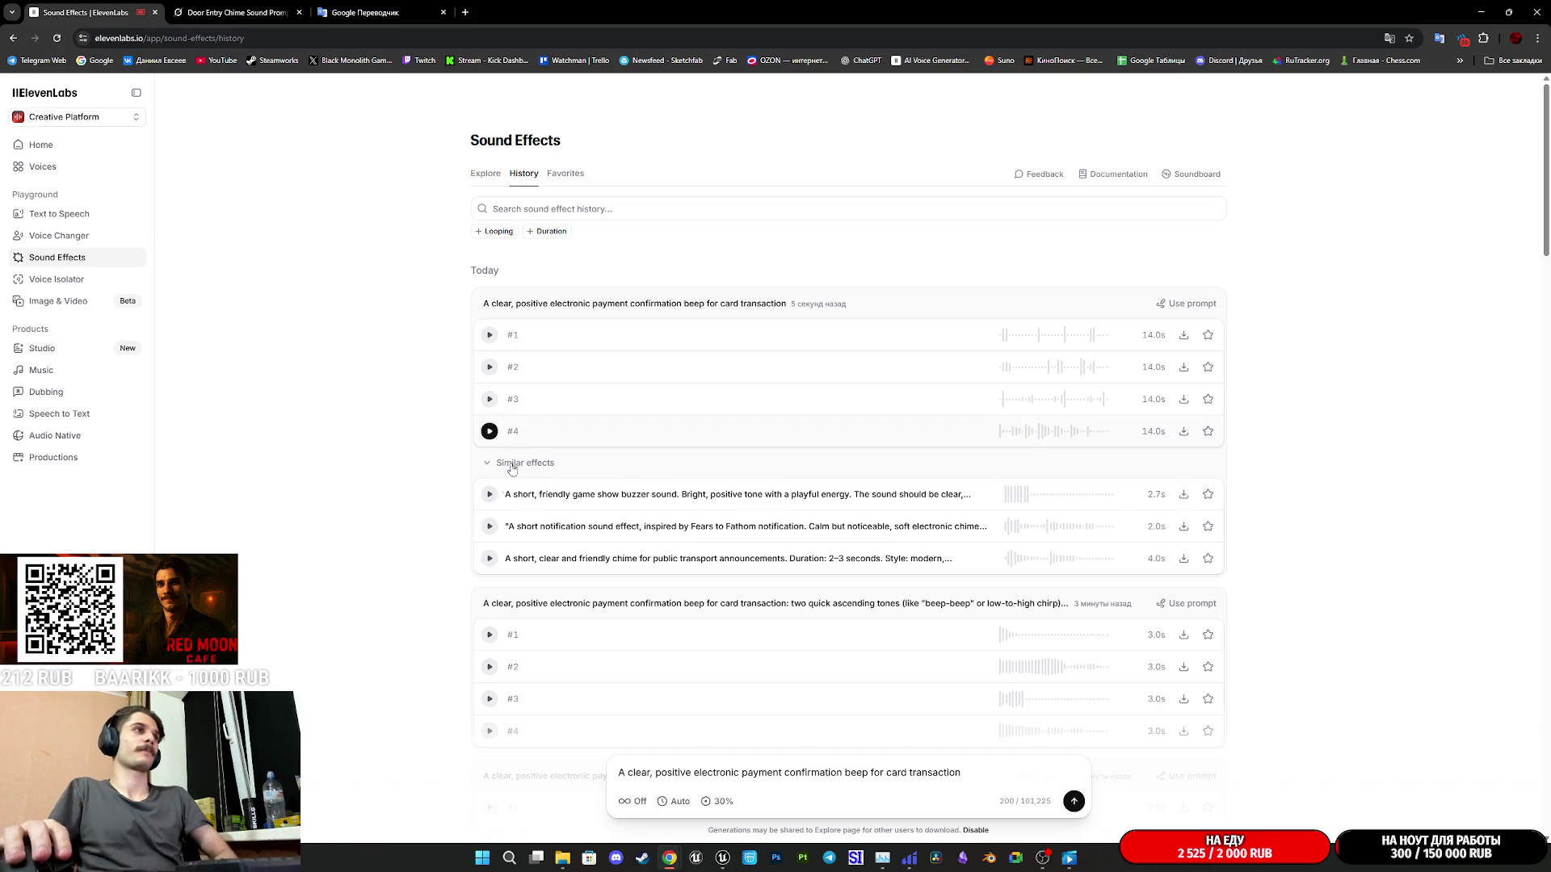
left_click(489, 526)
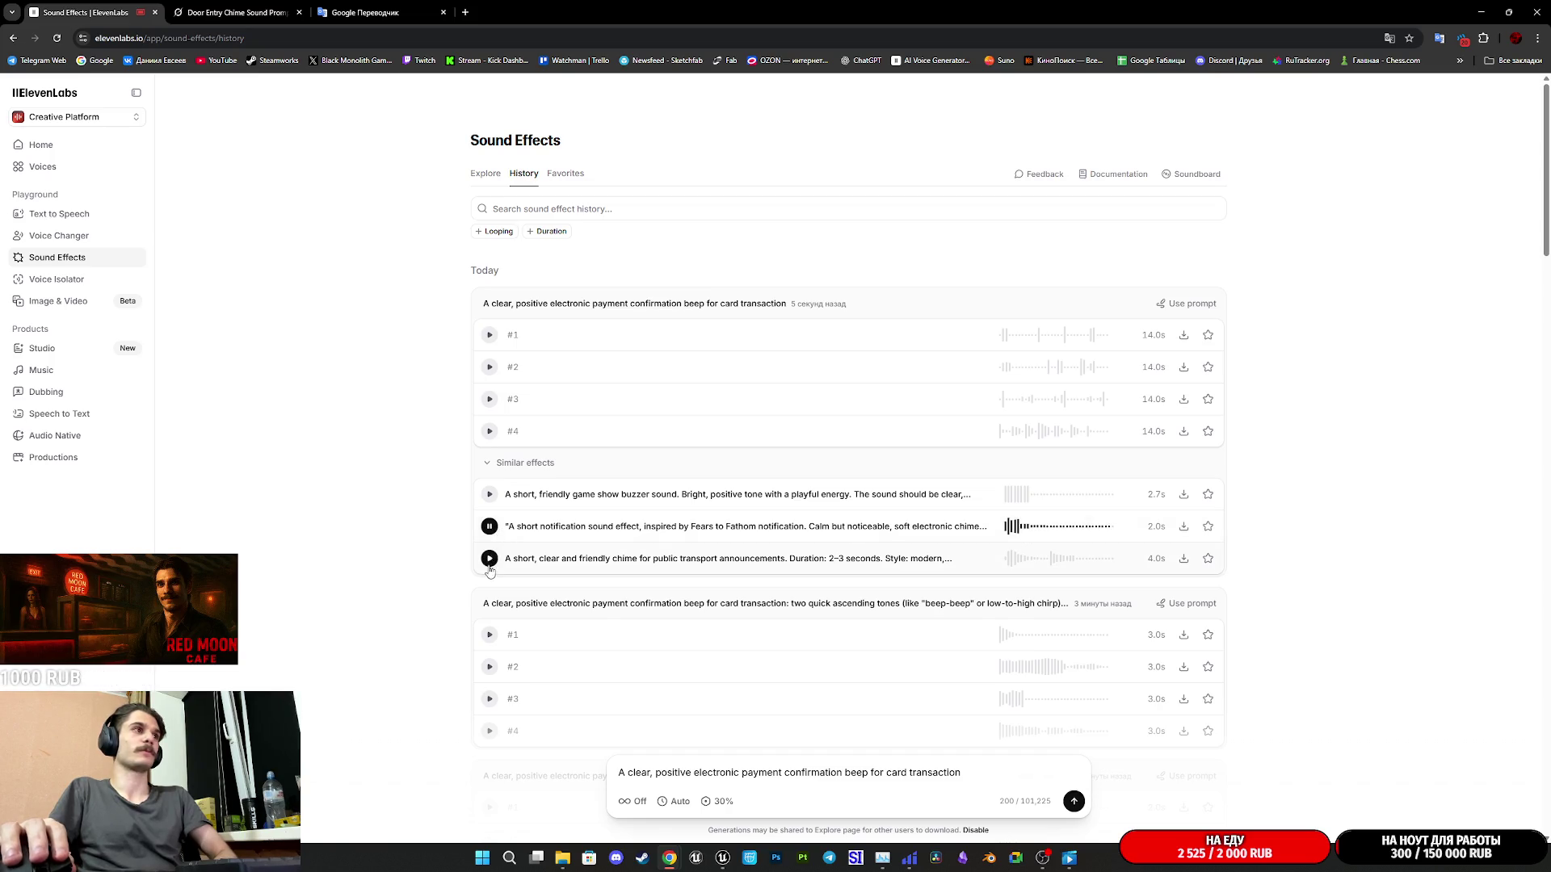
left_click(489, 559)
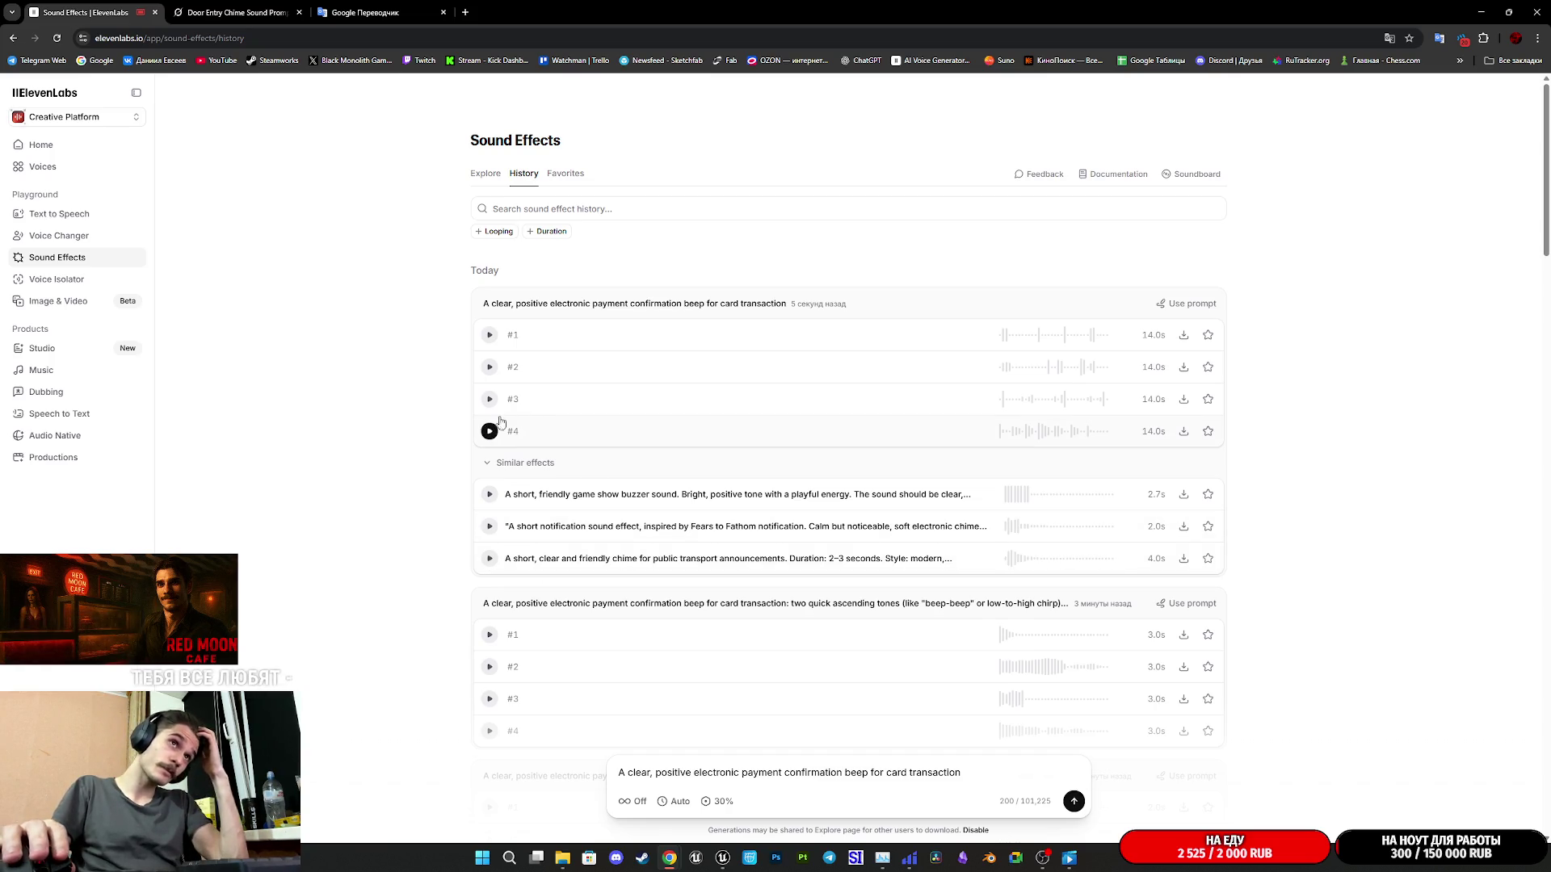
- Replay takes #1 and #2 to compare them, settling on take #2
left_click(489, 336)
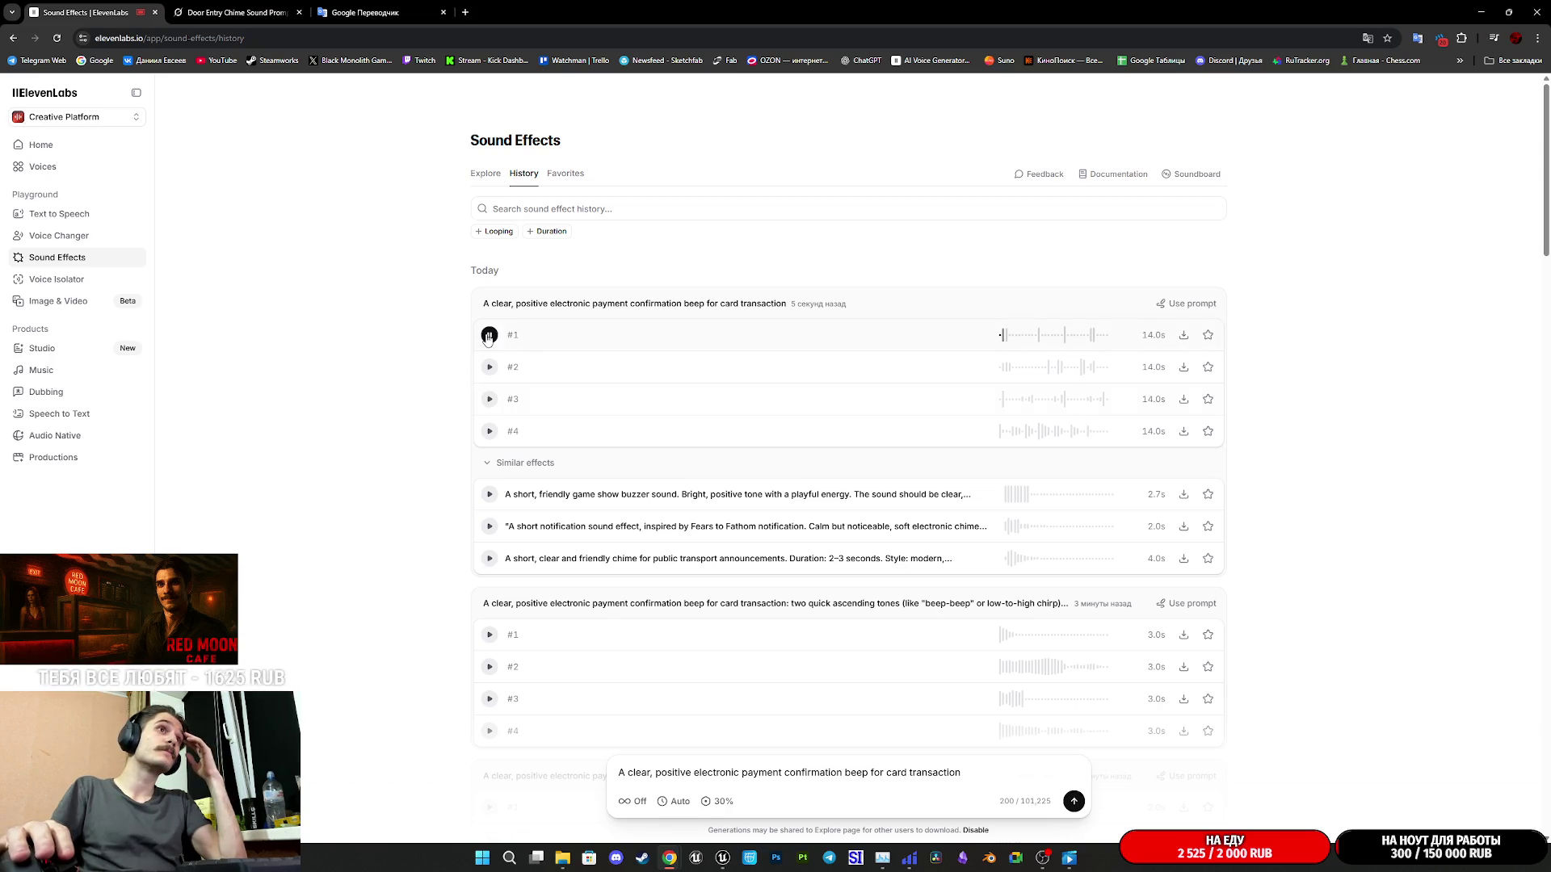
left_click(489, 336)
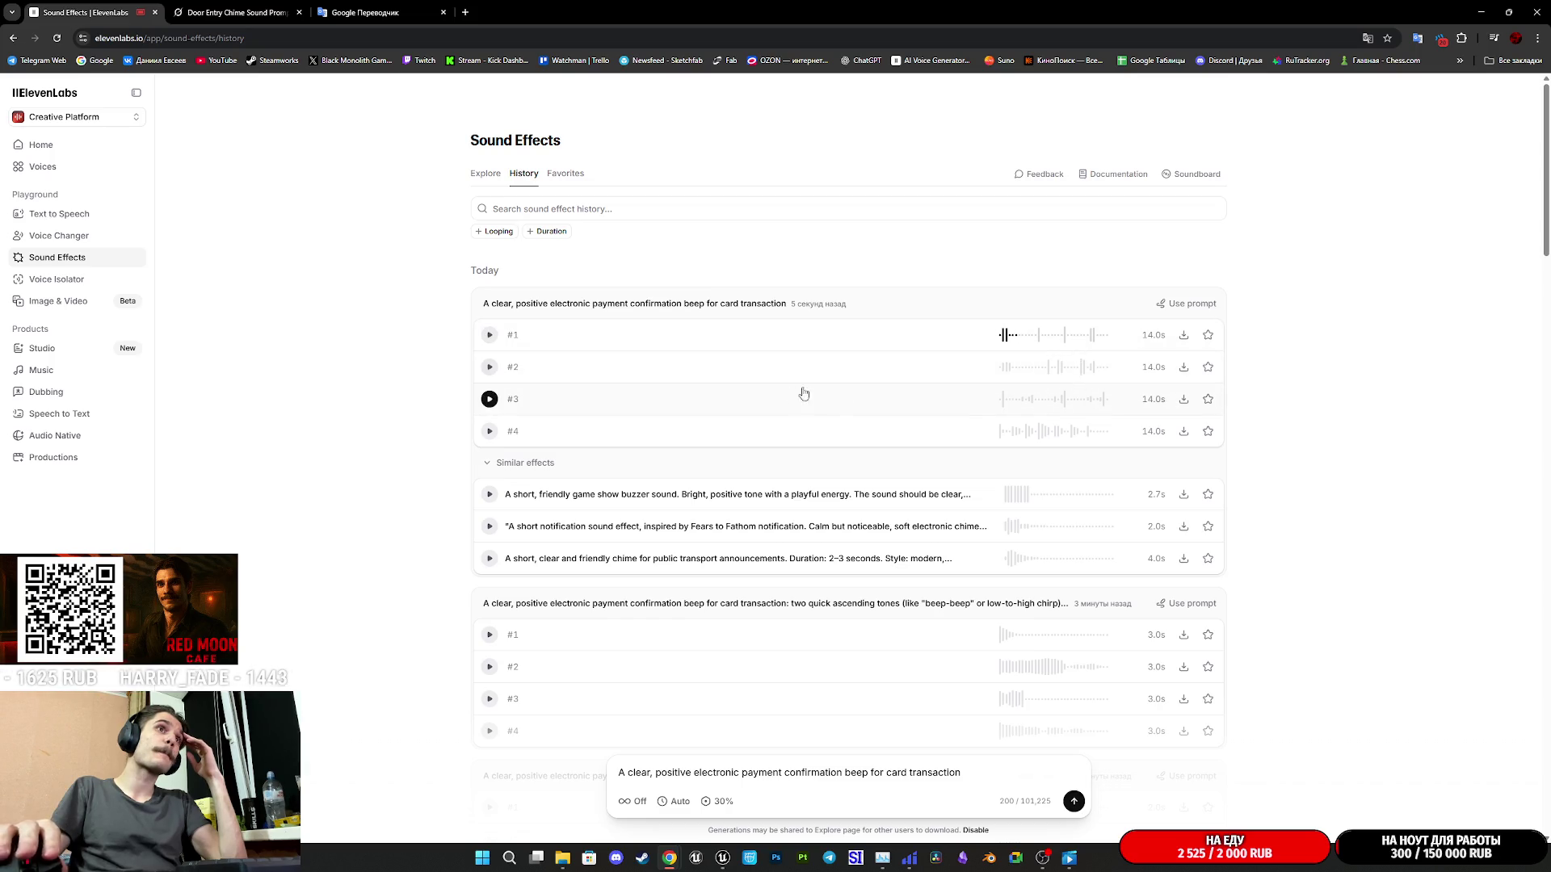
left_click(490, 368)
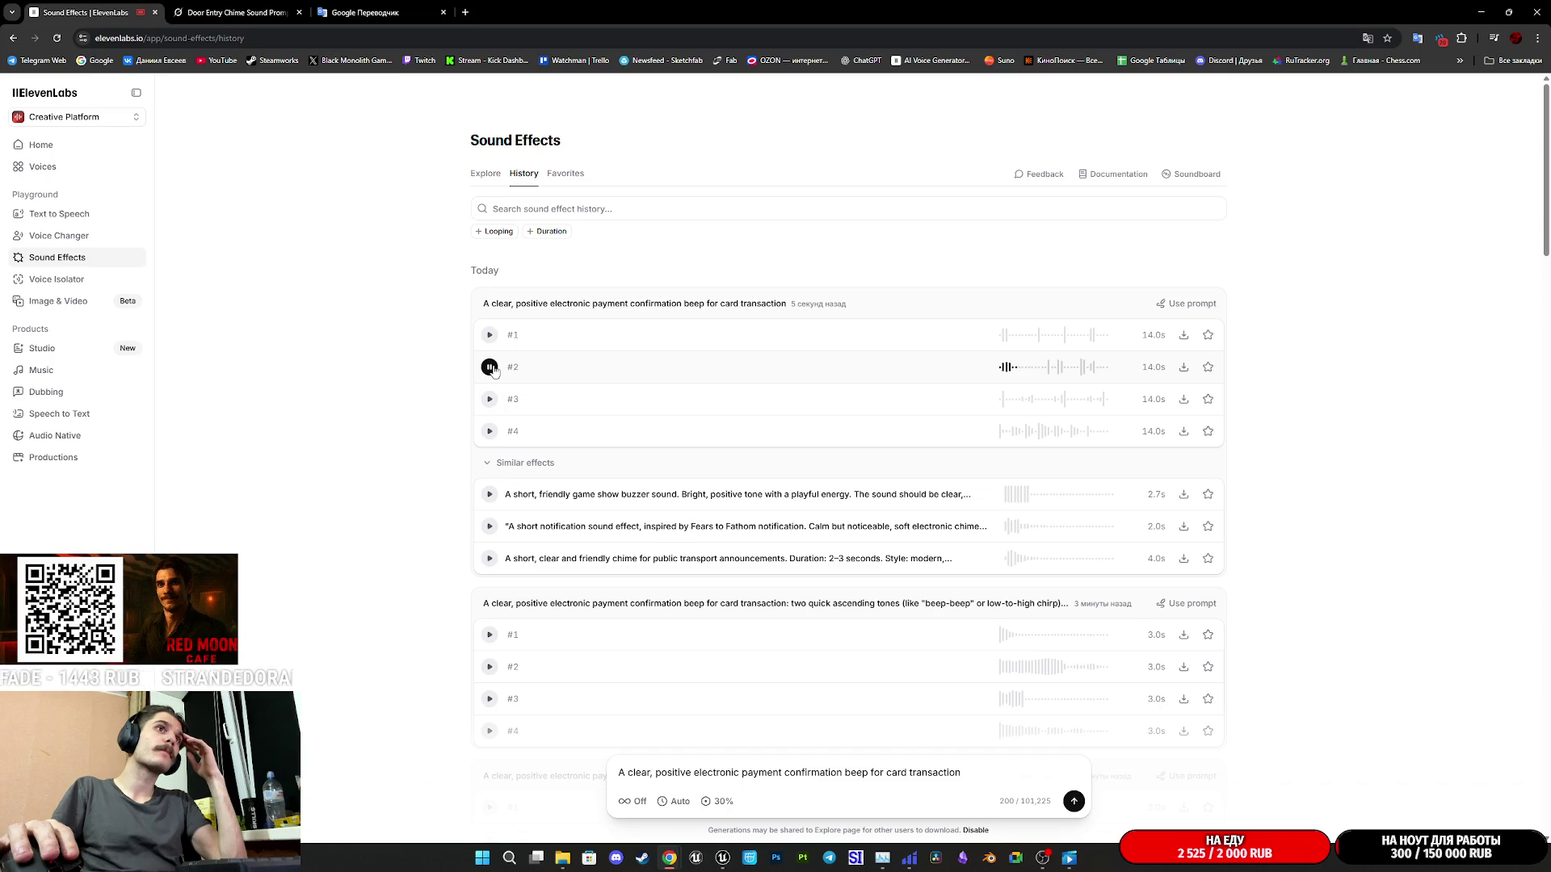
left_click(493, 369)
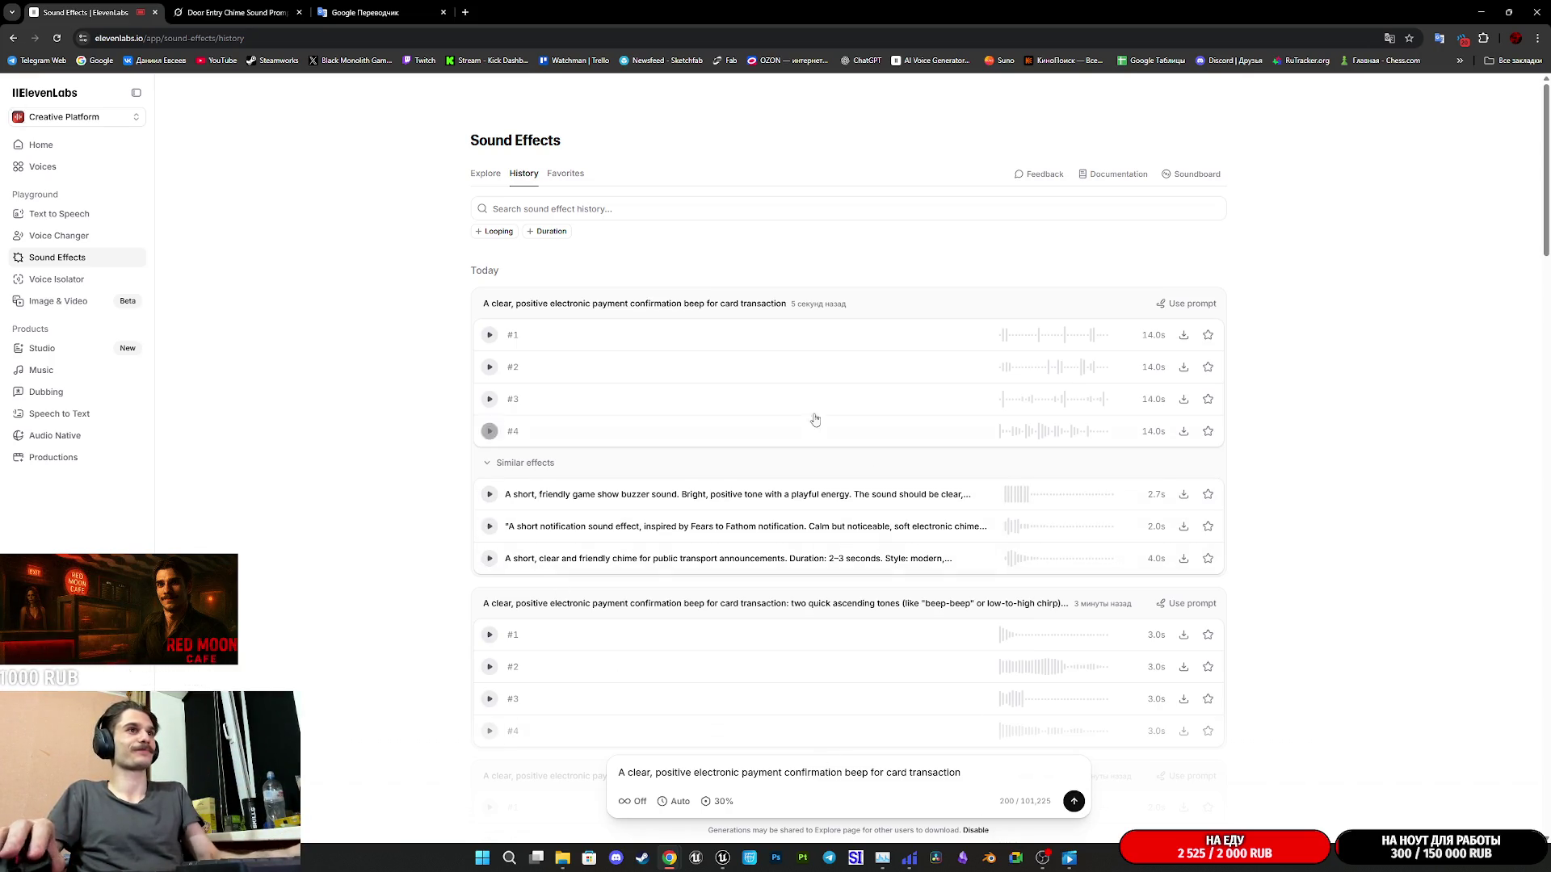
left_click(490, 368)
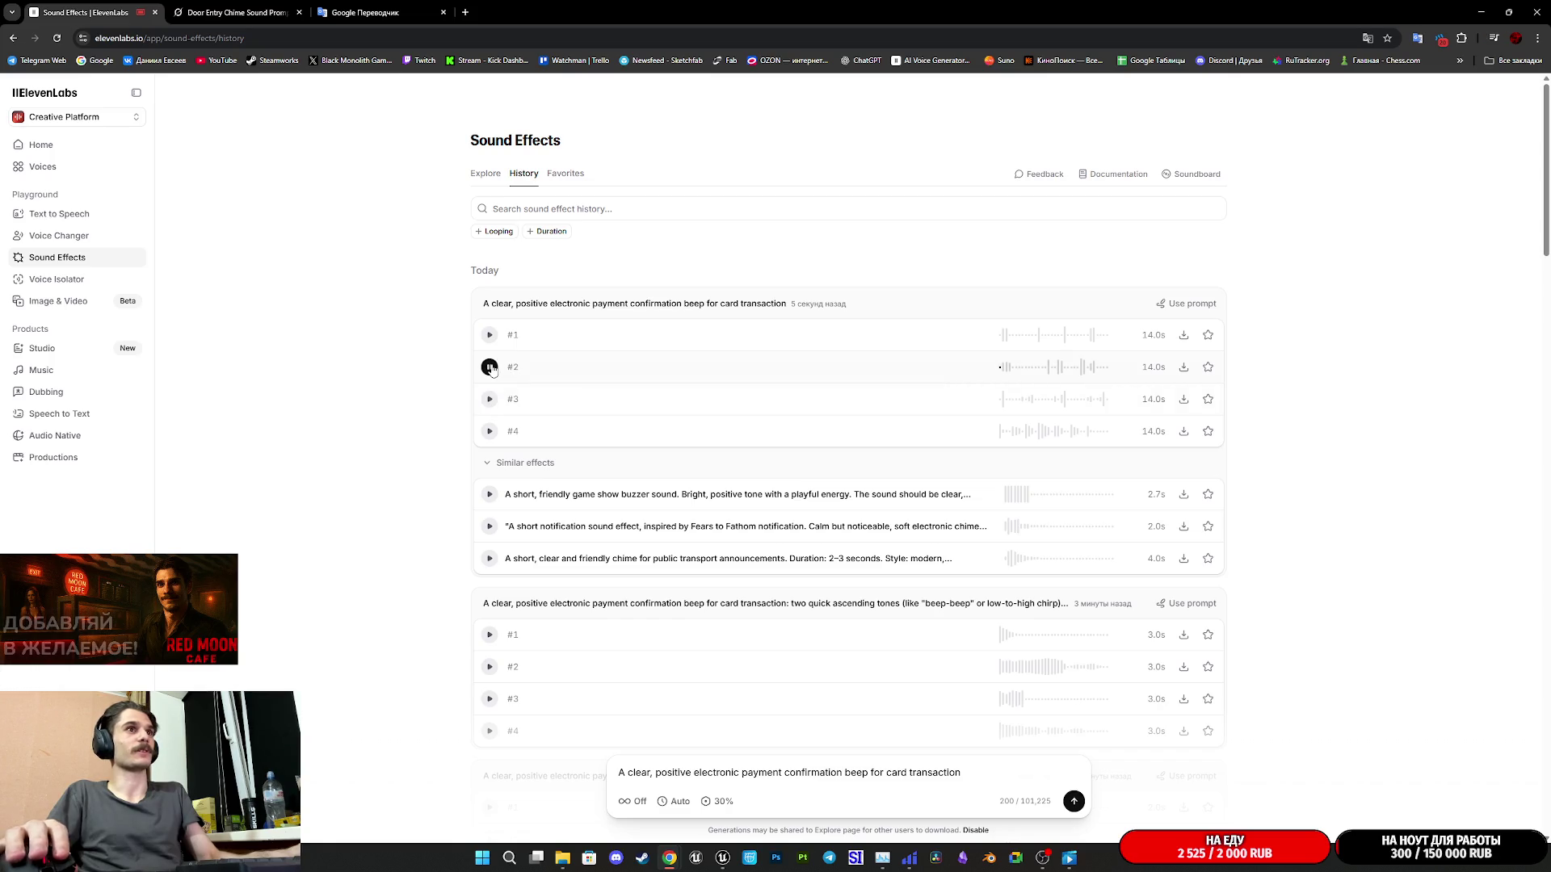
left_click(490, 368)
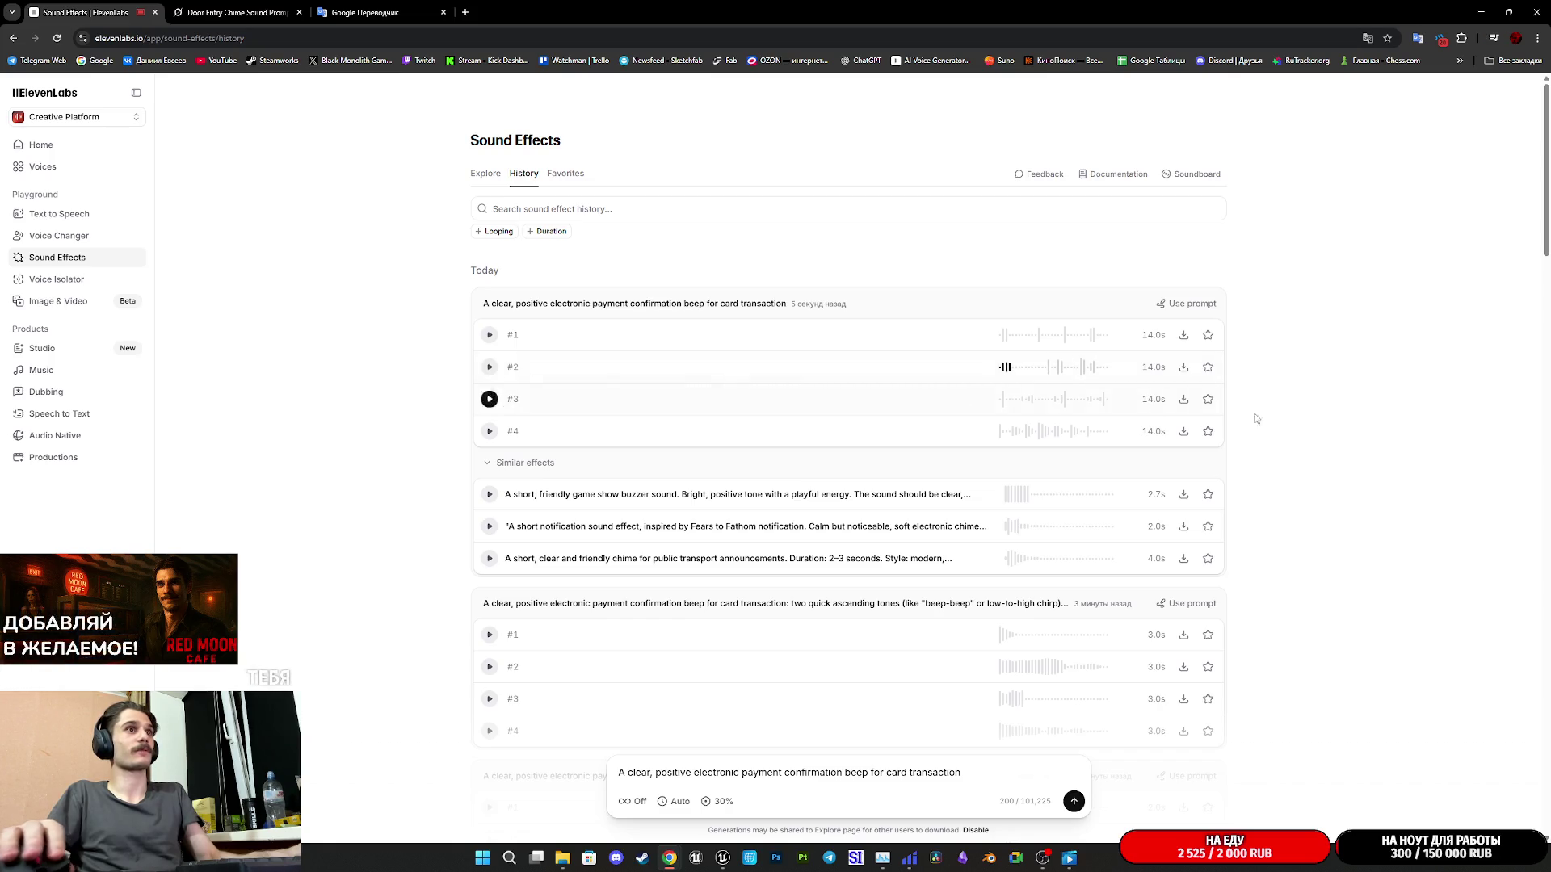
- Download take #2 as a WAV file, then generate a fresh batch of payment beeps
left_click(1183, 367)
left_click(1163, 423)
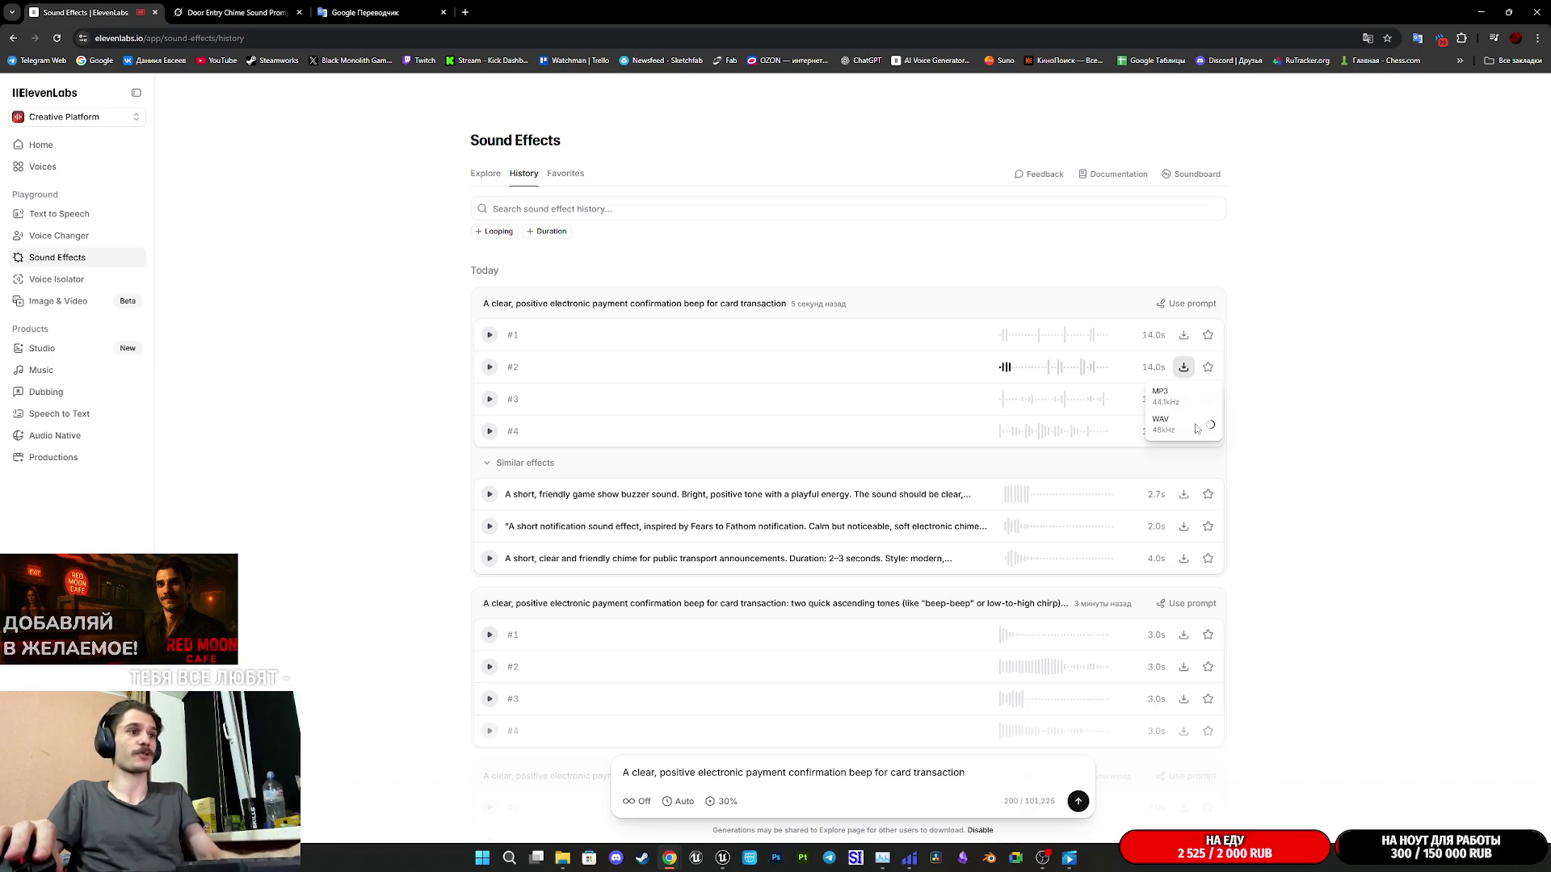
left_click(620, 370)
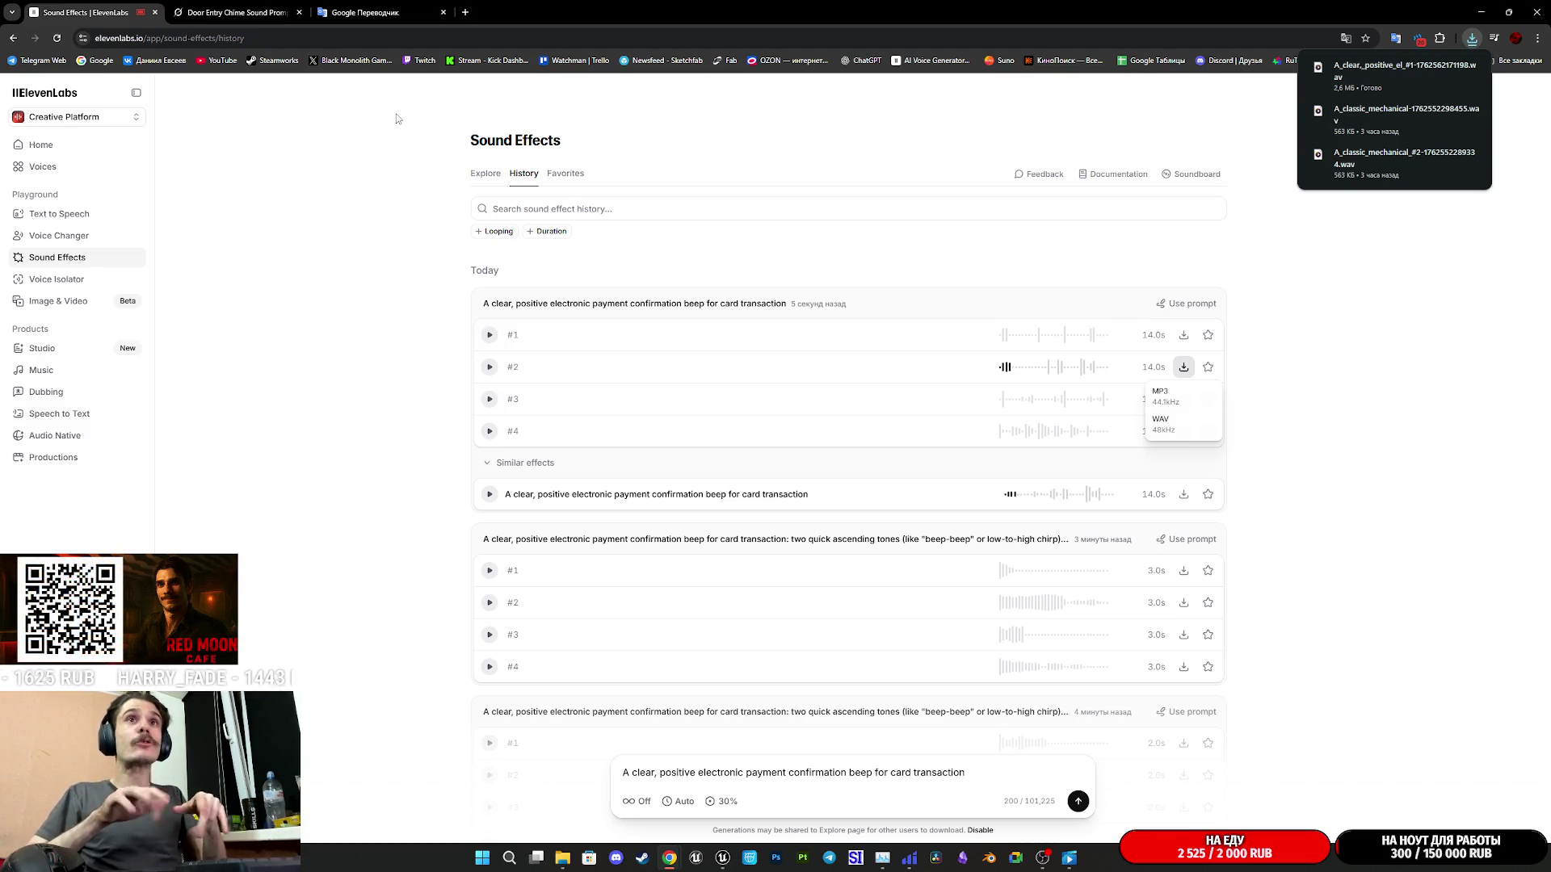
left_click(1076, 802)
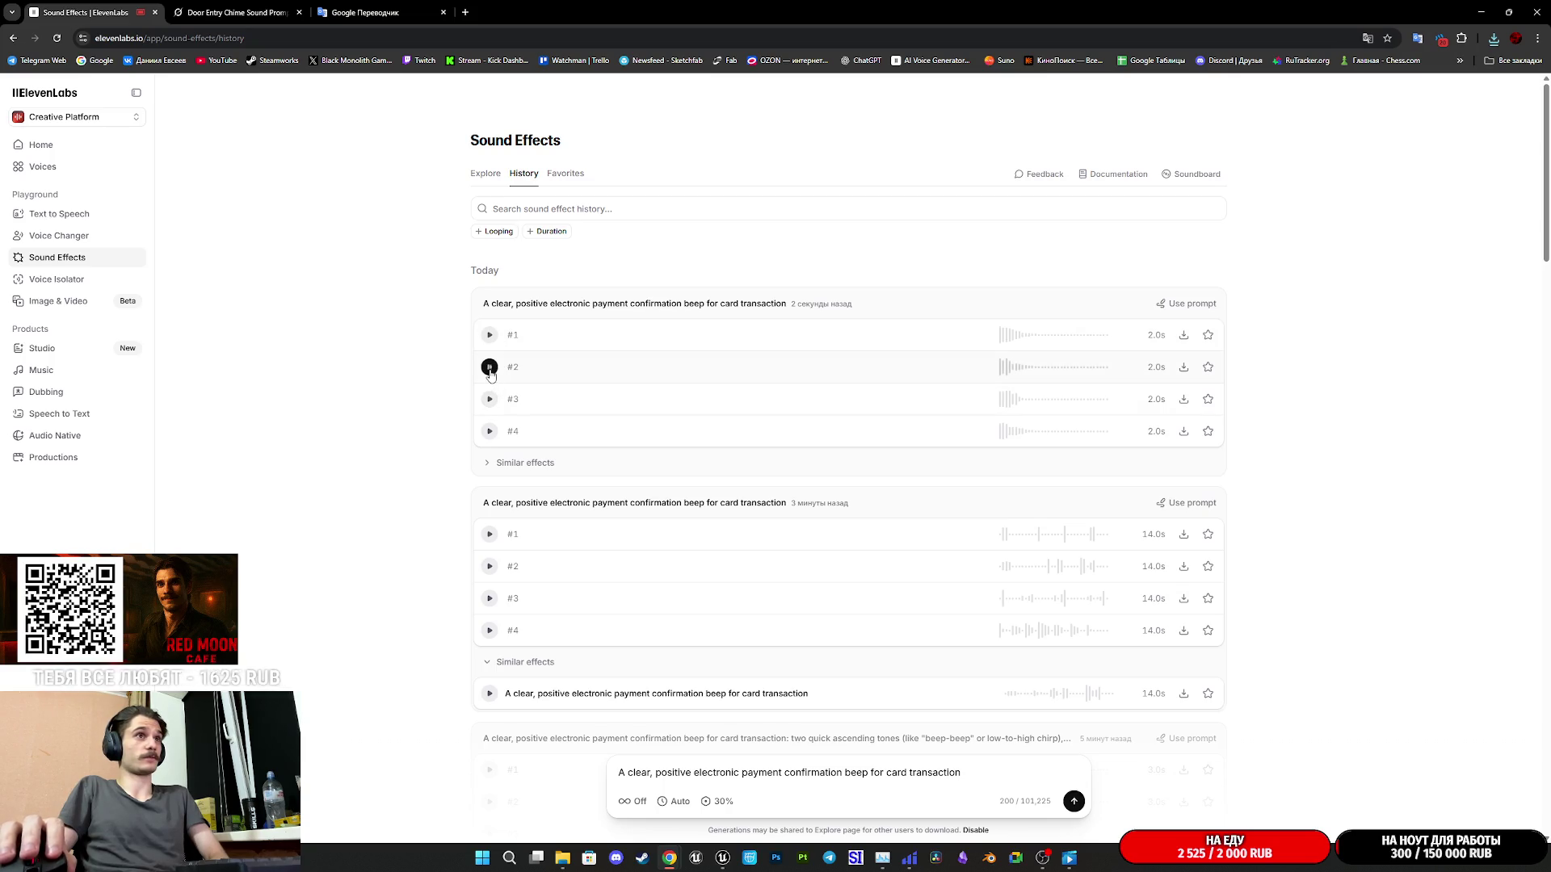
- Play the new 2-second takes #3 and #4, then preview the similar 14-second payment beep
left_click(490, 398)
left_click(490, 431)
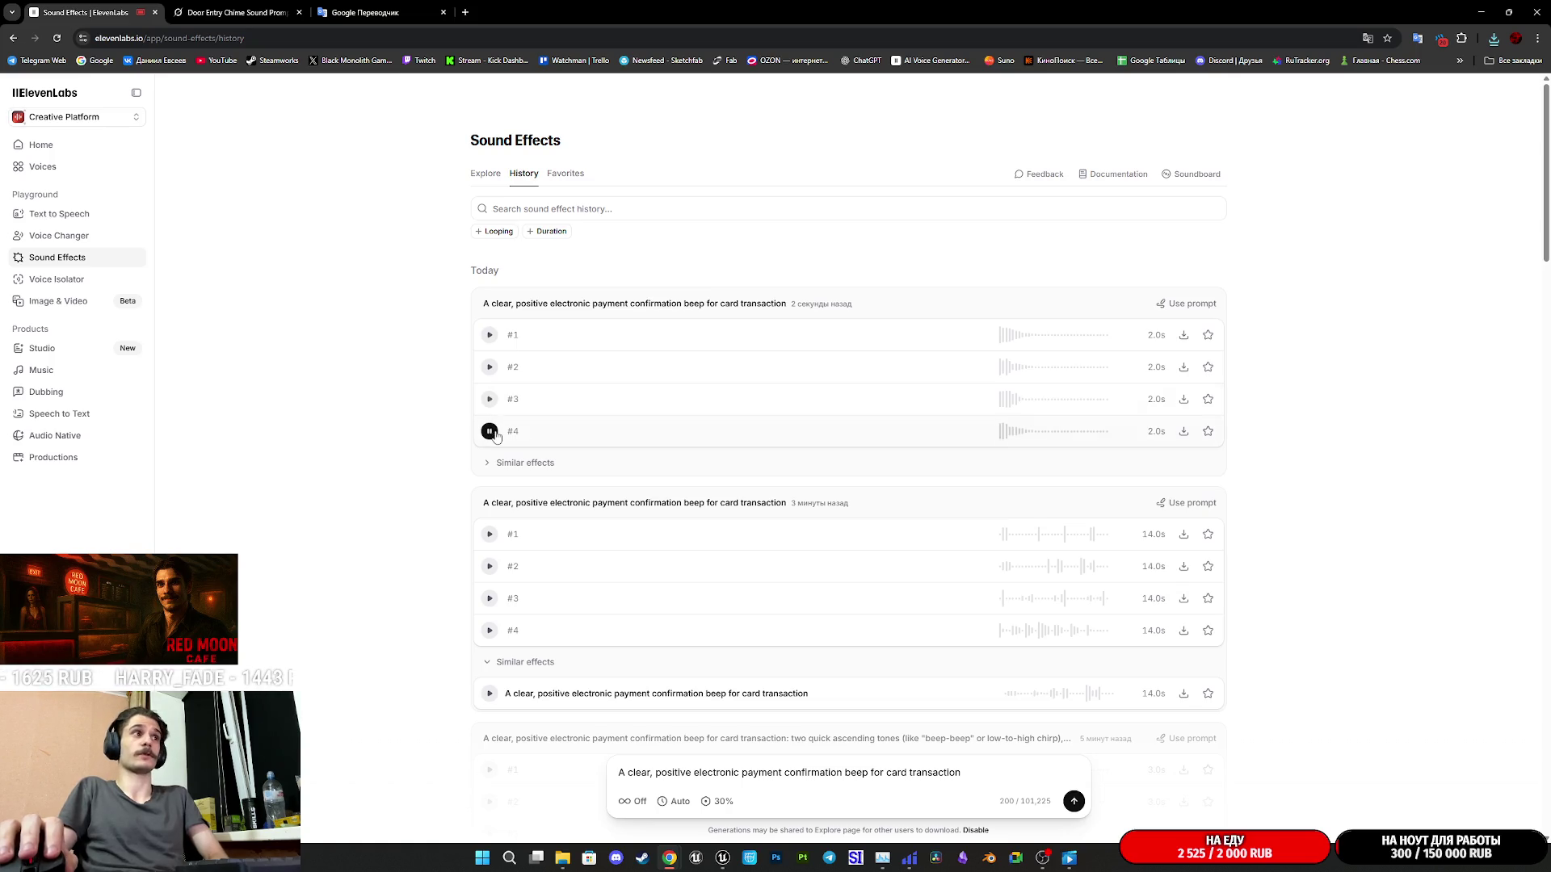
left_click(498, 467)
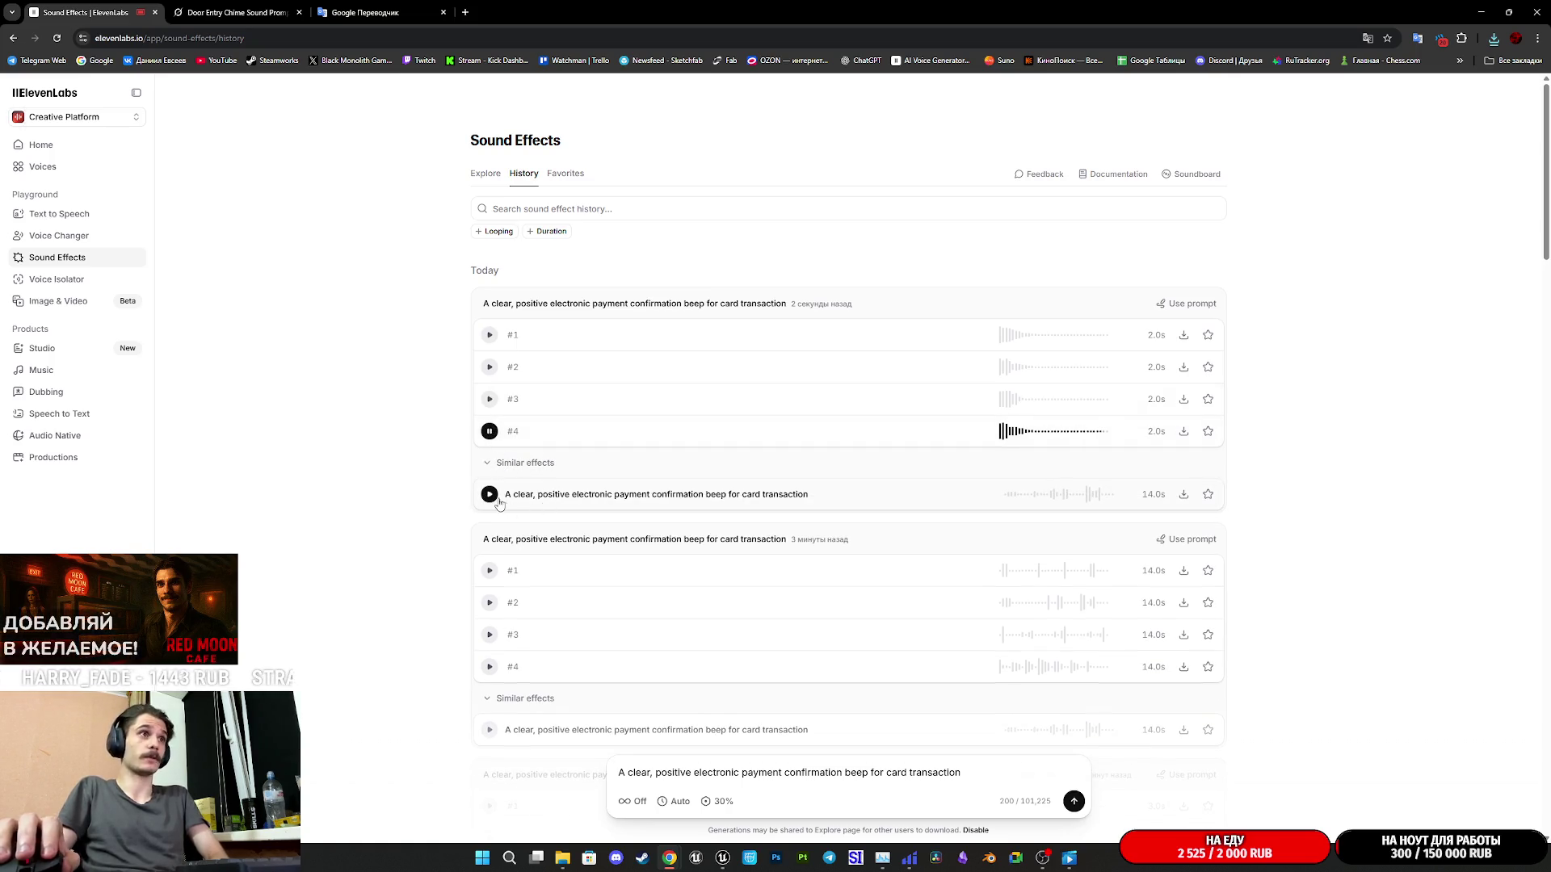
left_click(489, 494)
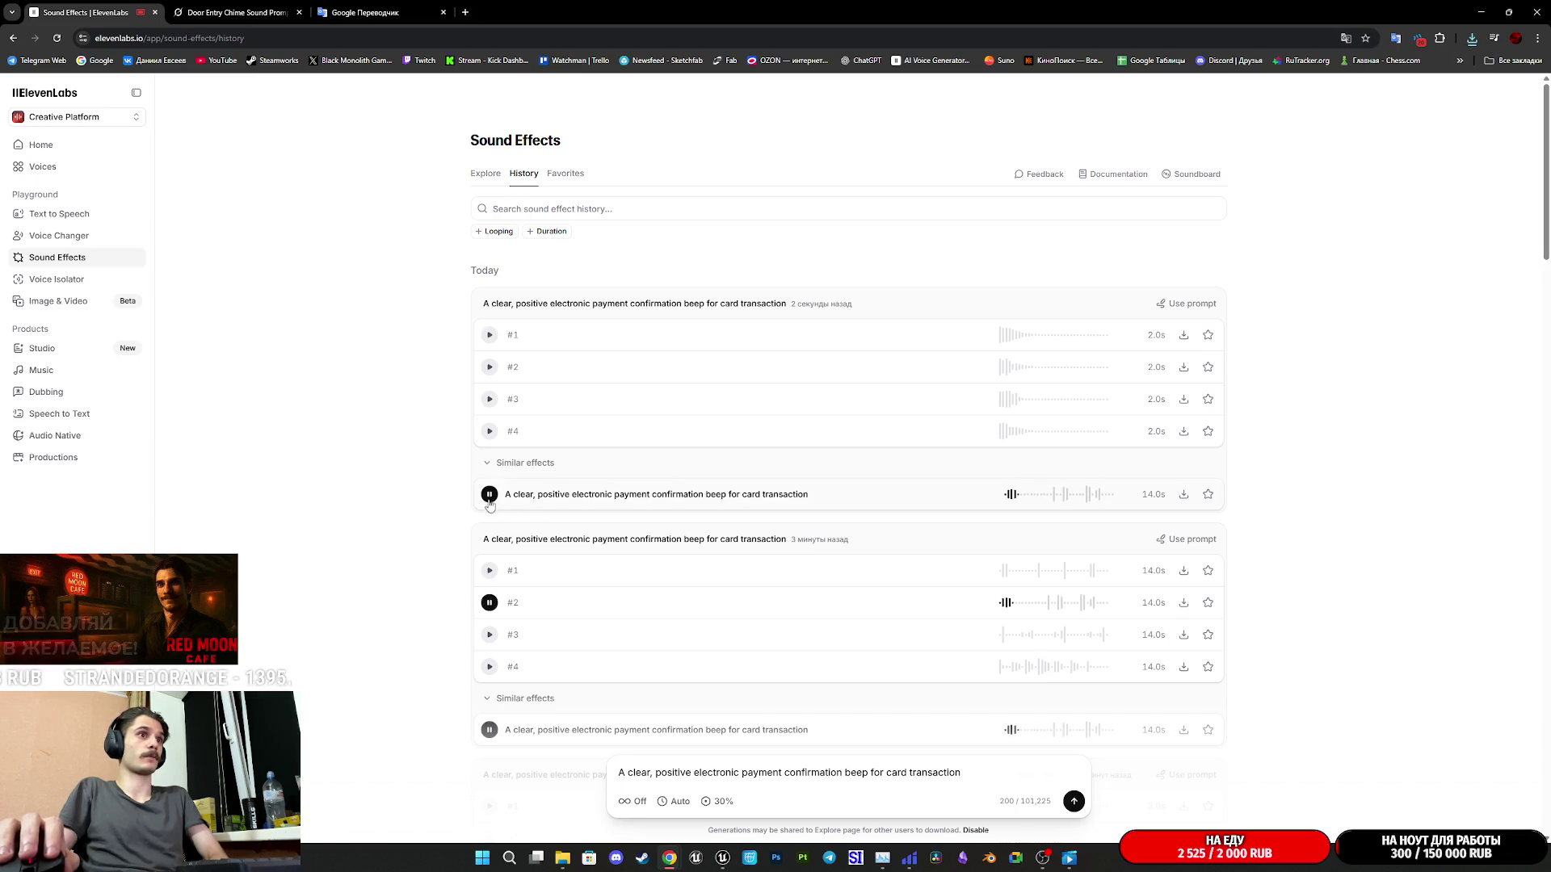
left_click(489, 496)
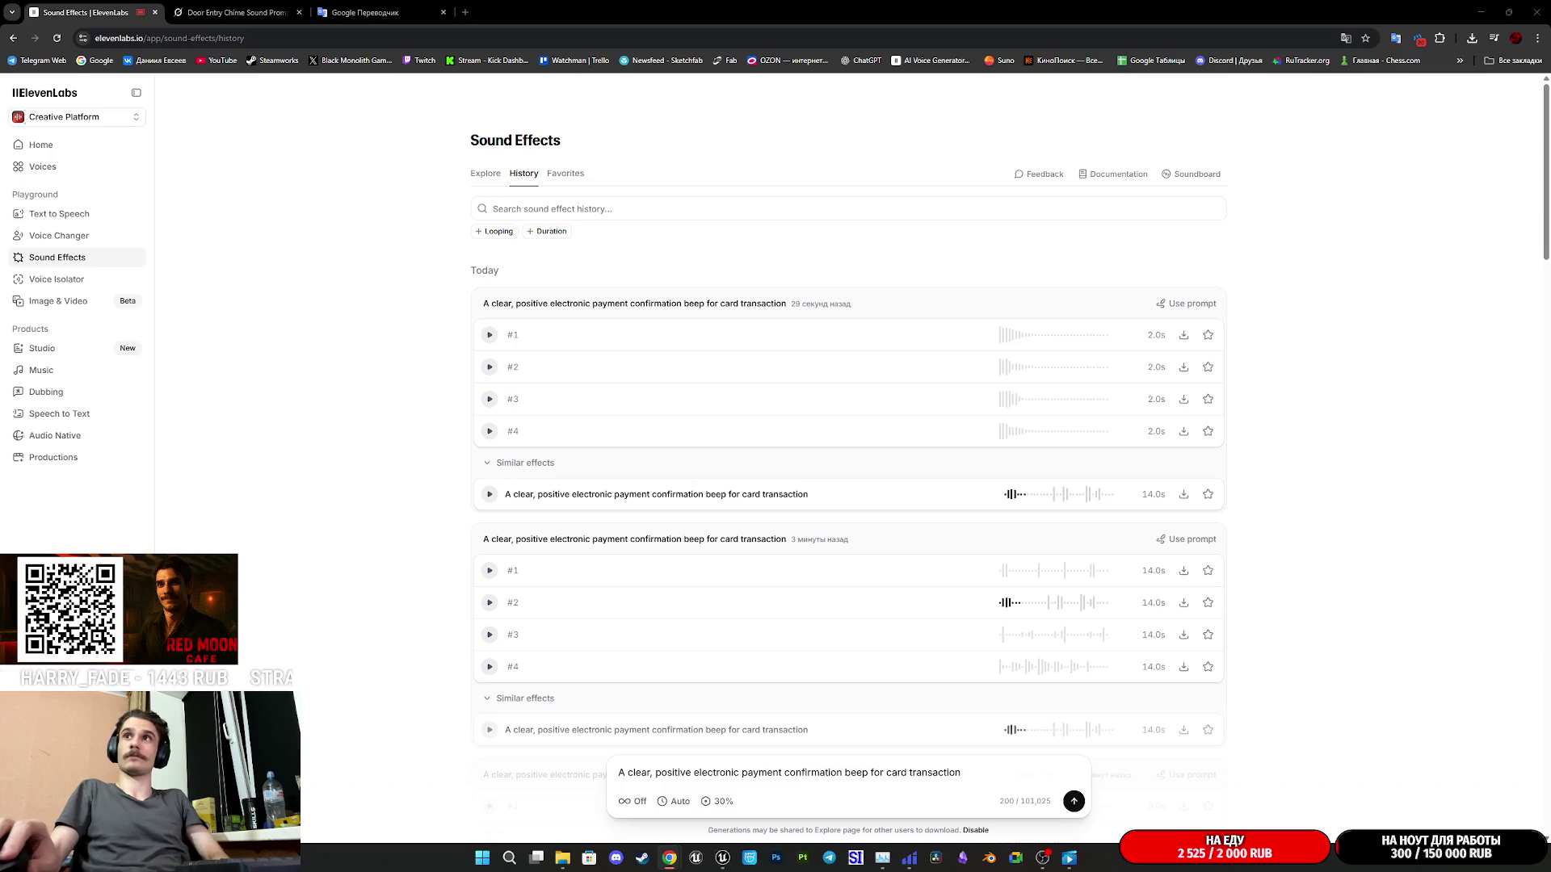
- In Unreal's Content Browser, go to Content > Sounds > Coffee_Machines_SFX and open the oplata sound asset
mouse_move(1071, 856)
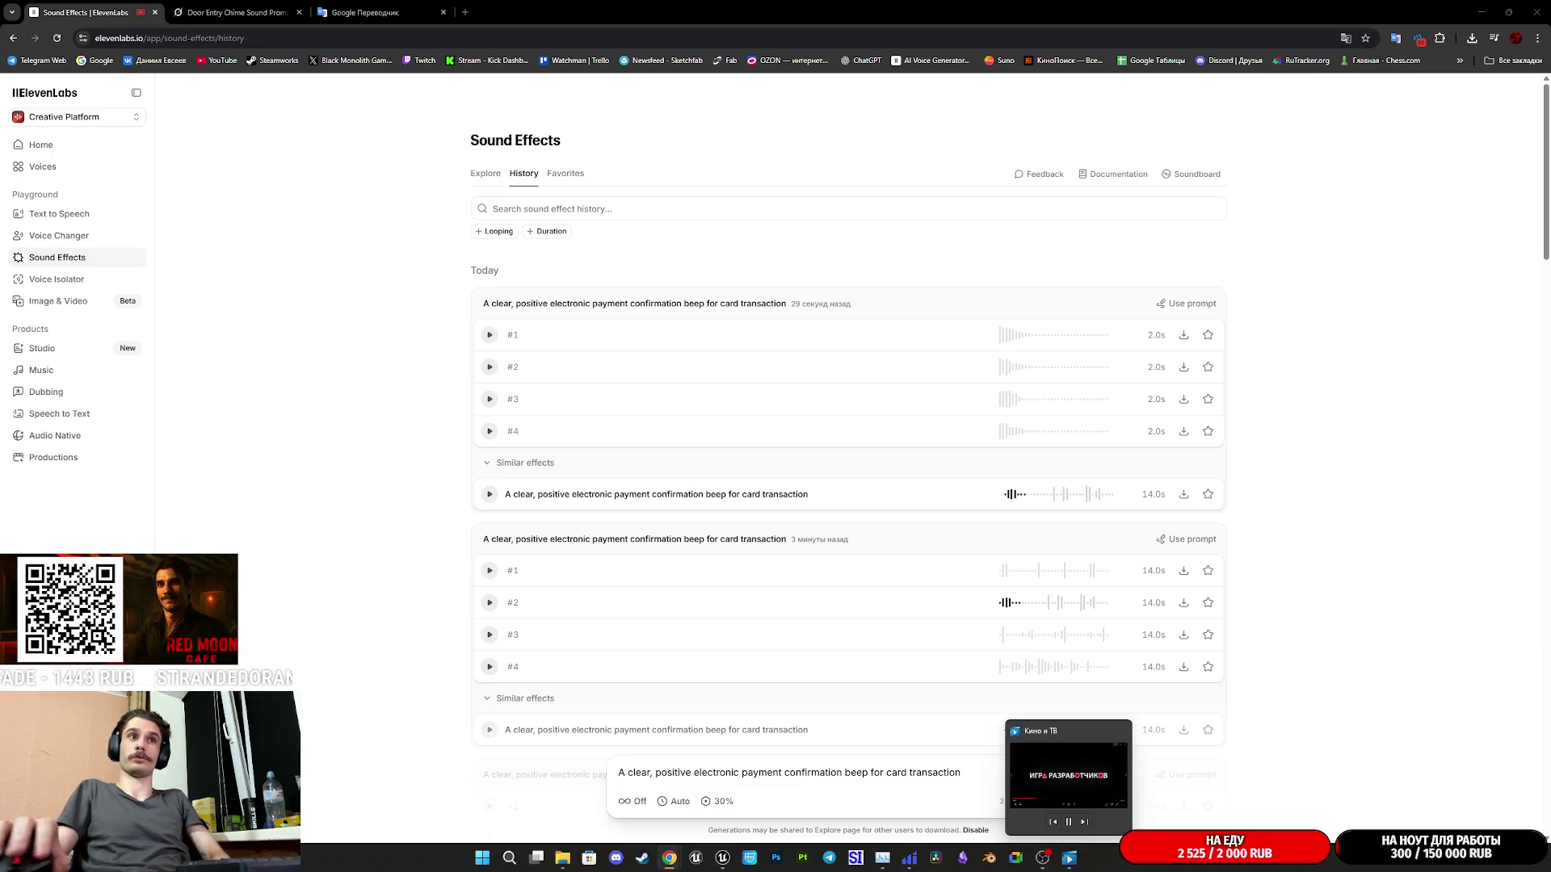
left_click(725, 858)
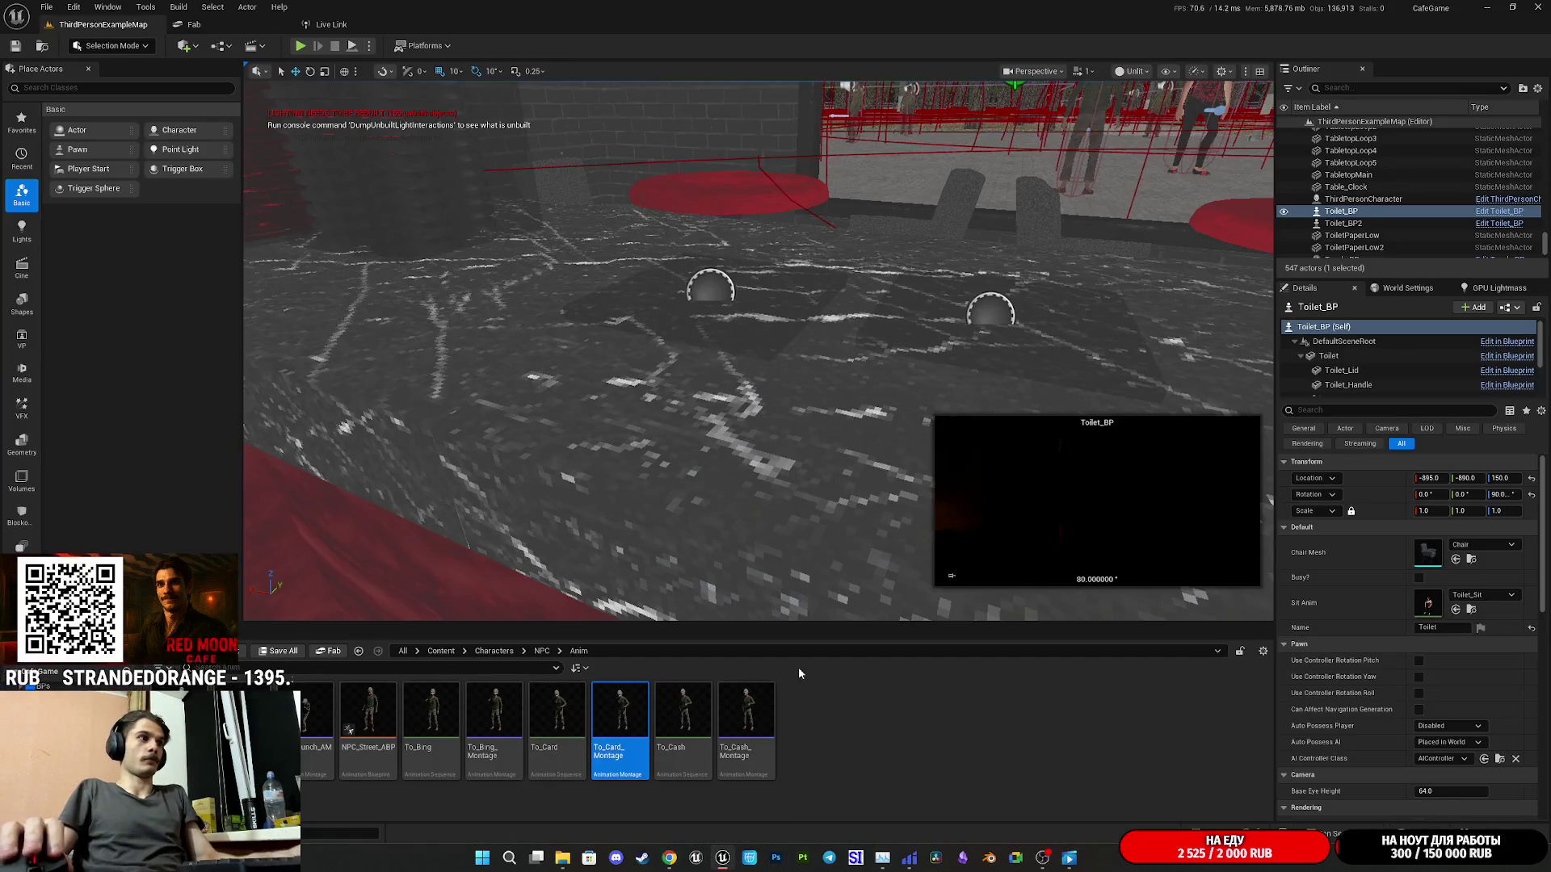
left_click(505, 651)
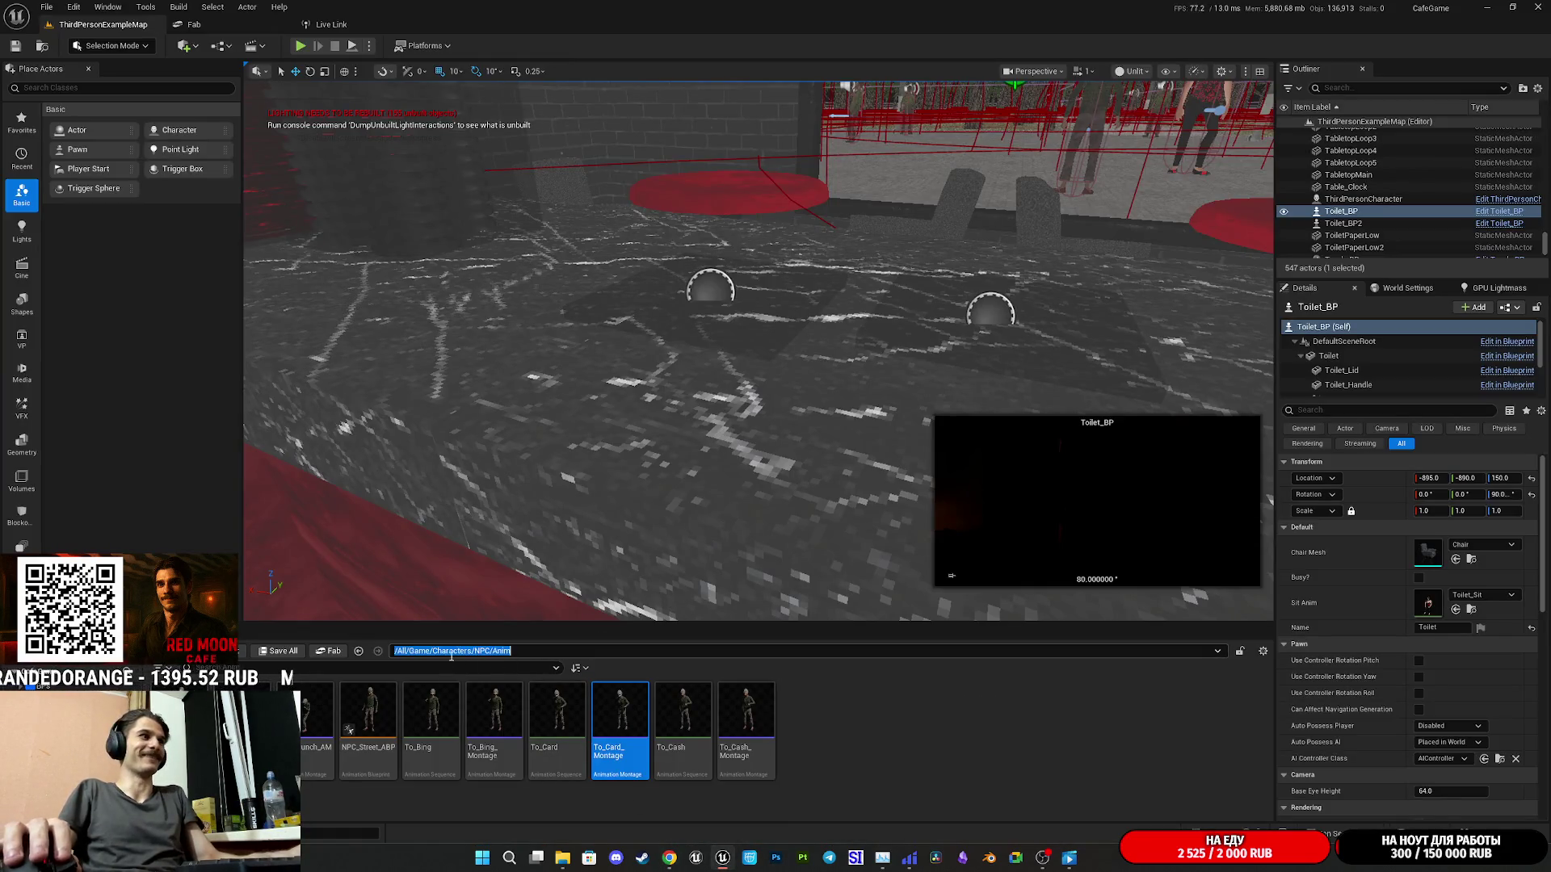
key("Escape")
left_click(440, 652)
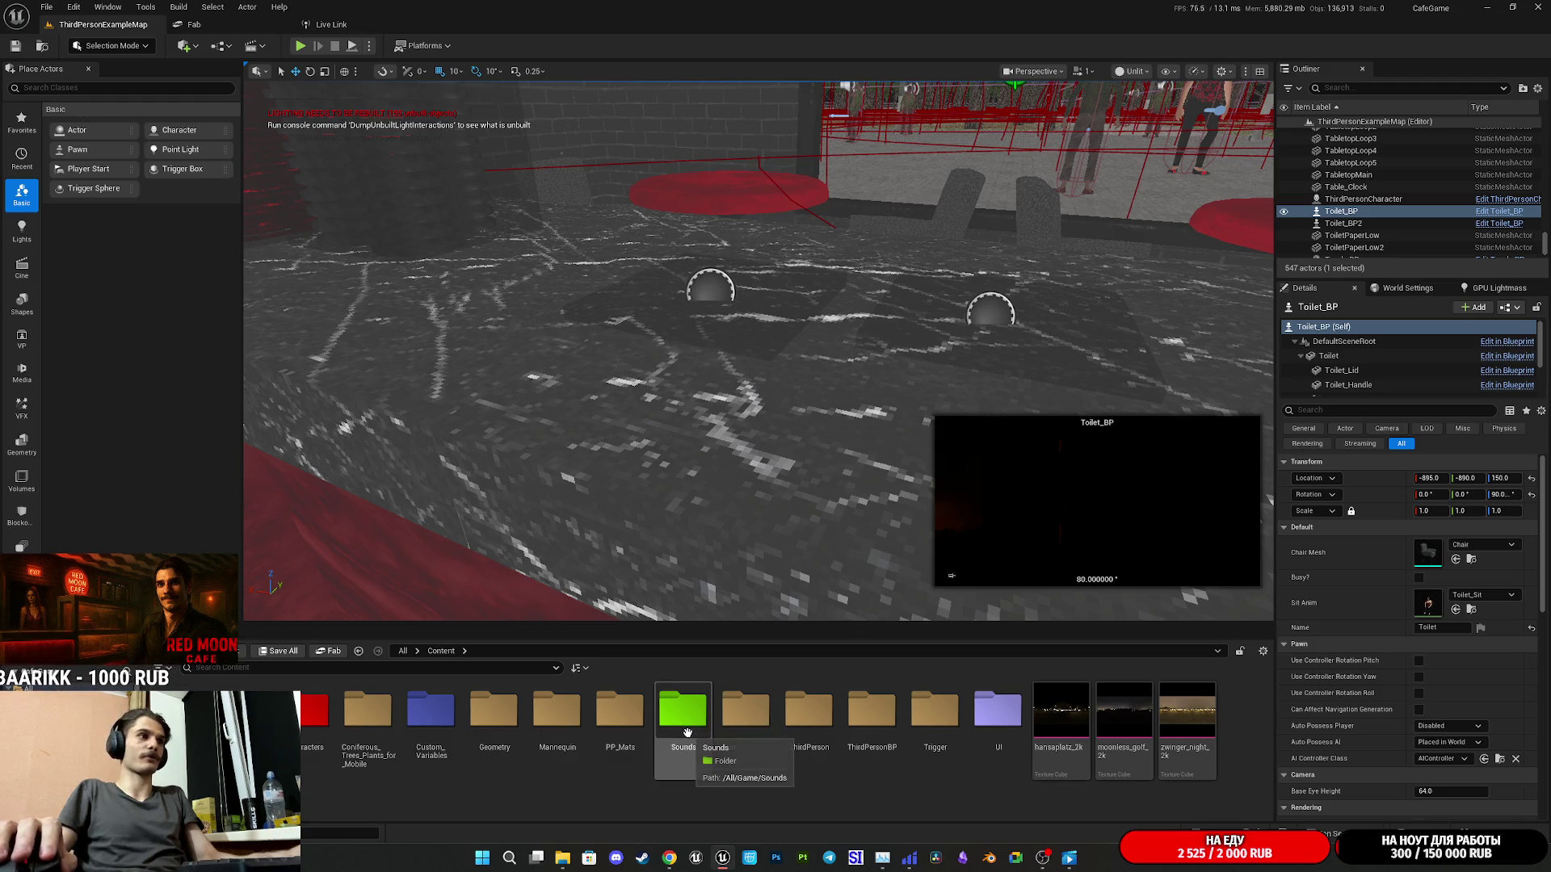
double_click(688, 745)
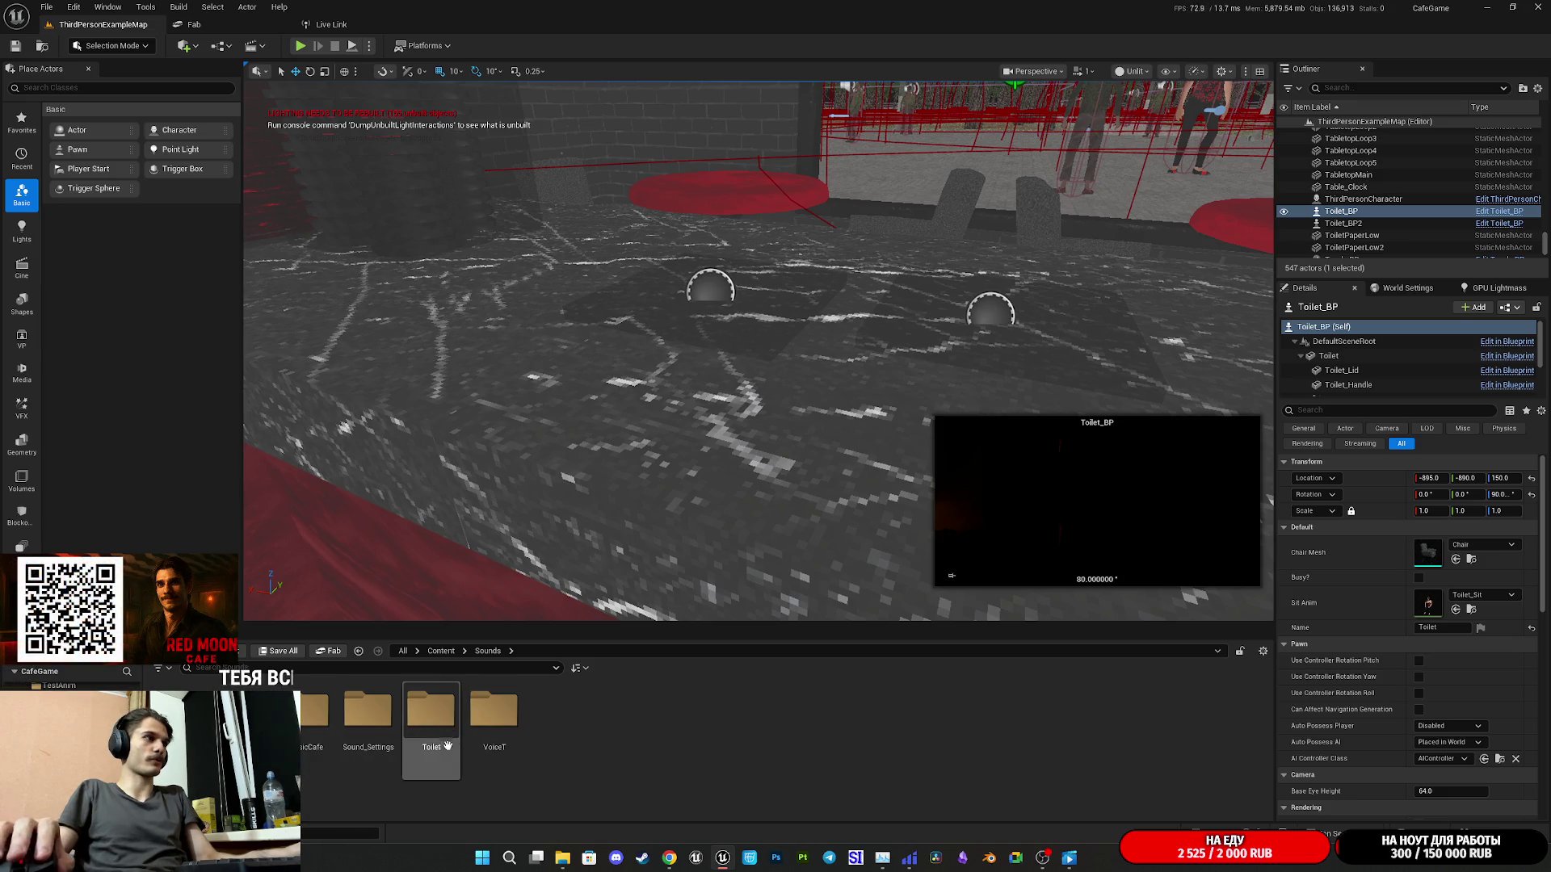
double_click(241, 719)
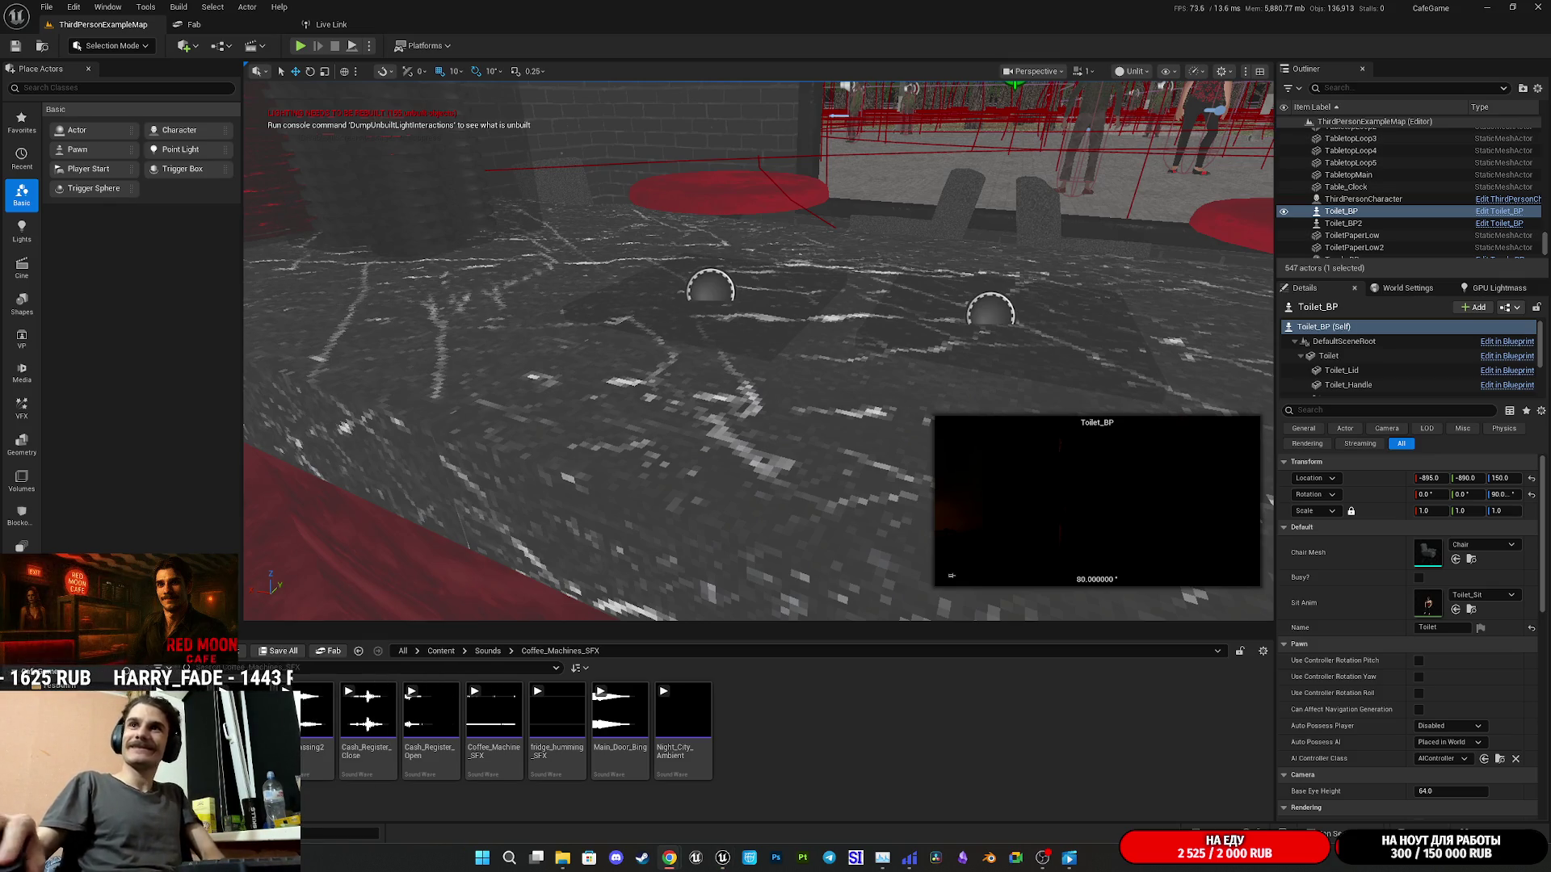
double_click(753, 739)
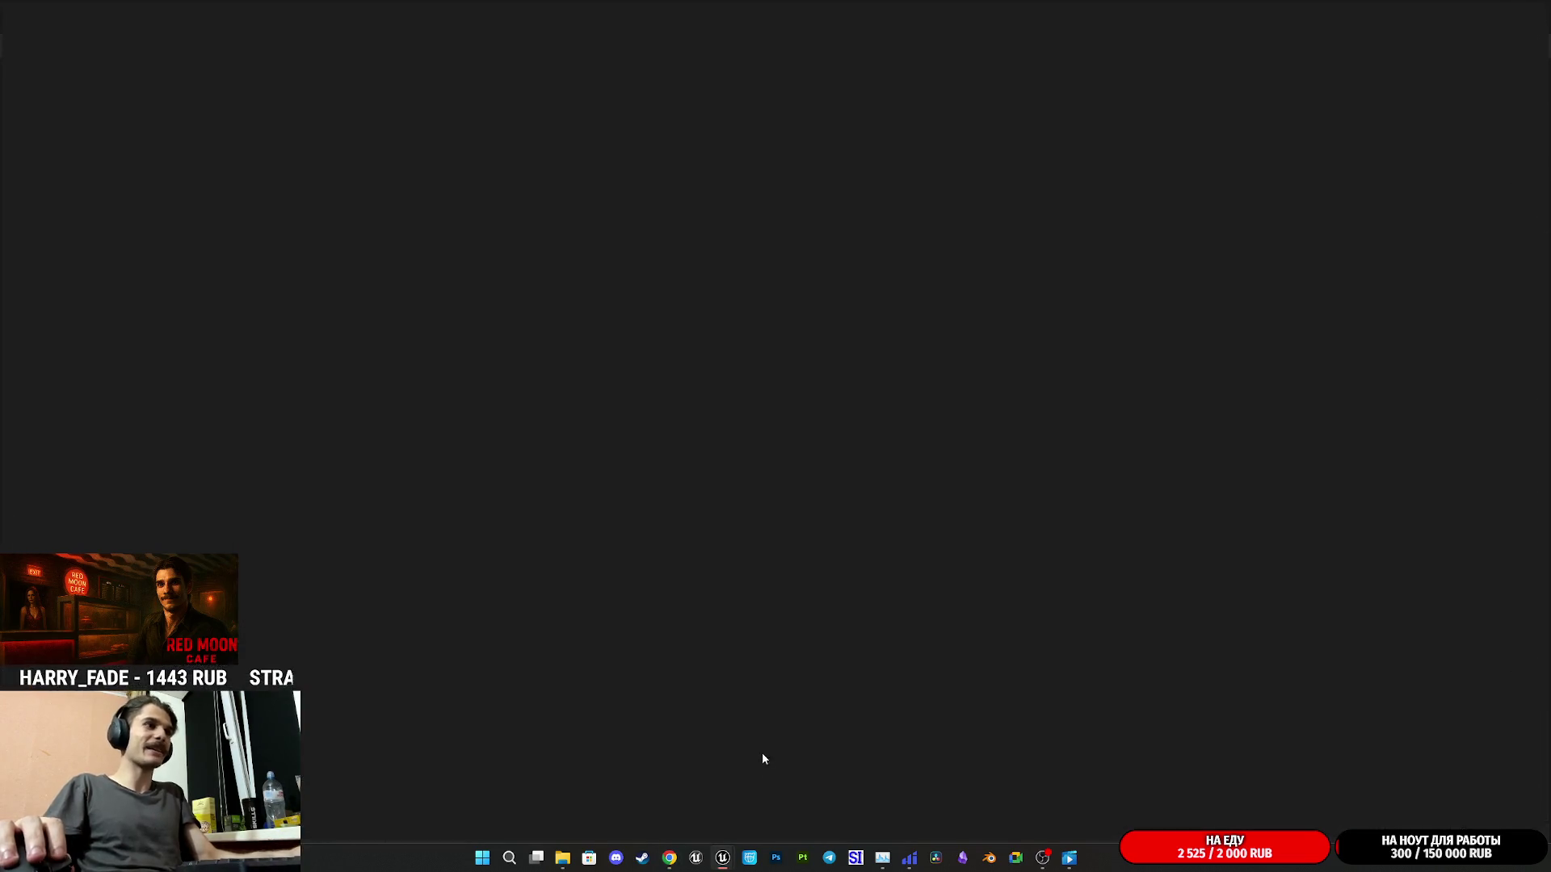
- Set oplata's Virtualization Mode to Play when Silent and its Group to Effects, then close the editor
left_click(674, 237)
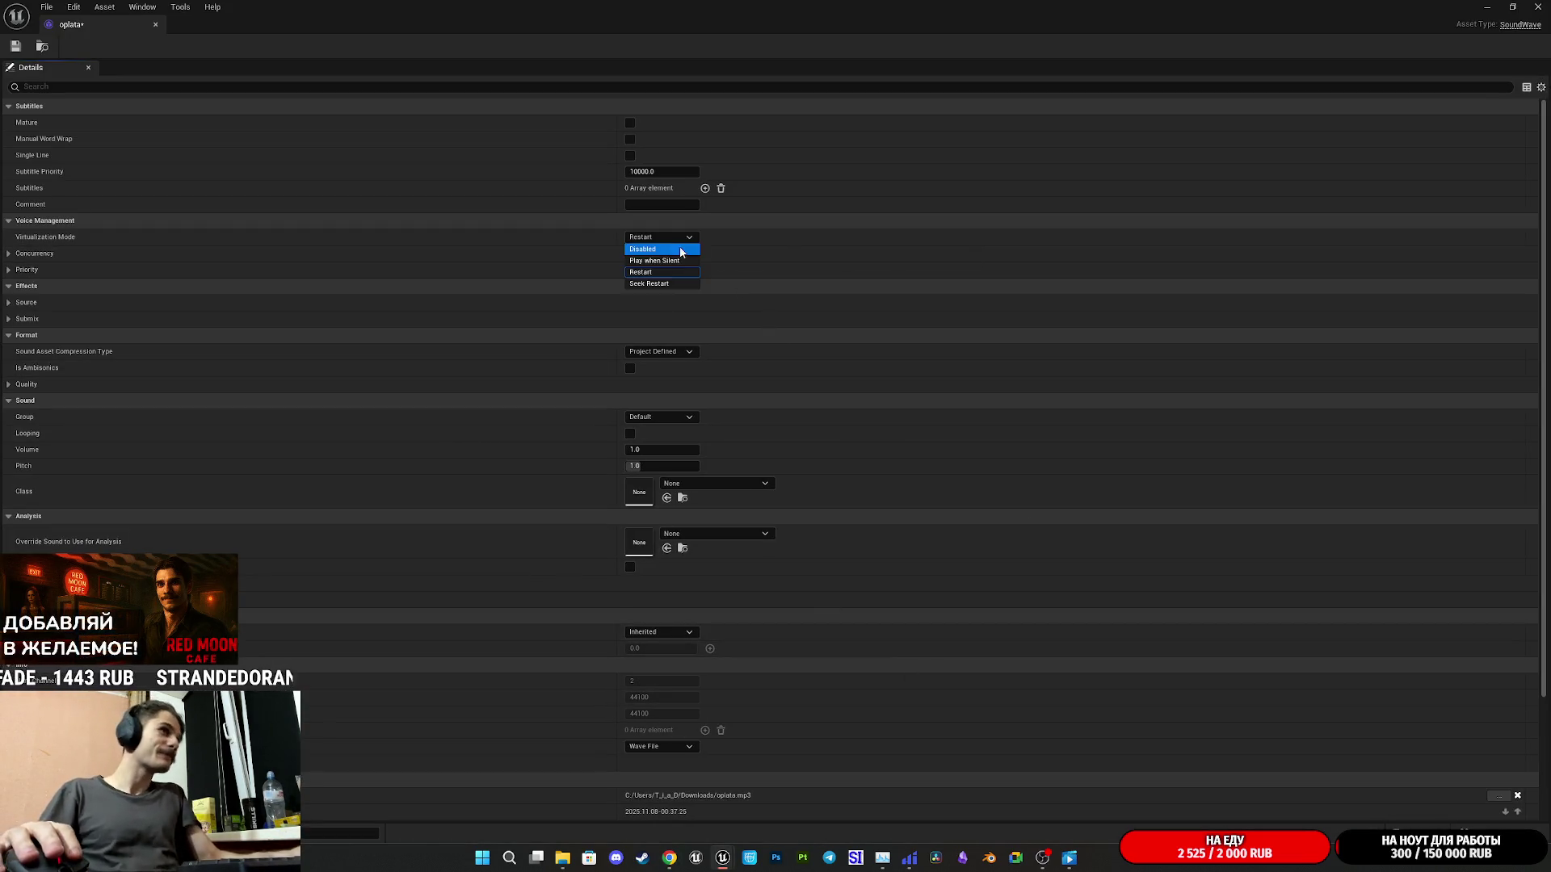
left_click(648, 257)
left_click(661, 236)
left_click(654, 260)
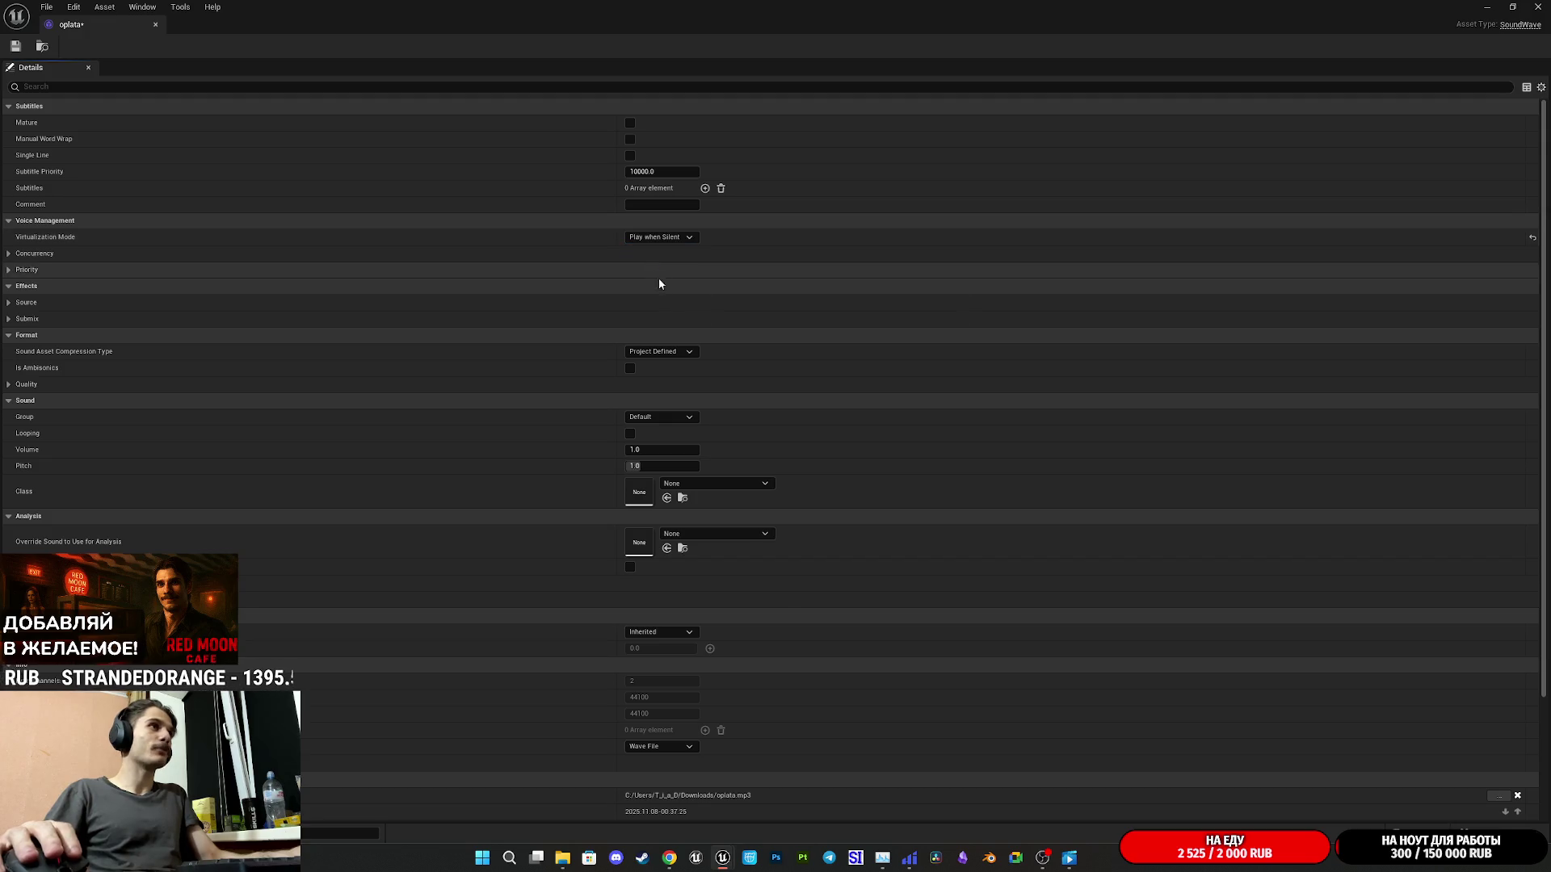
left_click(659, 417)
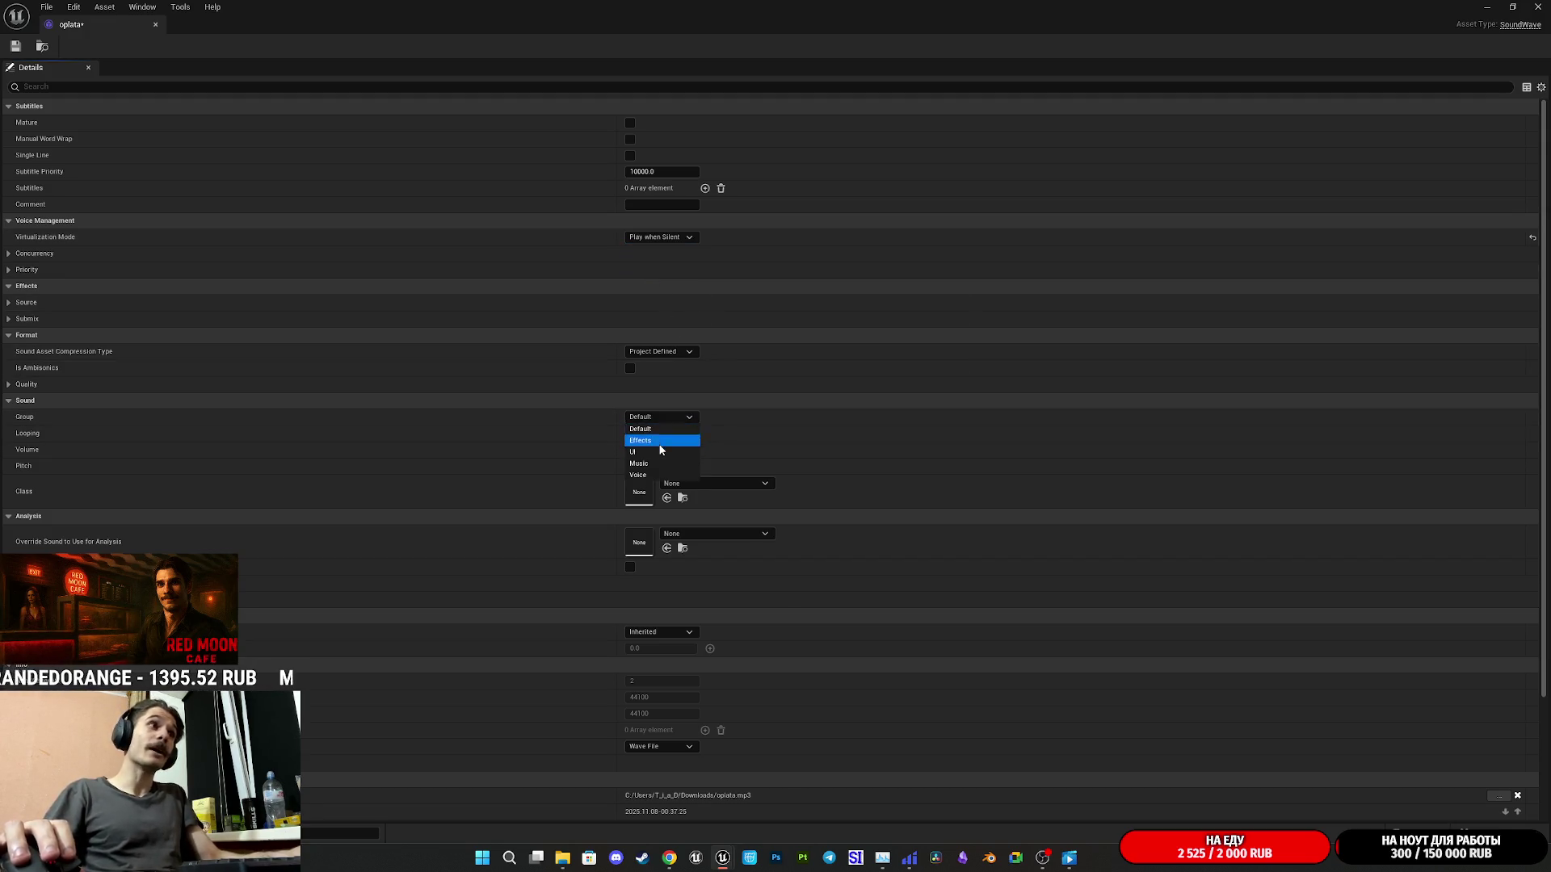
left_click(646, 449)
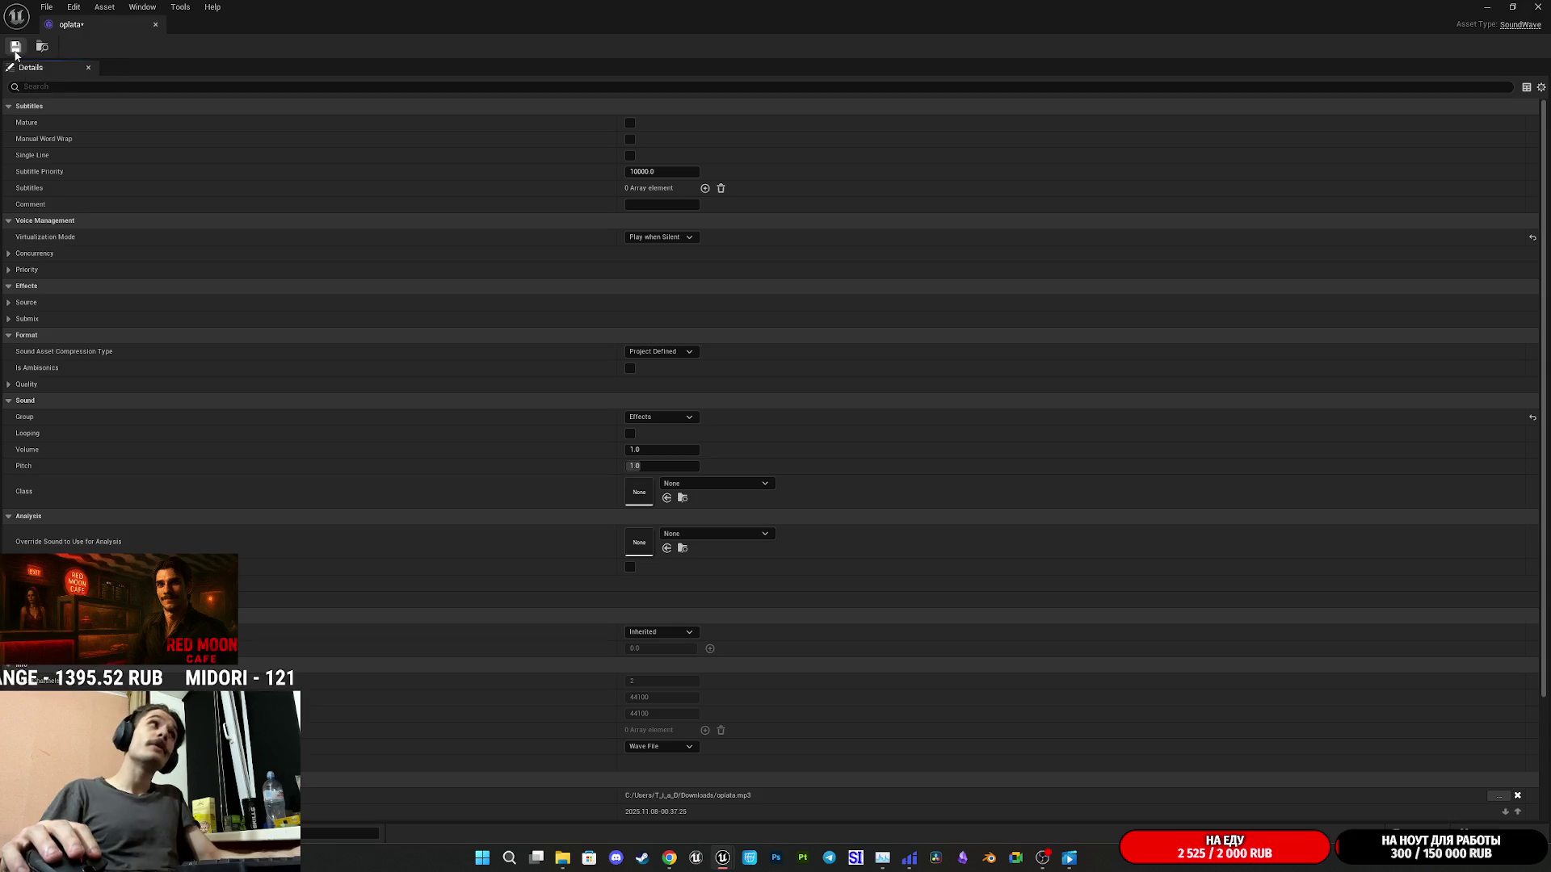
left_click(1537, 7)
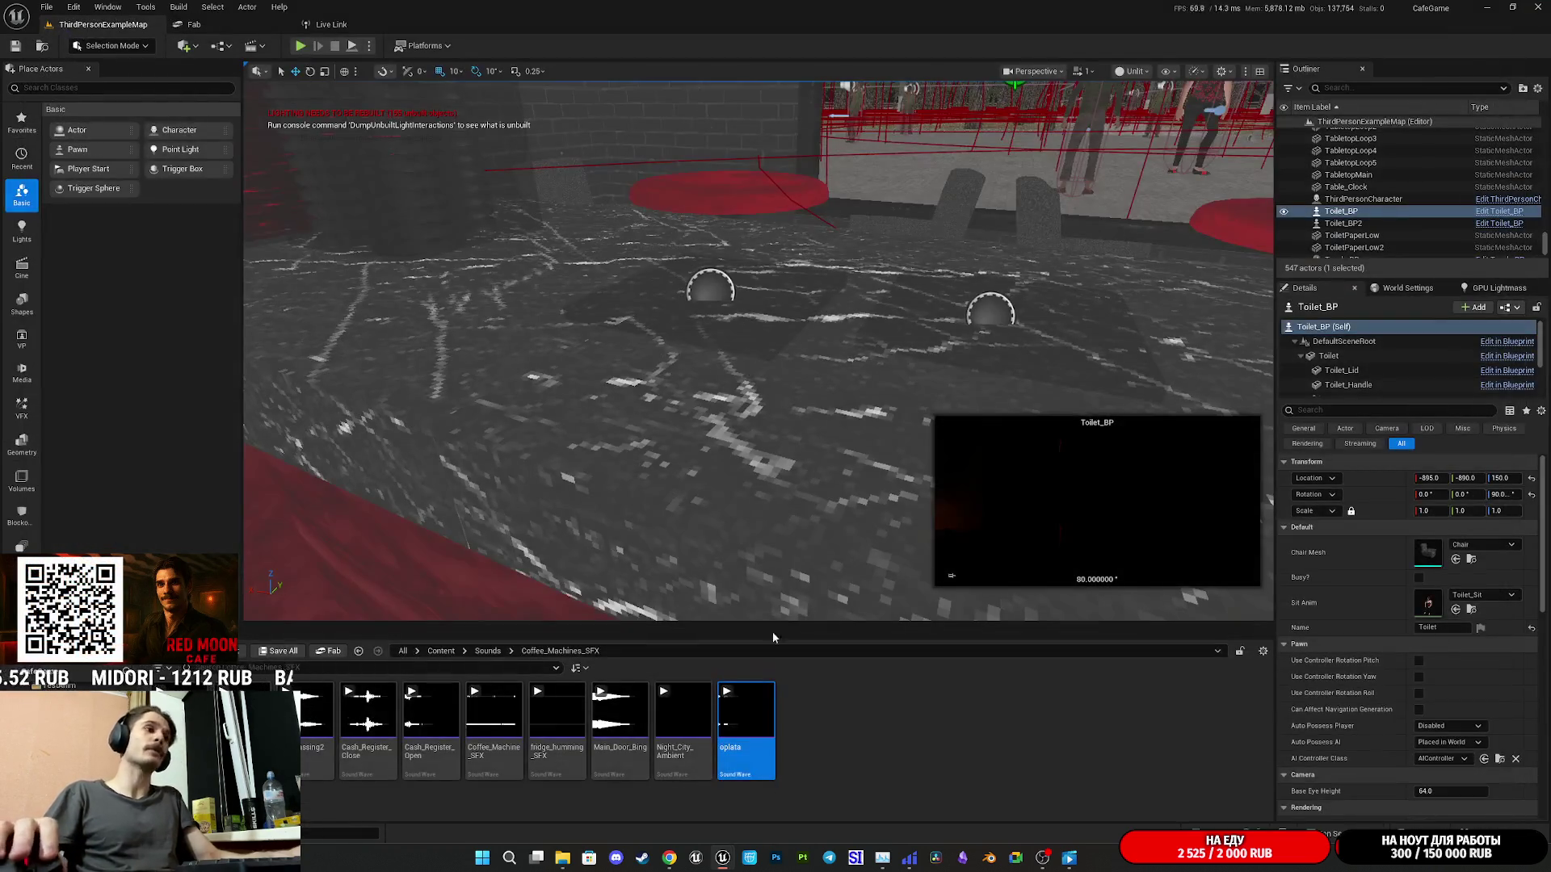
left_click(726, 692)
- Select the cash register actor and open Cash_RegisterBP in the Blueprint Editor
left_click_drag(802, 372, 563, 324)
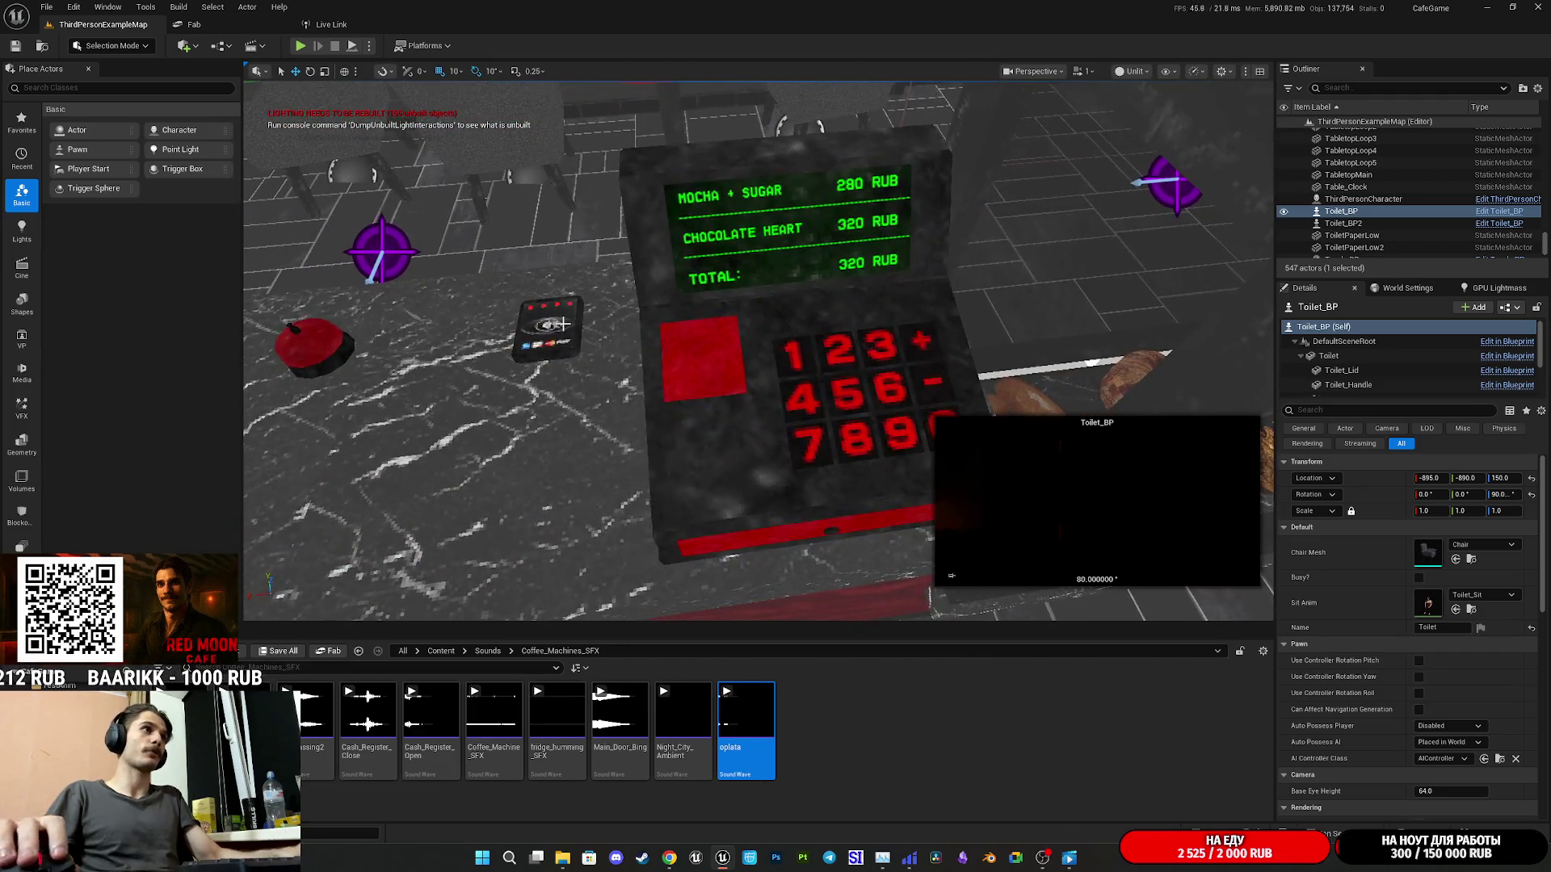
left_click(563, 326)
left_click(1509, 307)
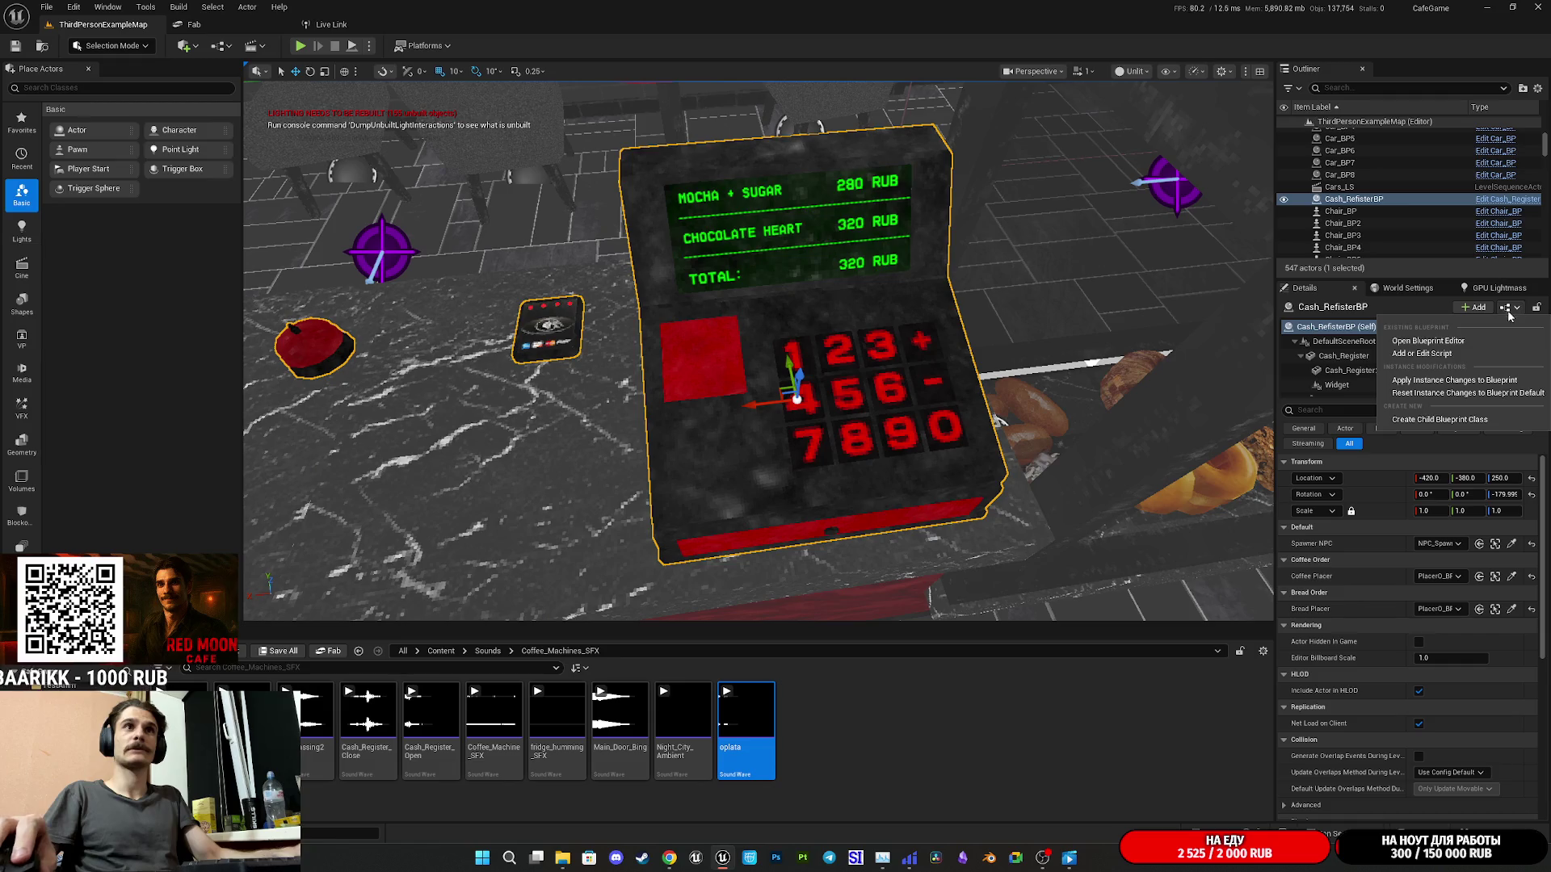
left_click(1417, 344)
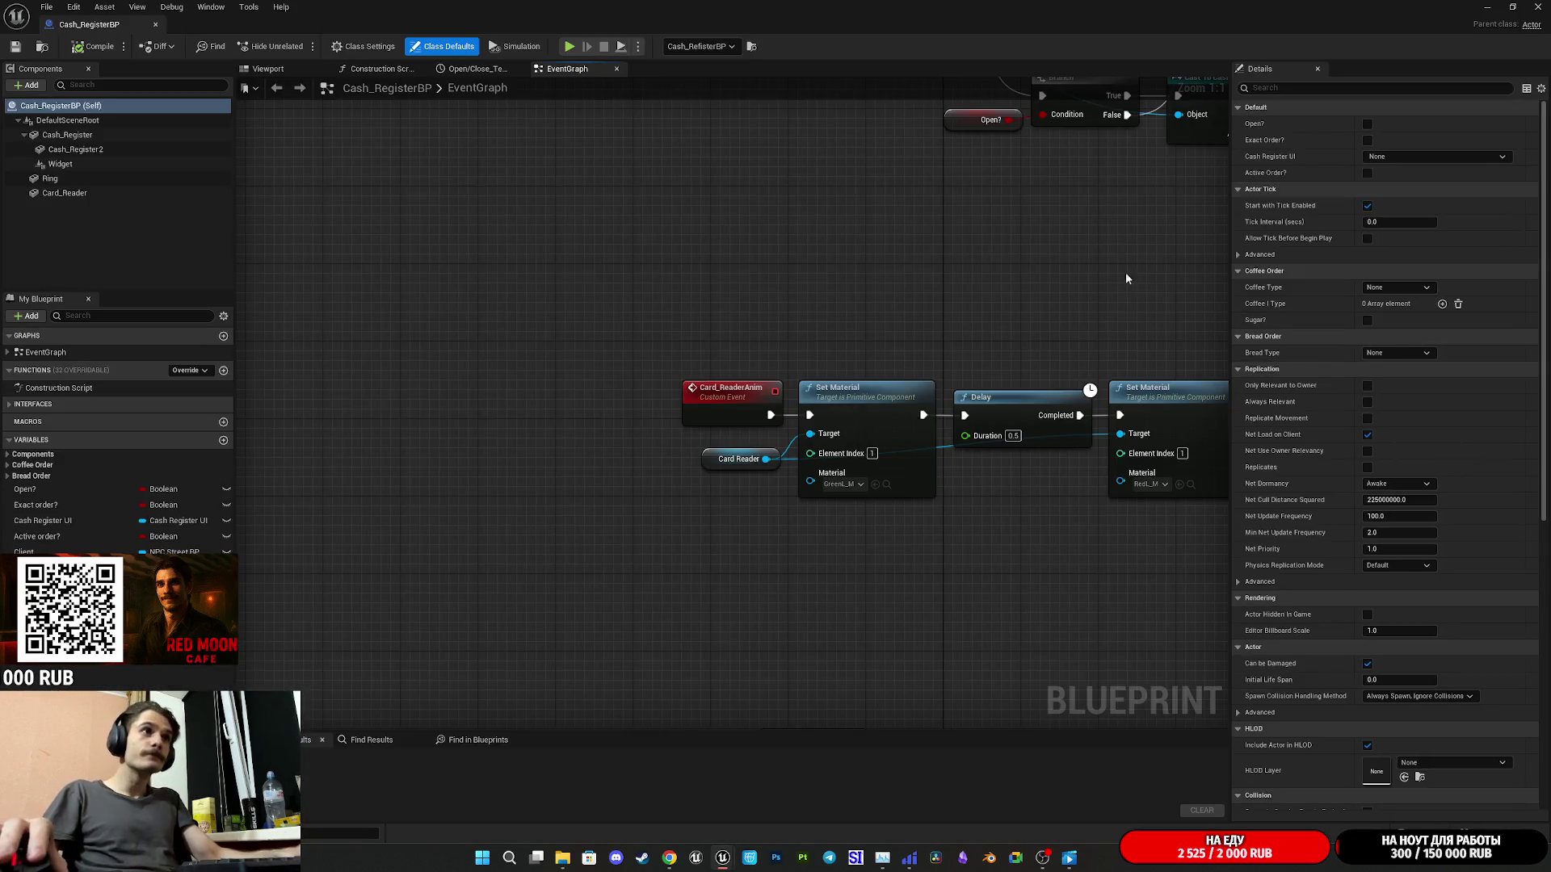
- Add a Play Sound at Location node after the second Set Material and bring in a Card Reader reference
mouse_move(1059, 290)
left_mouse_down()
mouse_move(808, 338)
mouse_move(711, 338)
left_mouse_up()
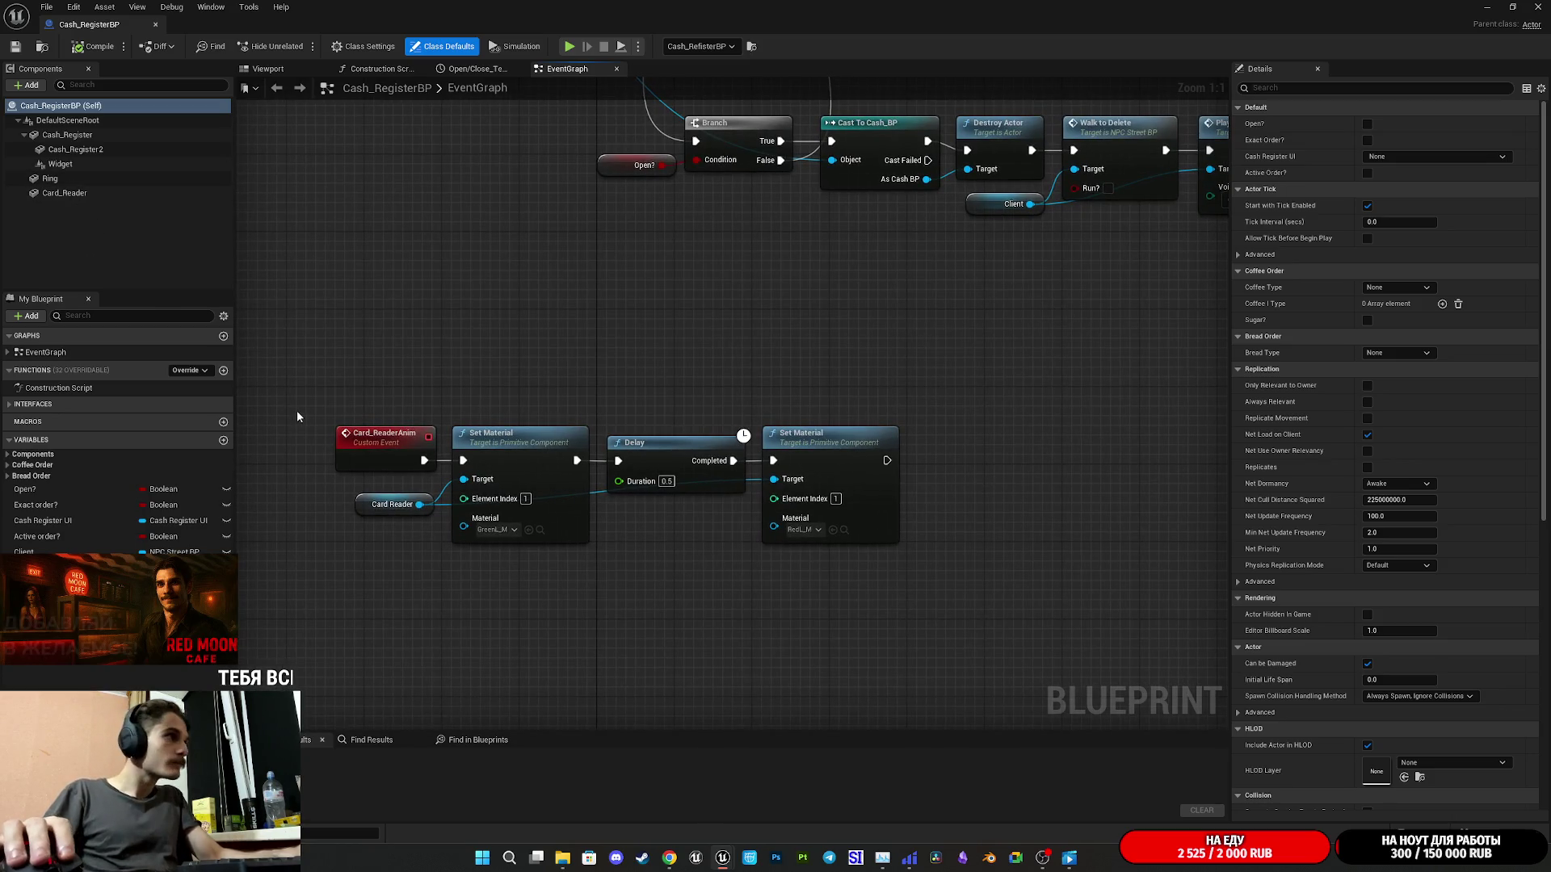
left_click_drag(887, 460, 953, 465)
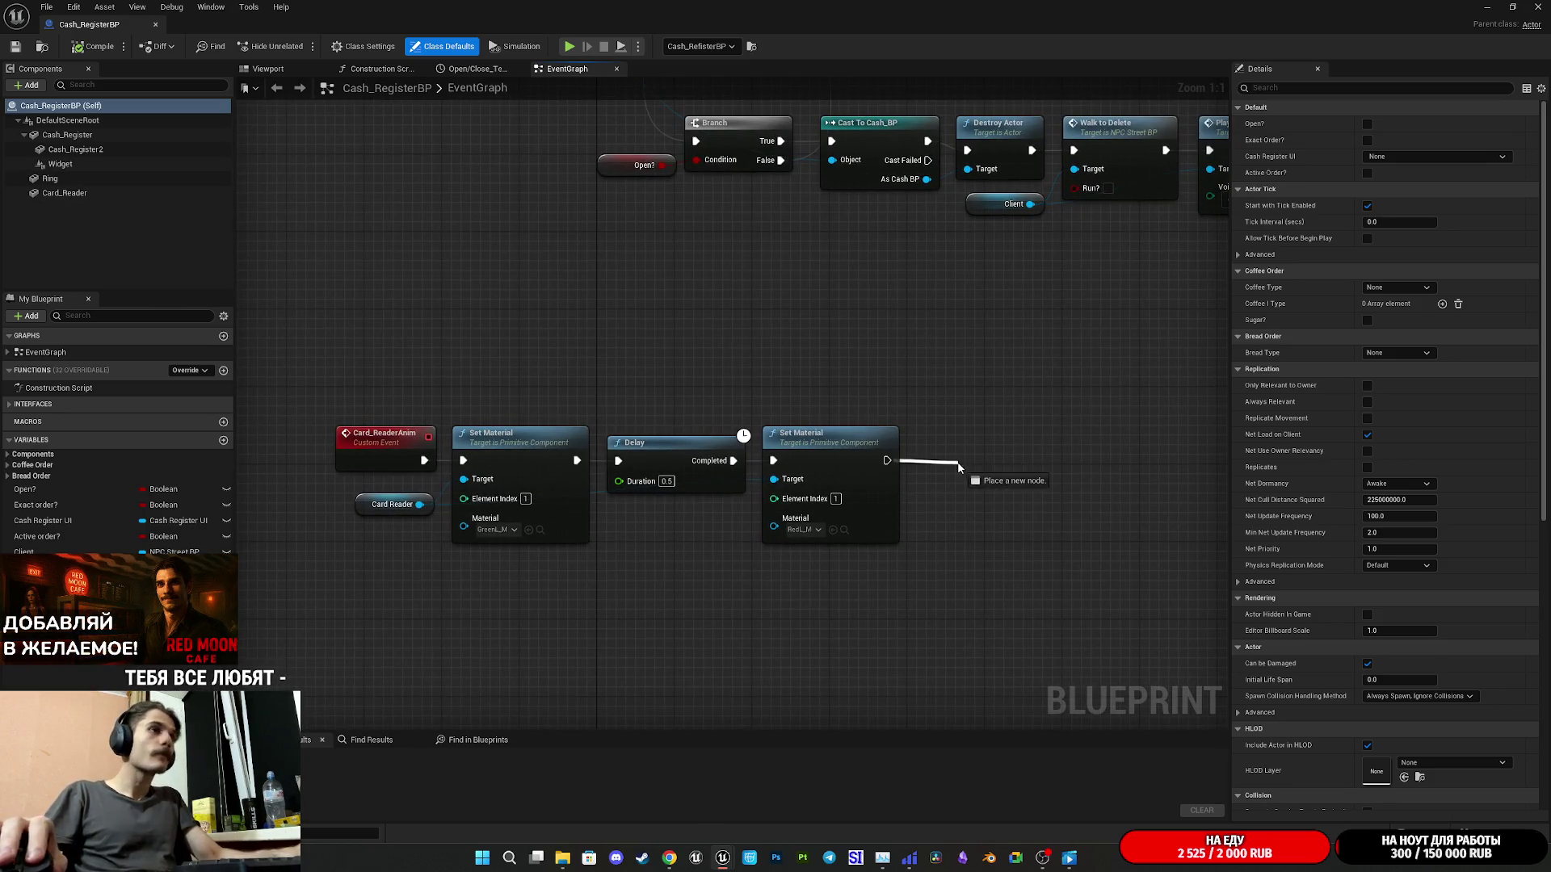
type("здфн")
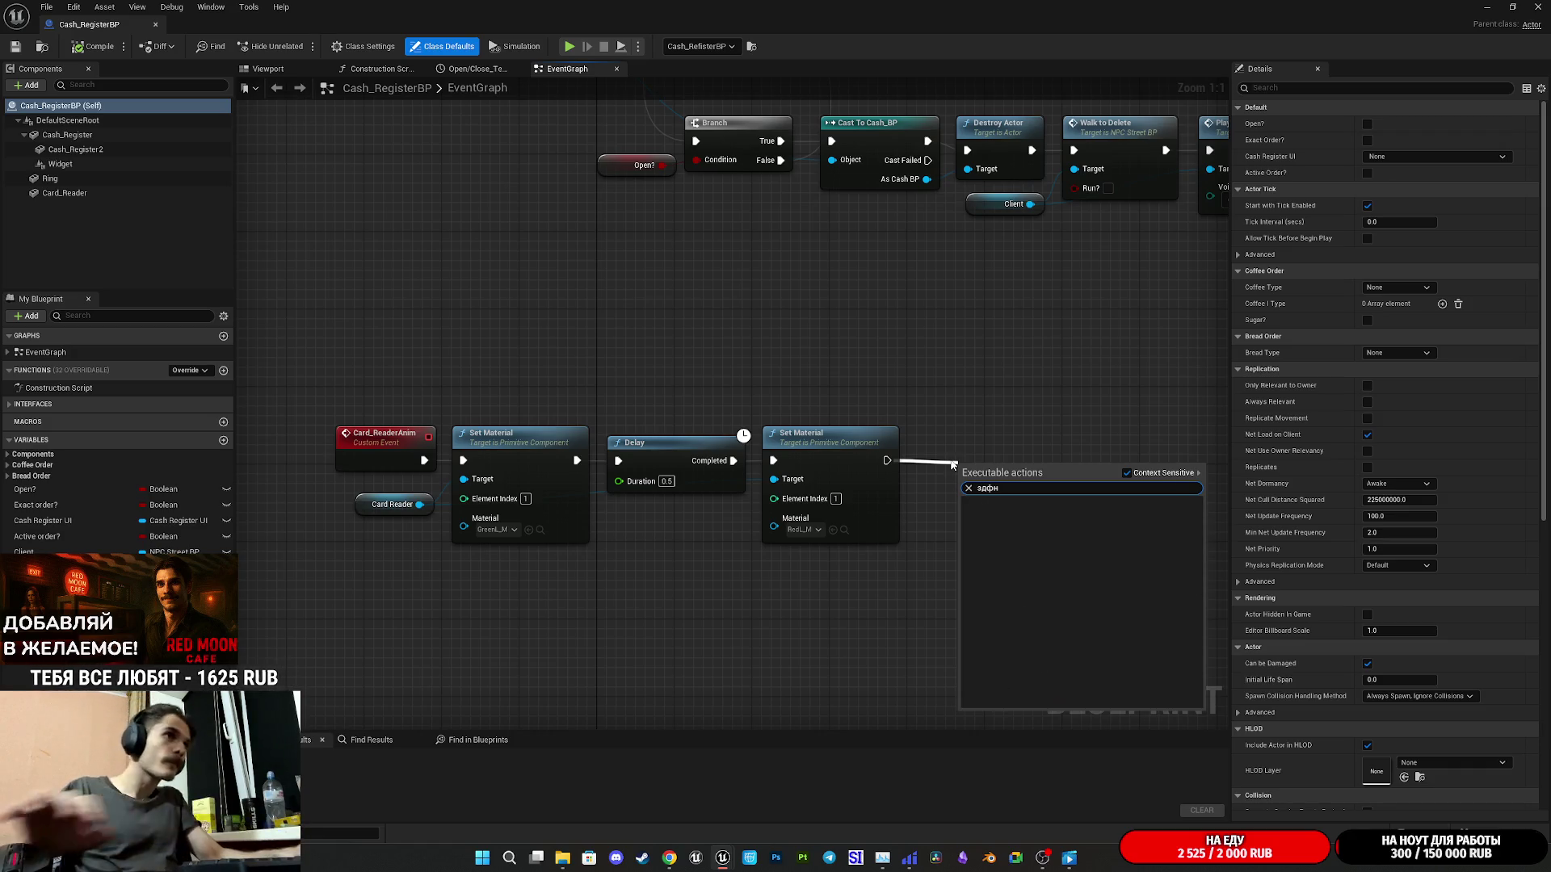
key("BackSpace")
key("BackSpace")
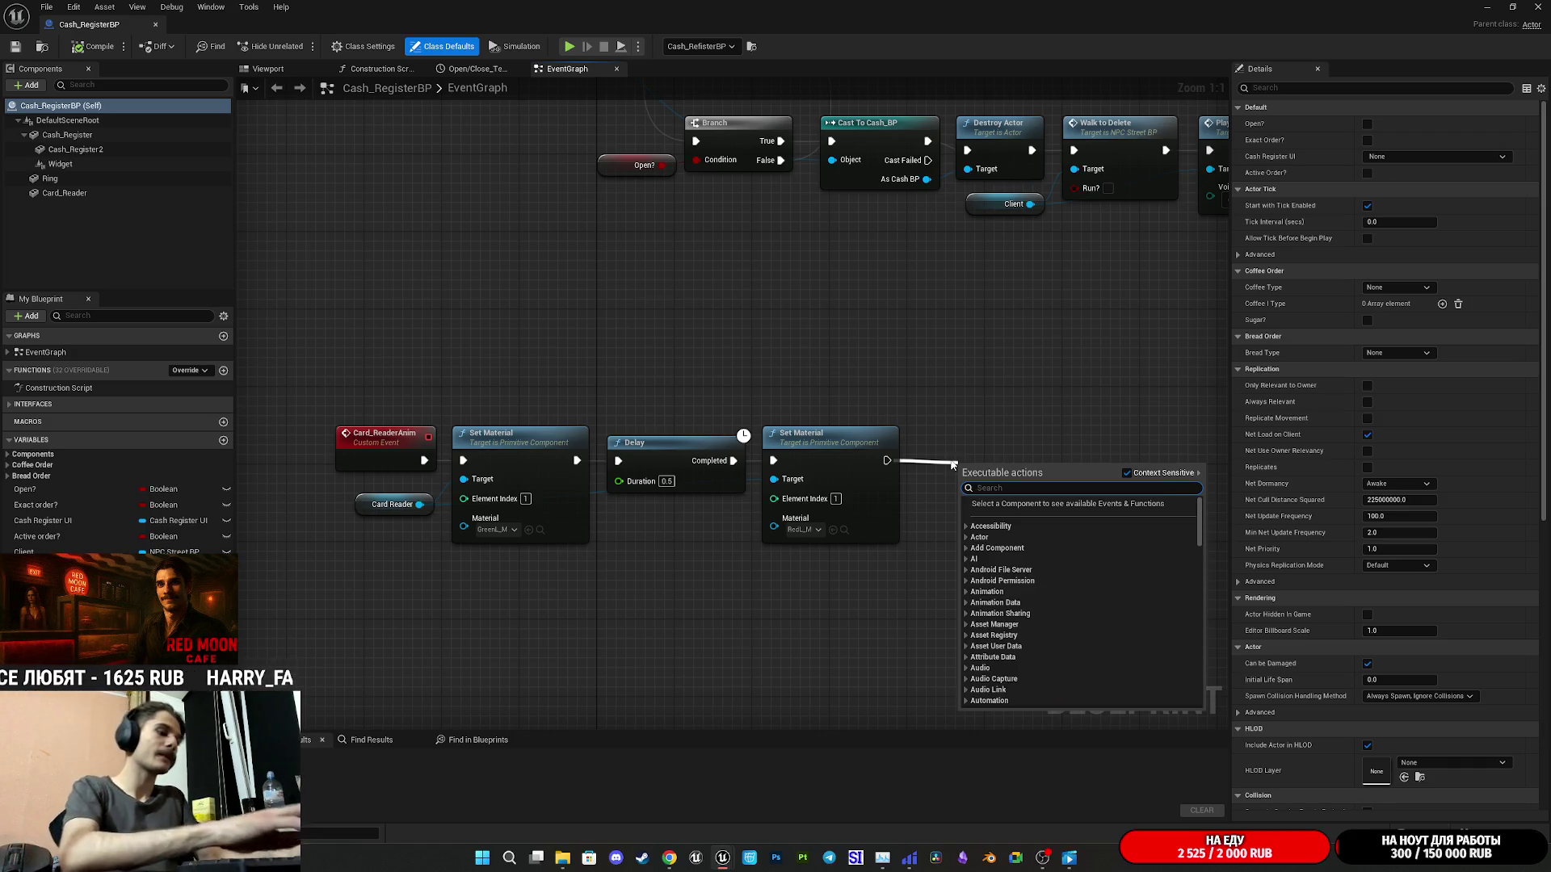
type("play")
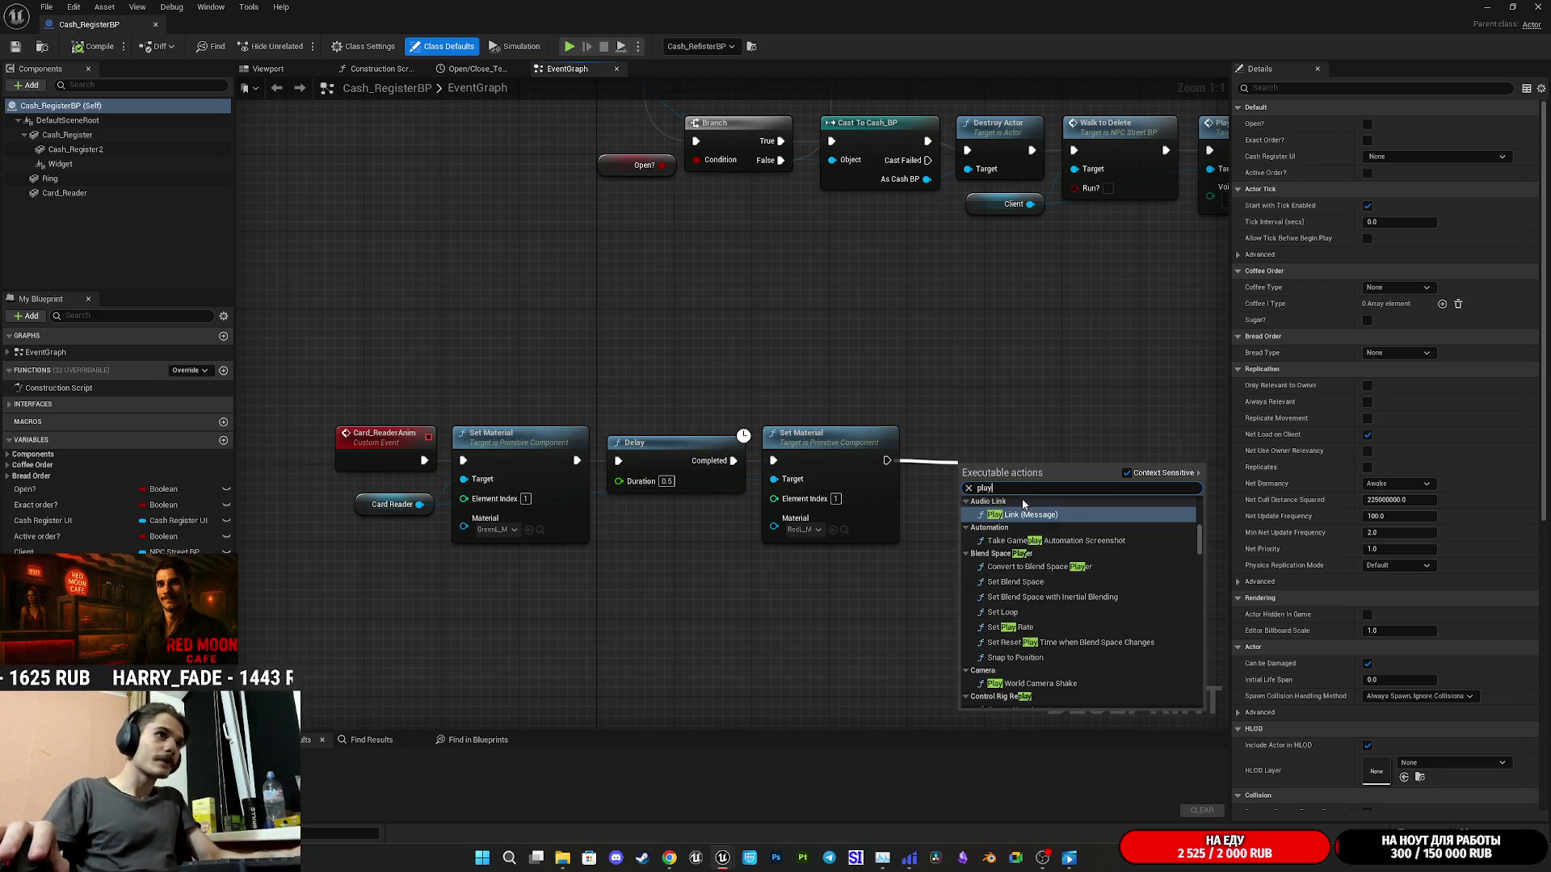
type(" sou")
left_click(1065, 534)
mouse_move(1026, 472)
left_mouse_down()
mouse_move(982, 456)
mouse_move(992, 469)
left_mouse_up()
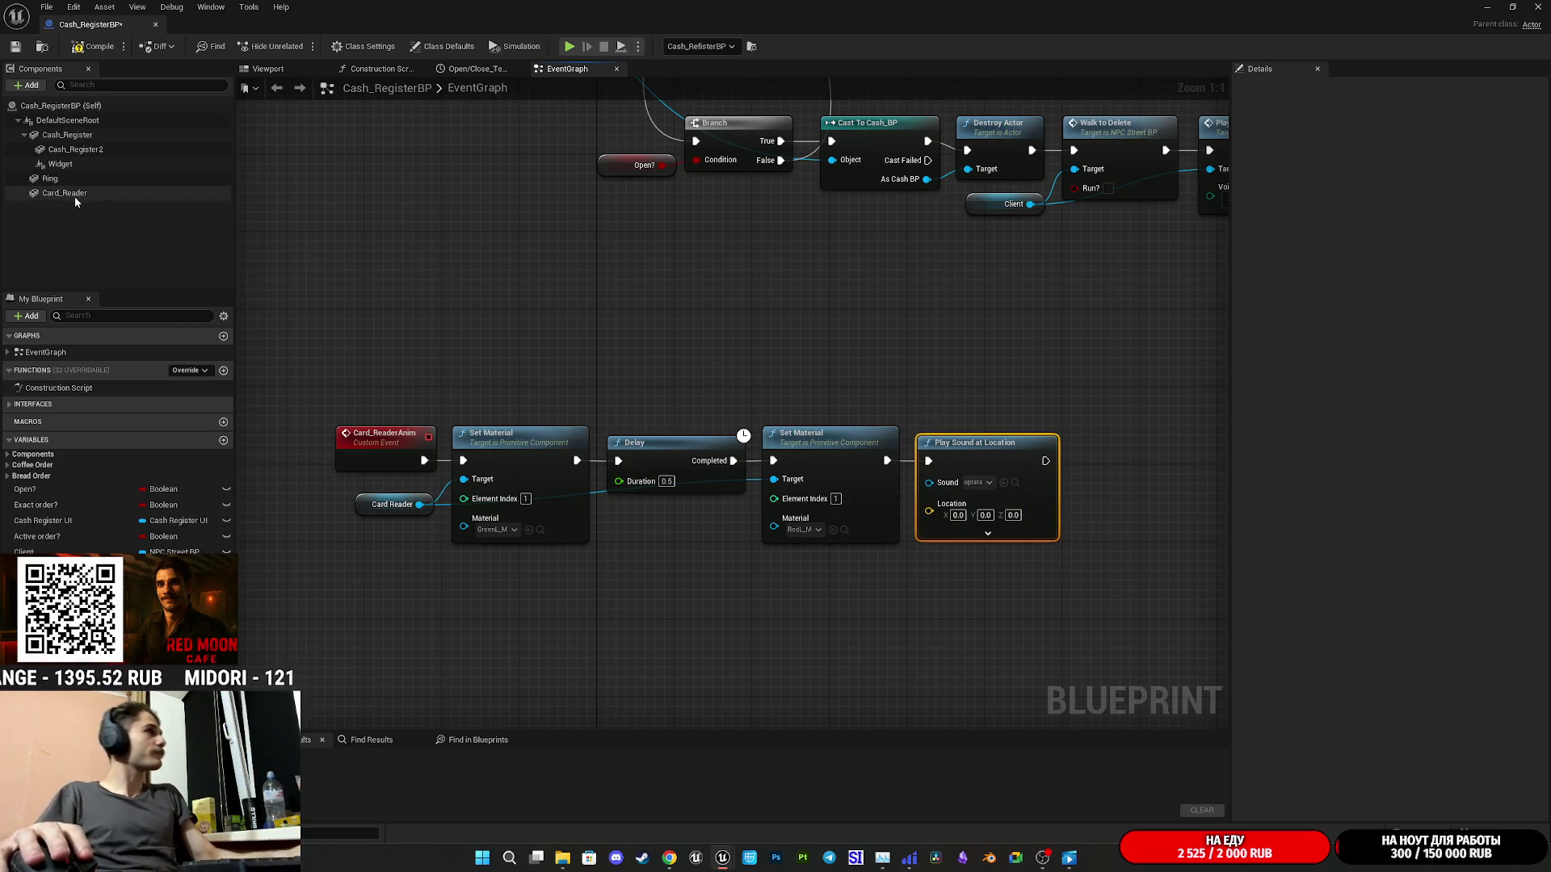
left_click_drag(65, 193, 633, 376)
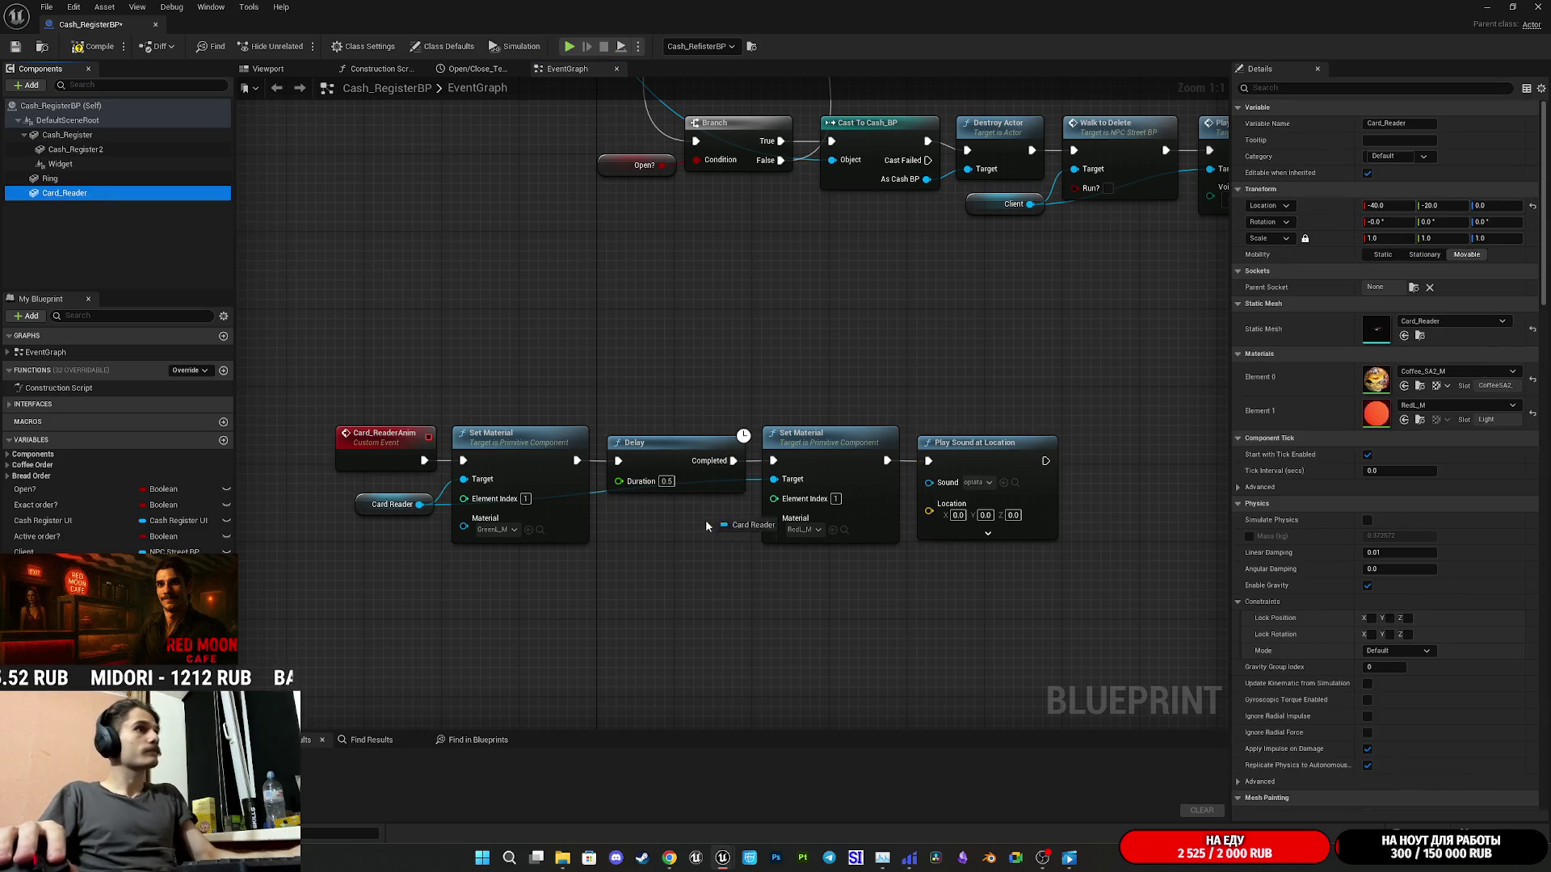
- Feed the Card Reader's world location plus 5 on Z into the sound node's Location
left_click_drag(419, 504, 619, 636)
type("get")
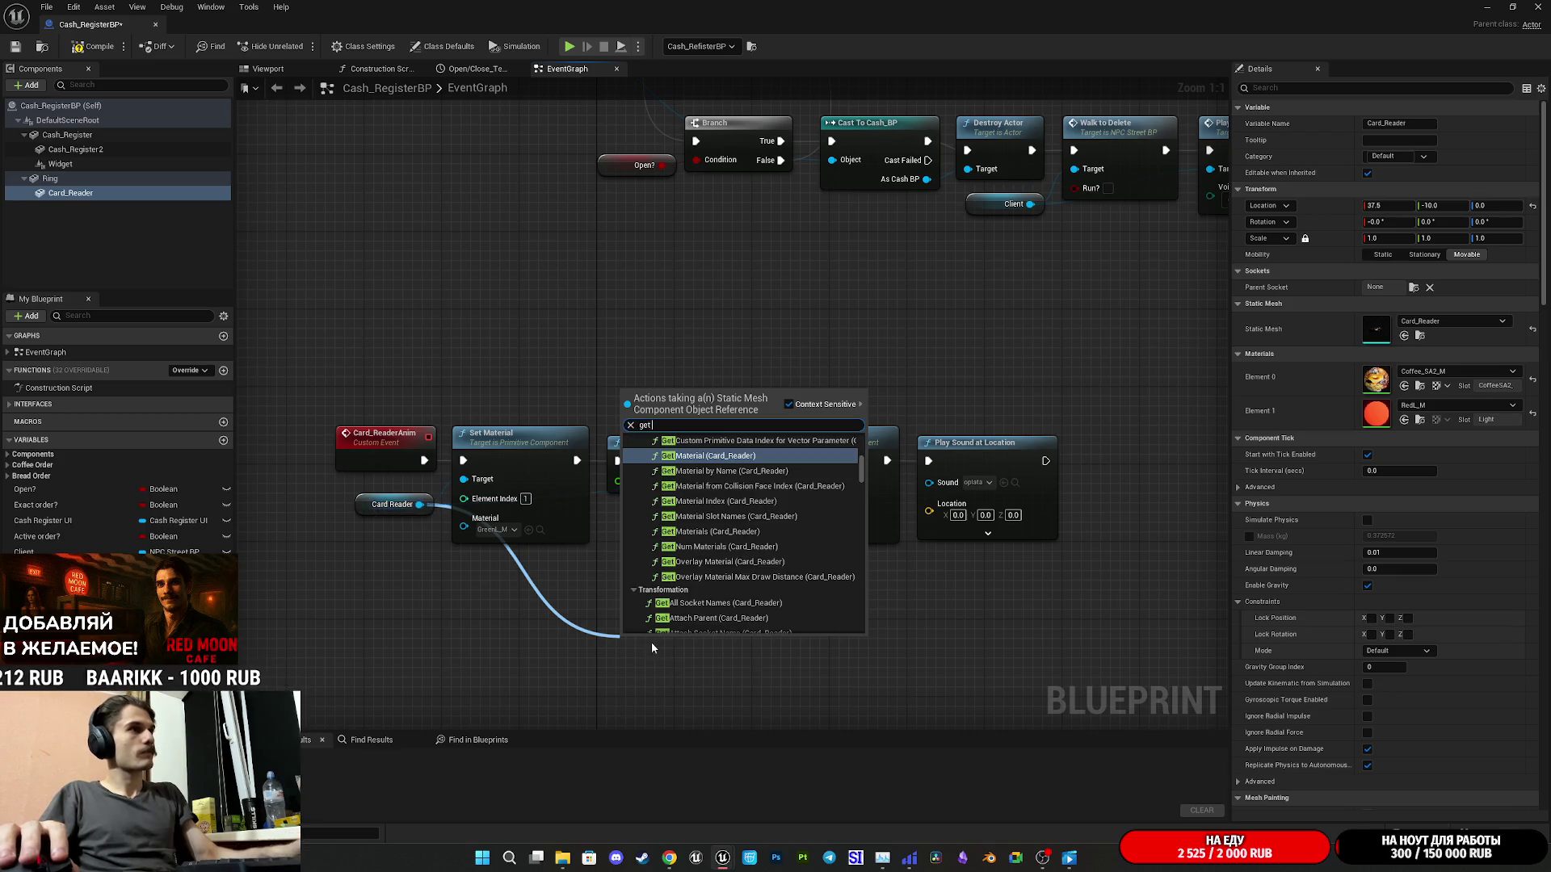
type(" loac")
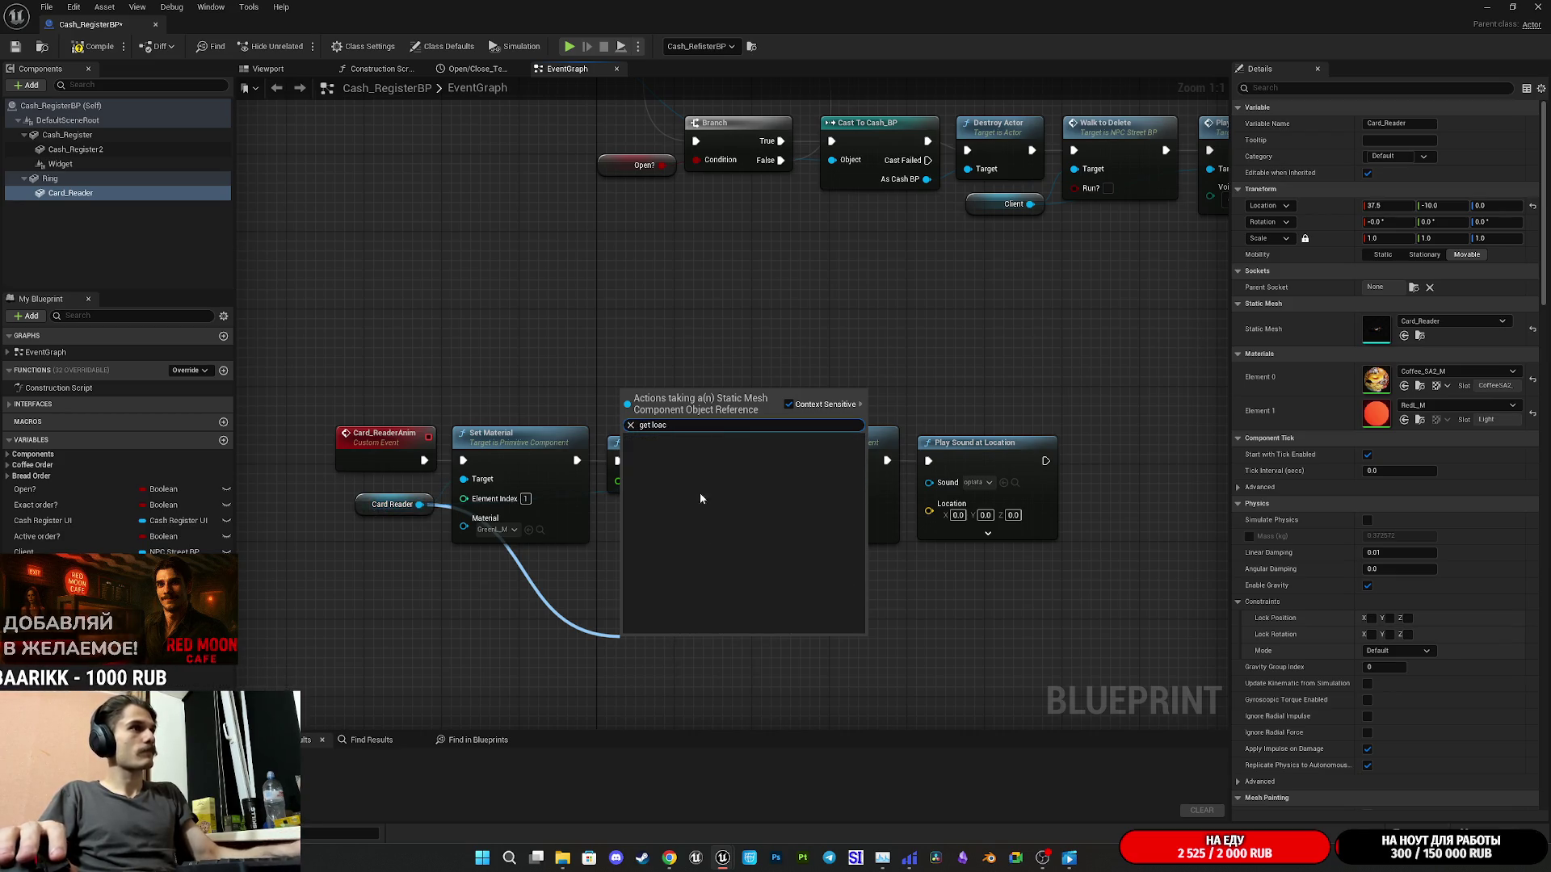
key("BackSpace")
key("BackSpace")
key("BackSpace")
type("oca")
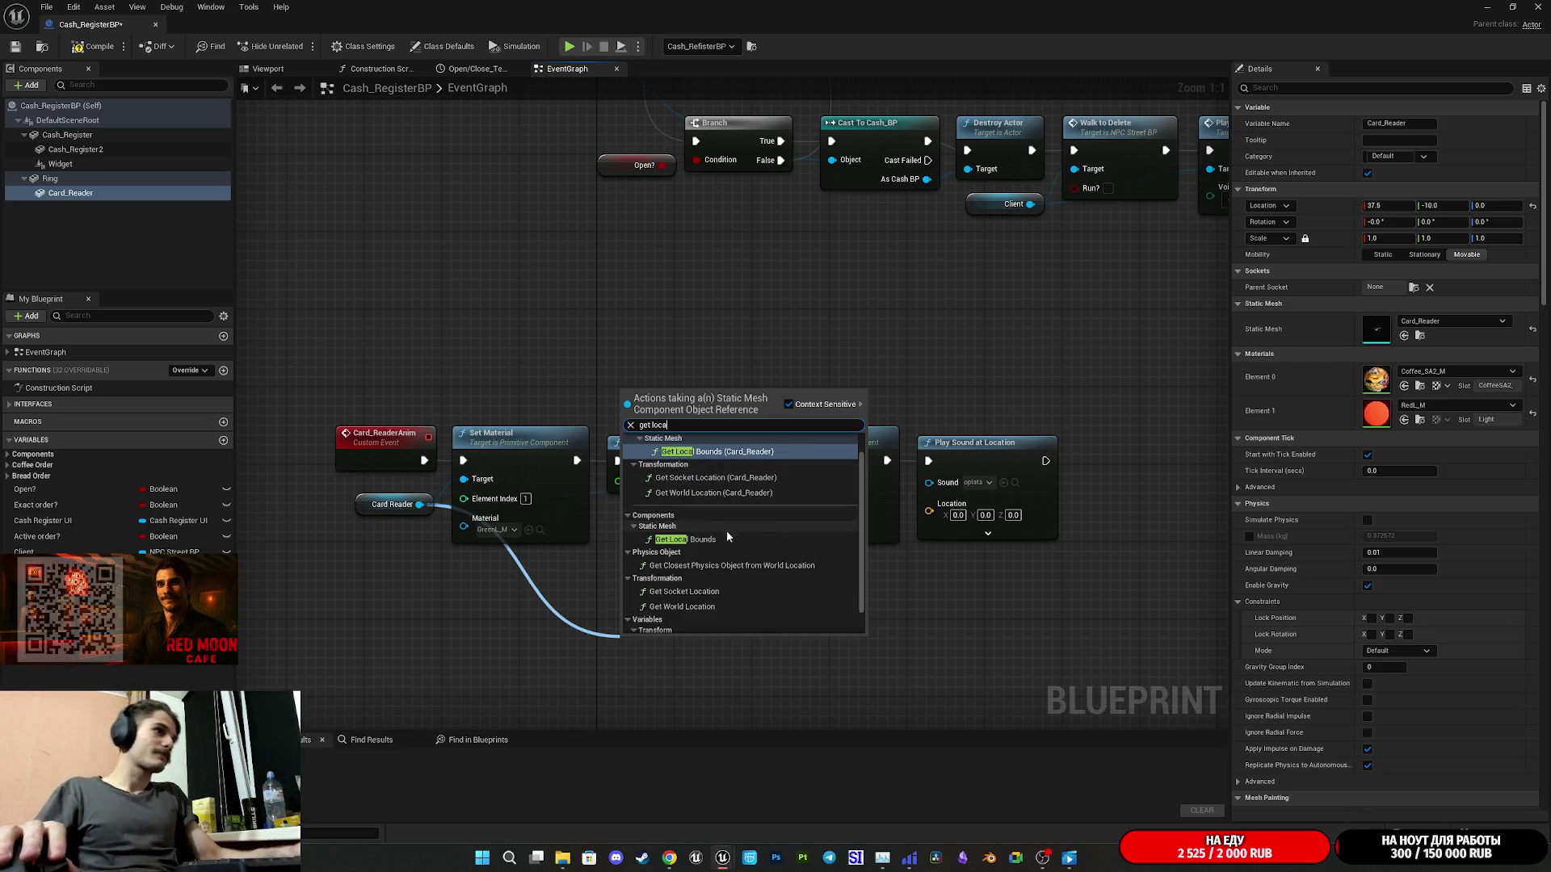
left_click(735, 609)
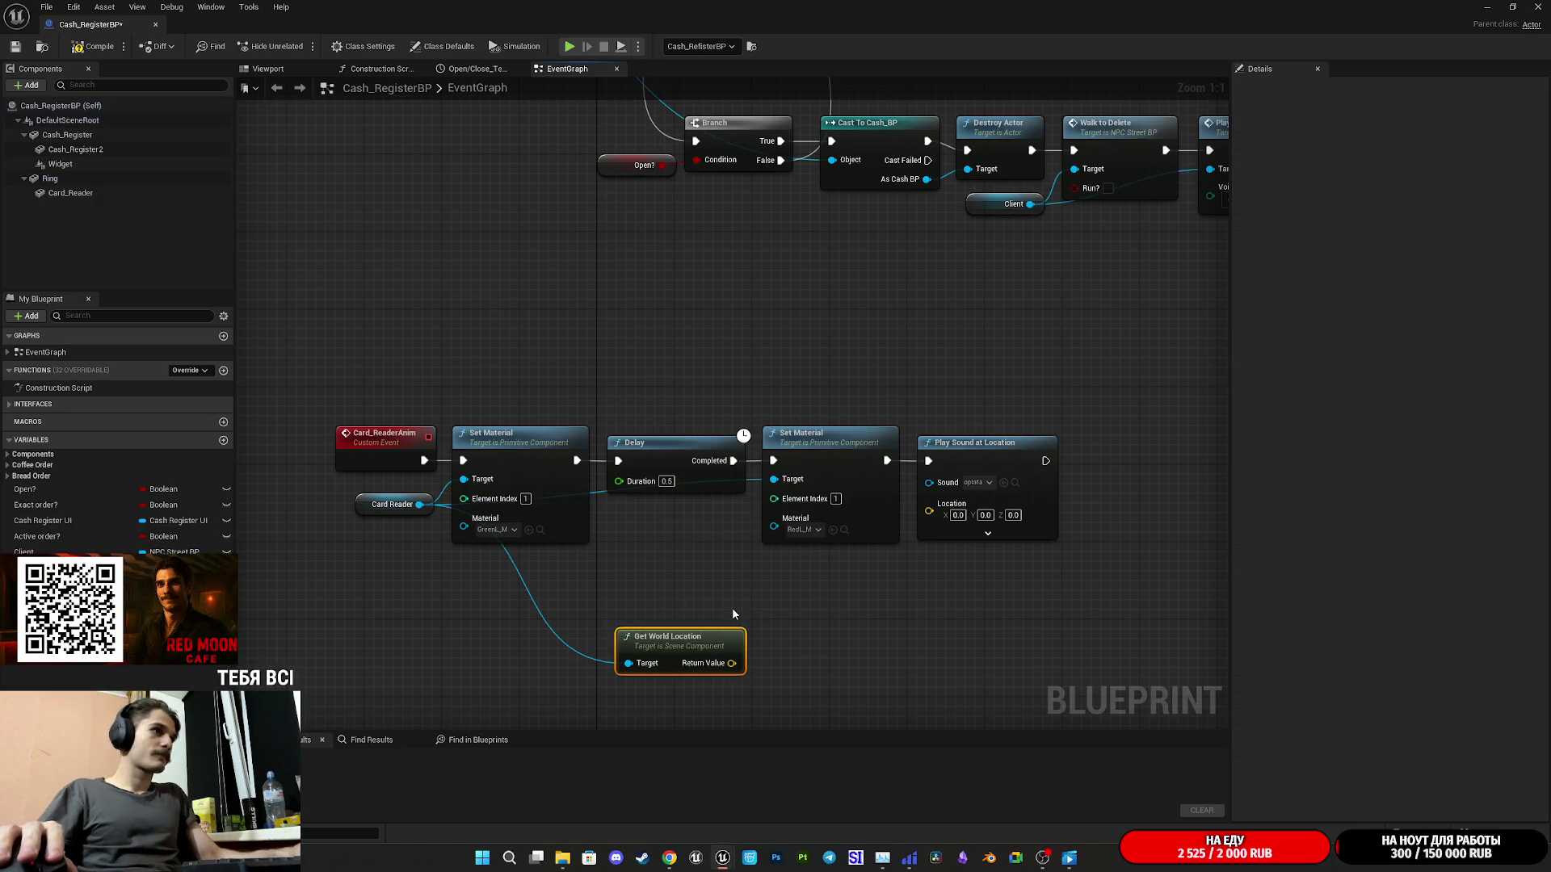
mouse_move(731, 664)
left_mouse_down()
mouse_move(795, 669)
mouse_move(778, 644)
left_mouse_up()
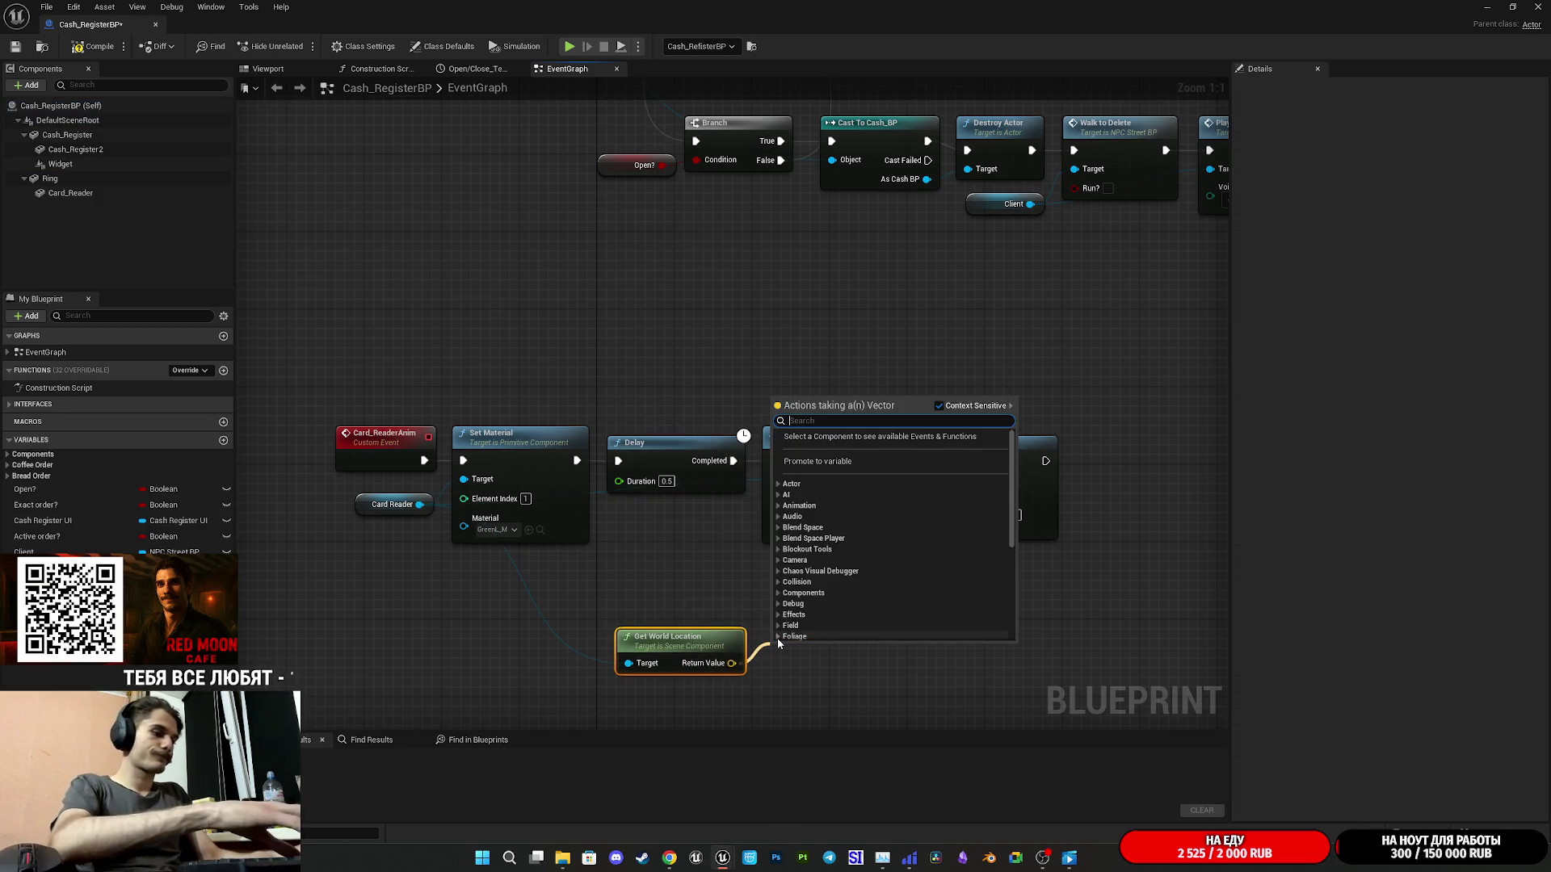
type("+")
left_click(832, 456)
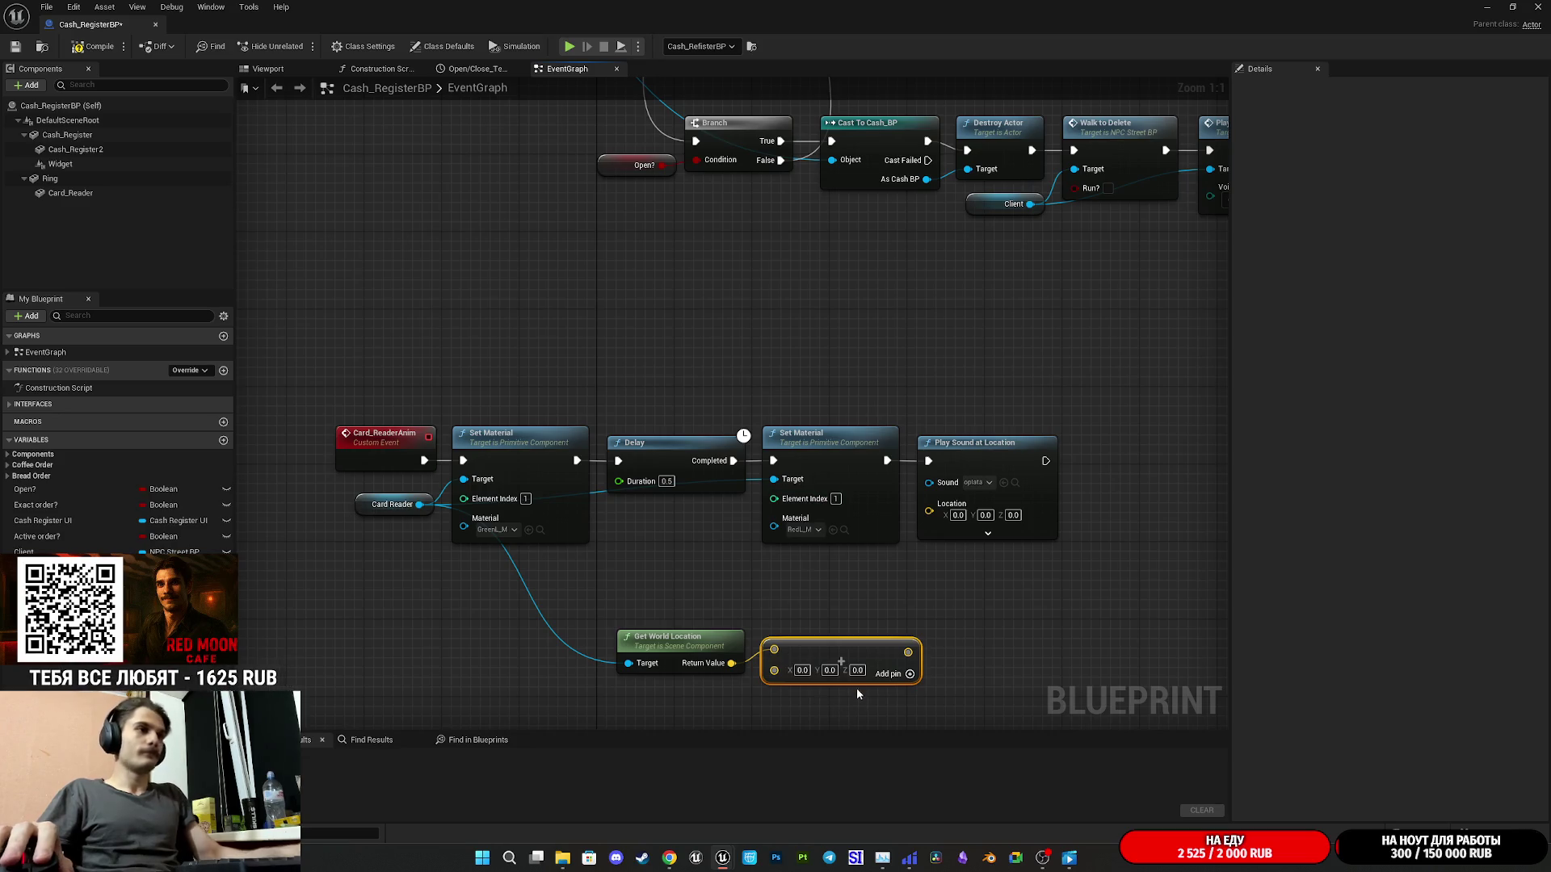
type("5")
key("Return")
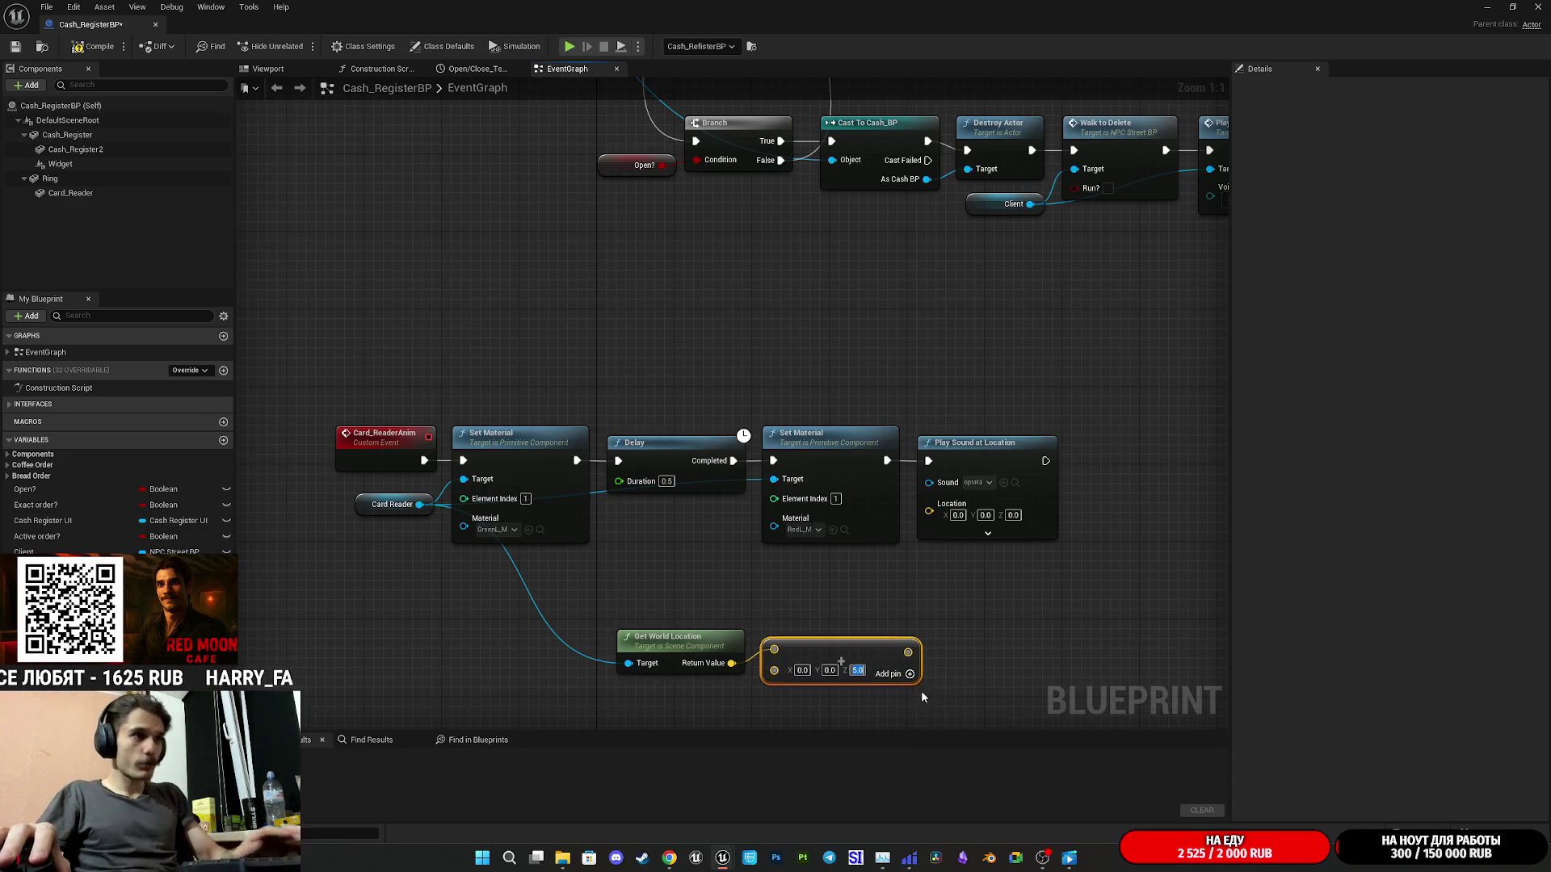
mouse_move(908, 651)
left_mouse_down()
mouse_move(982, 529)
mouse_move(970, 517)
left_mouse_up()
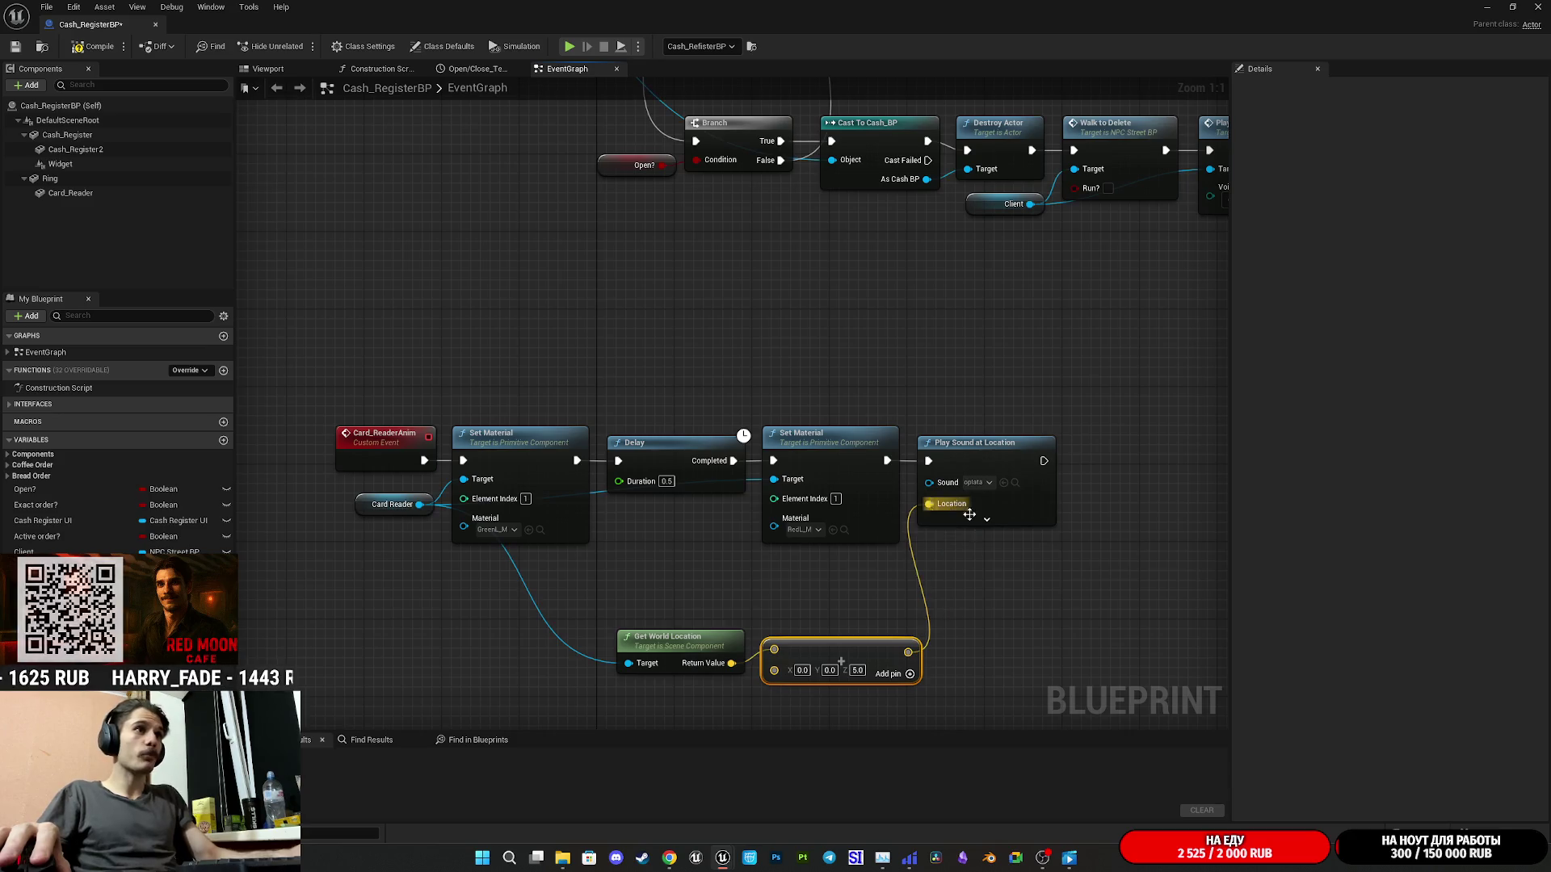
mouse_move(706, 638)
left_mouse_down()
mouse_move(652, 507)
mouse_move(699, 534)
left_mouse_up()
left_click_drag(844, 659, 844, 581)
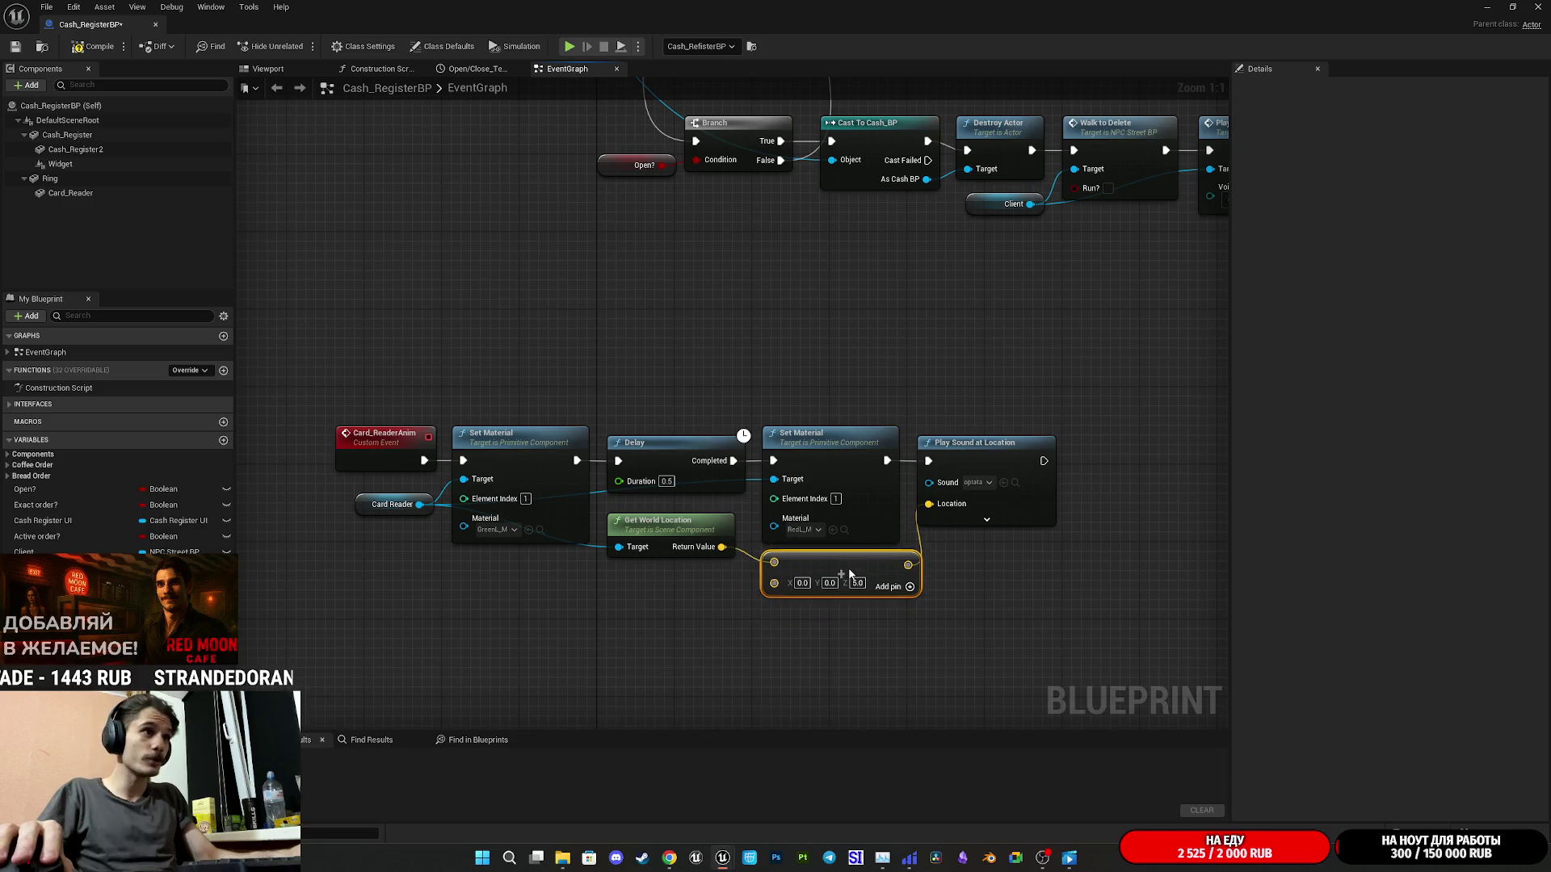
- Set the sound node's Attenuation Settings to Cafe_SA and collapse its advanced pins
left_click(986, 519)
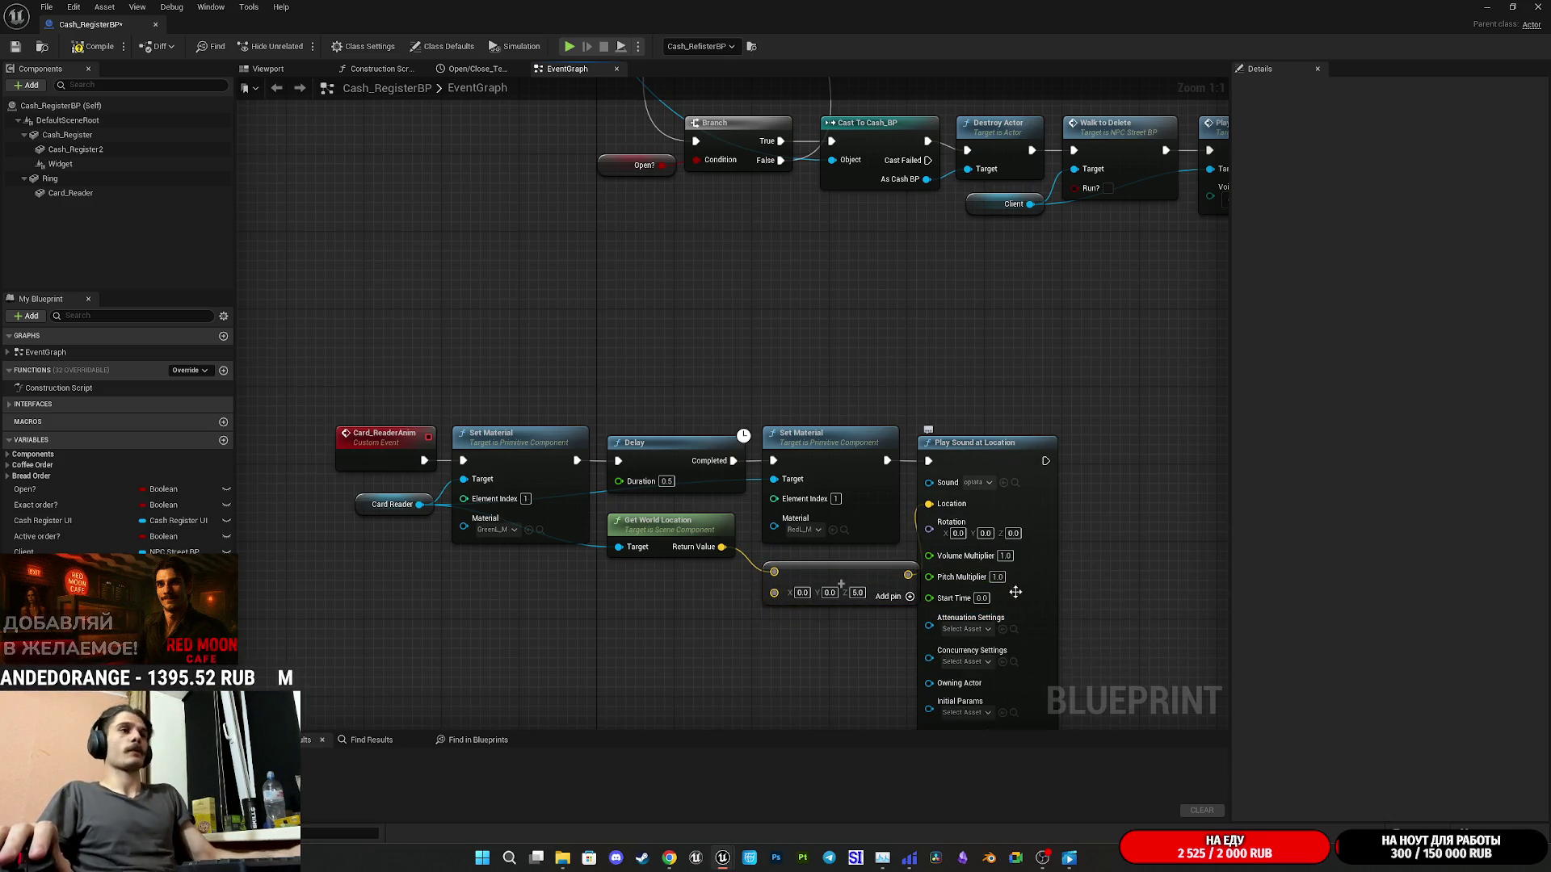
scroll(1002, 598, "down", 3)
left_click(968, 500)
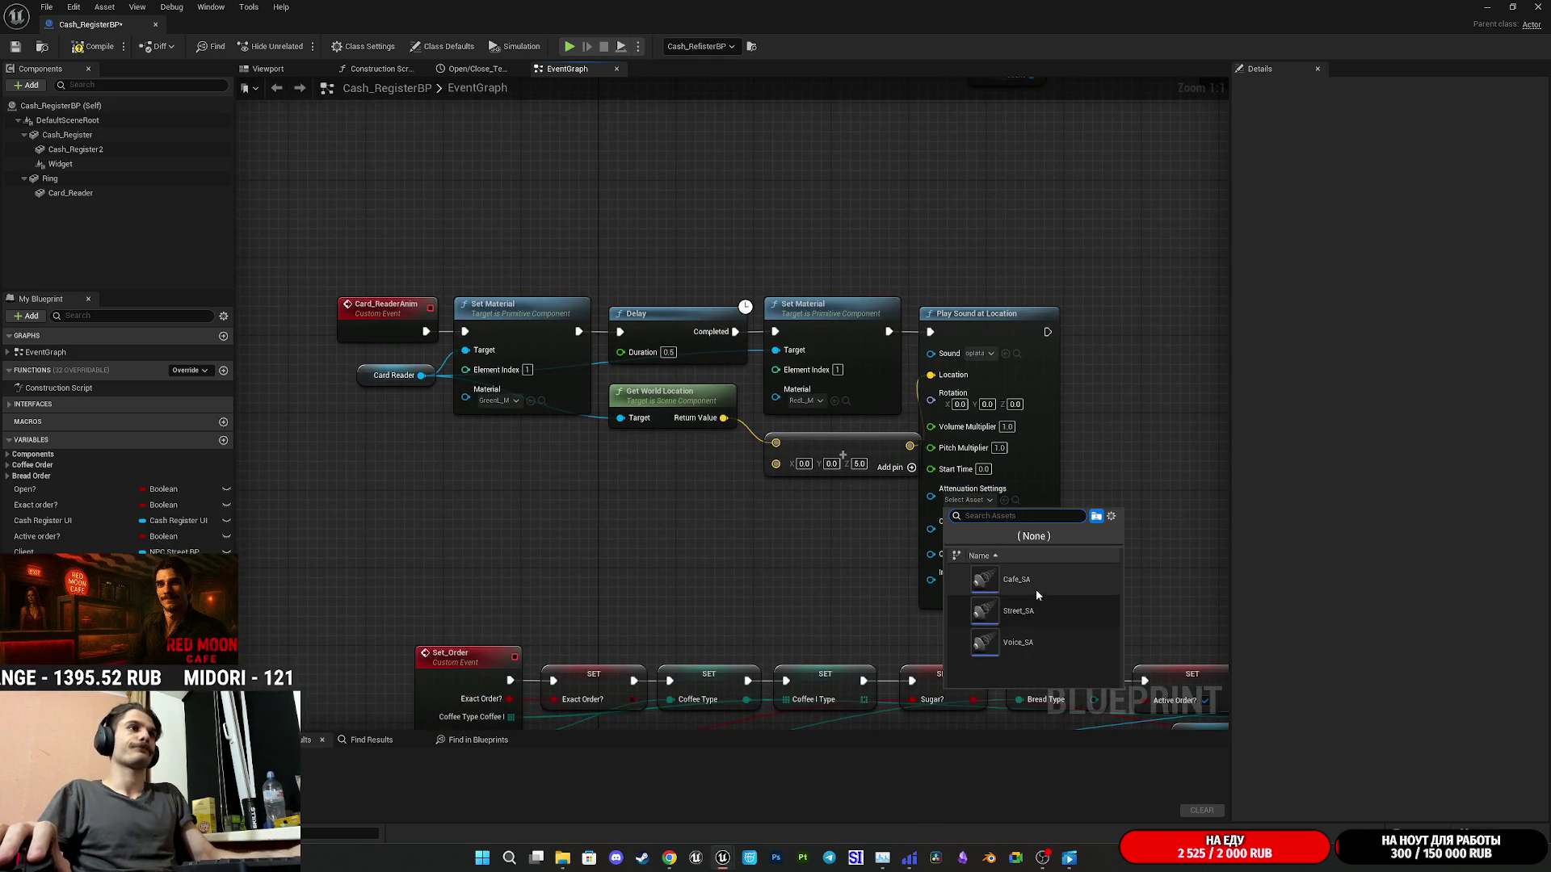
left_click(1009, 577)
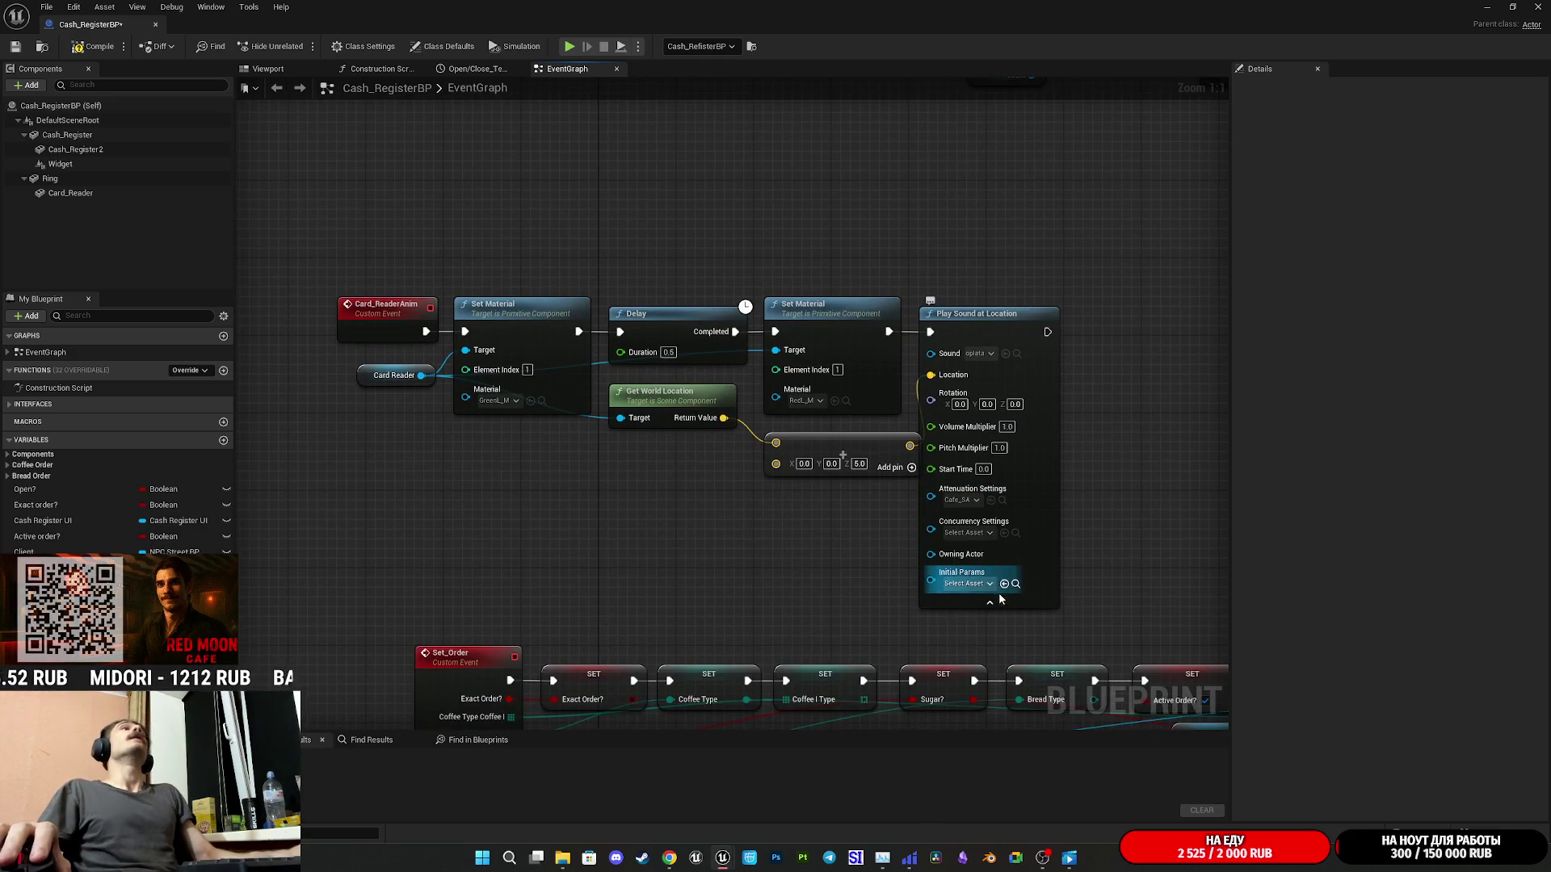
left_click(1000, 604)
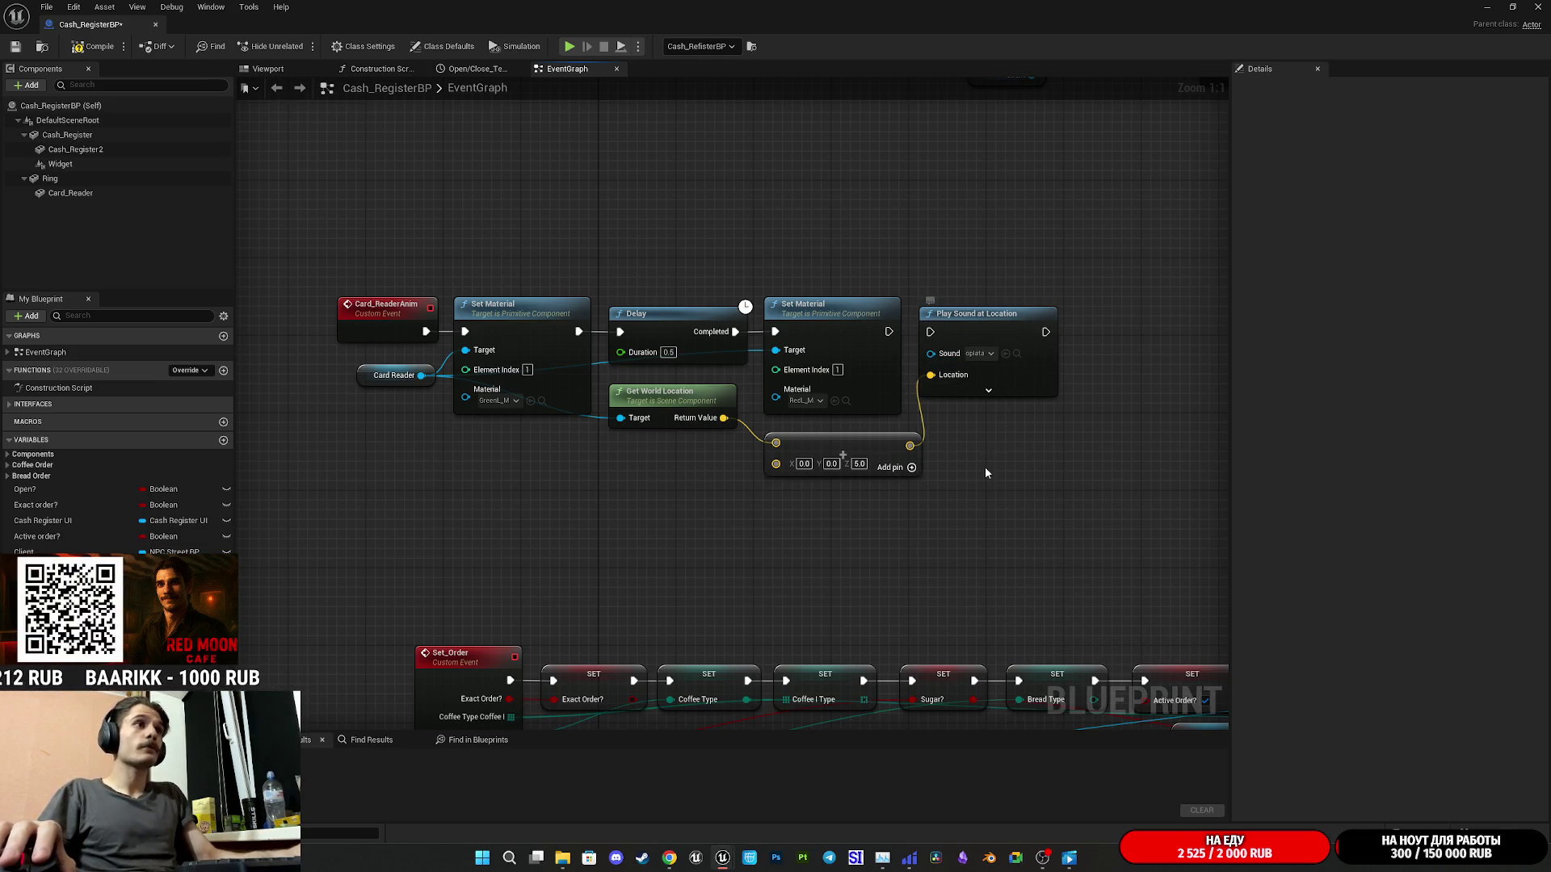
- Rewire Play Sound at Location to run between the first Set Material and the Delay
mouse_move(651, 405)
left_mouse_down()
mouse_move(367, 500)
mouse_move(278, 446)
left_mouse_up()
mouse_move(977, 313)
left_mouse_down()
mouse_move(941, 411)
mouse_move(637, 477)
left_mouse_up()
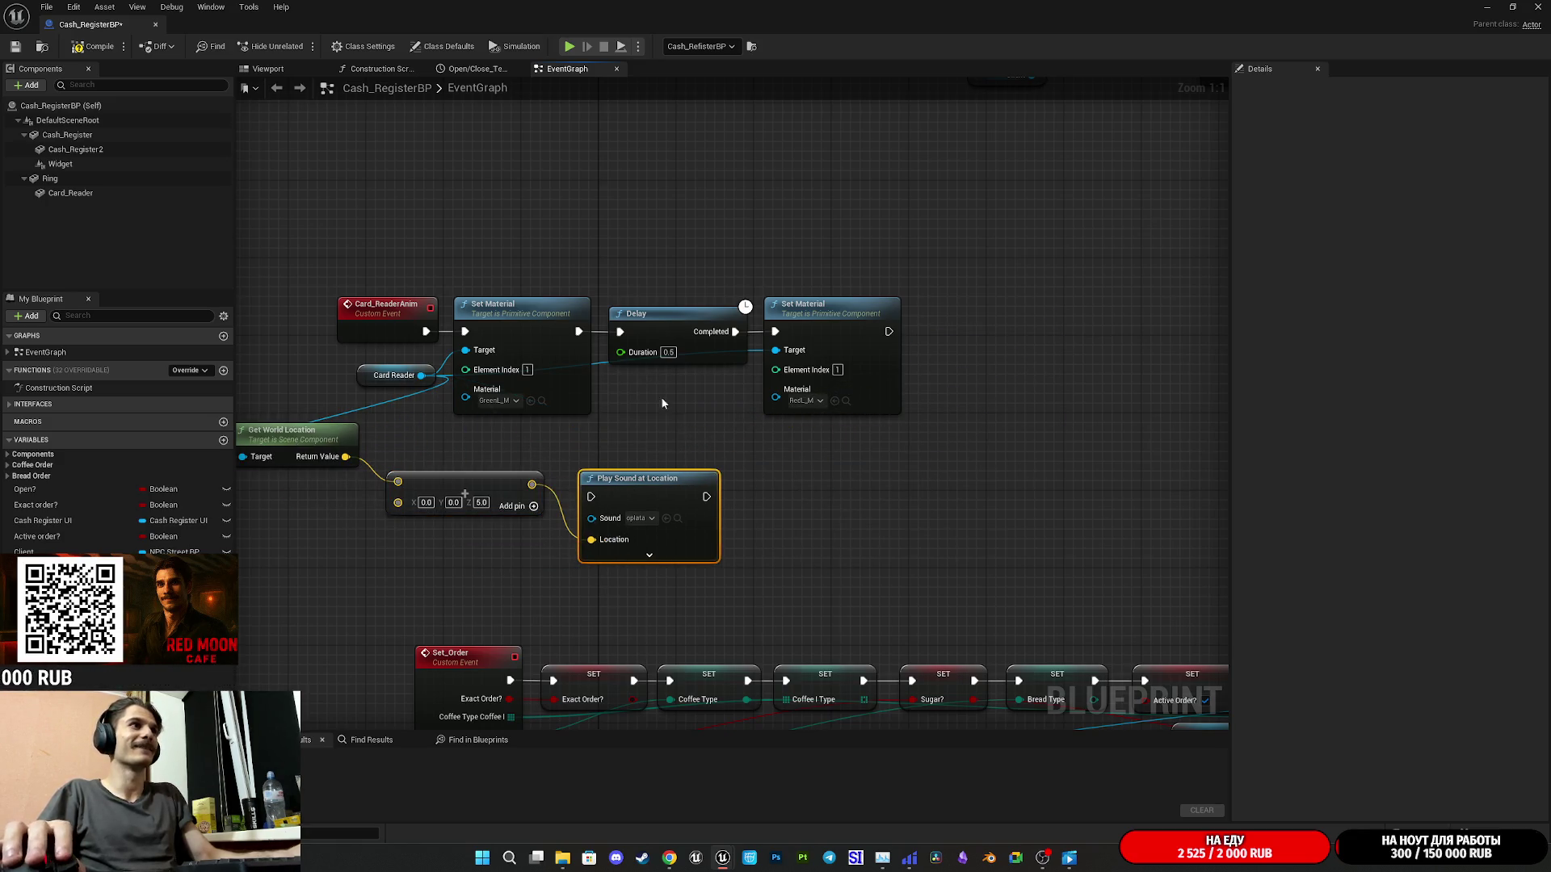
left_click_drag(737, 366, 776, 339)
left_click_drag(671, 323, 885, 320)
mouse_move(590, 496)
left_mouse_down()
mouse_move(612, 426)
mouse_move(578, 332)
left_mouse_up()
left_click_drag(706, 497, 842, 332)
left_click_drag(704, 525, 724, 365)
left_click_drag(931, 455, 1062, 333)
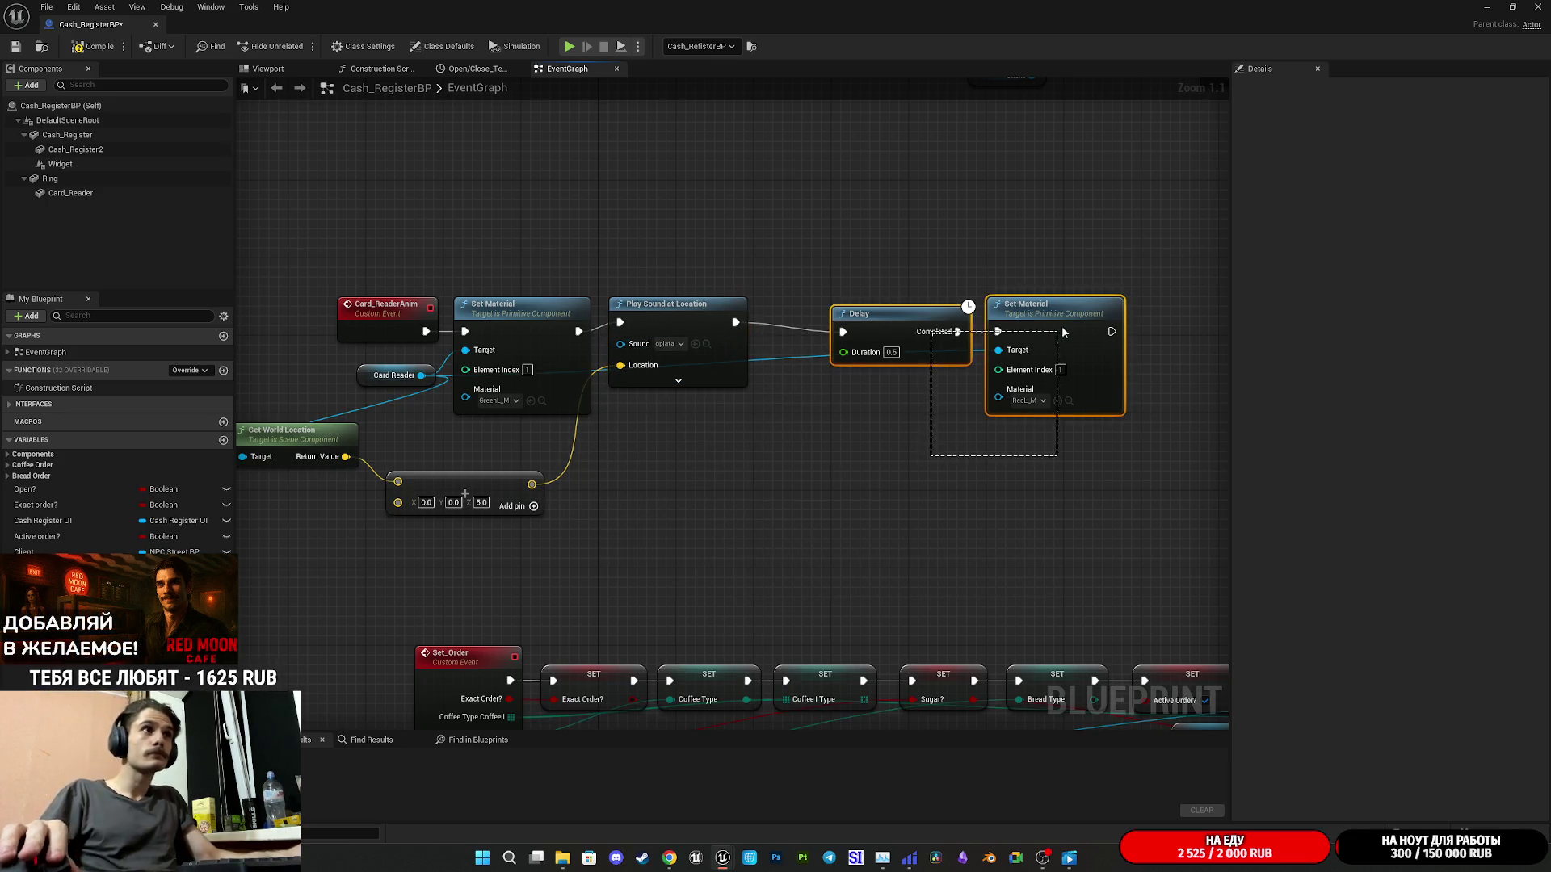
mouse_move(931, 309)
left_mouse_down()
mouse_move(836, 302)
mouse_move(874, 301)
left_mouse_up()
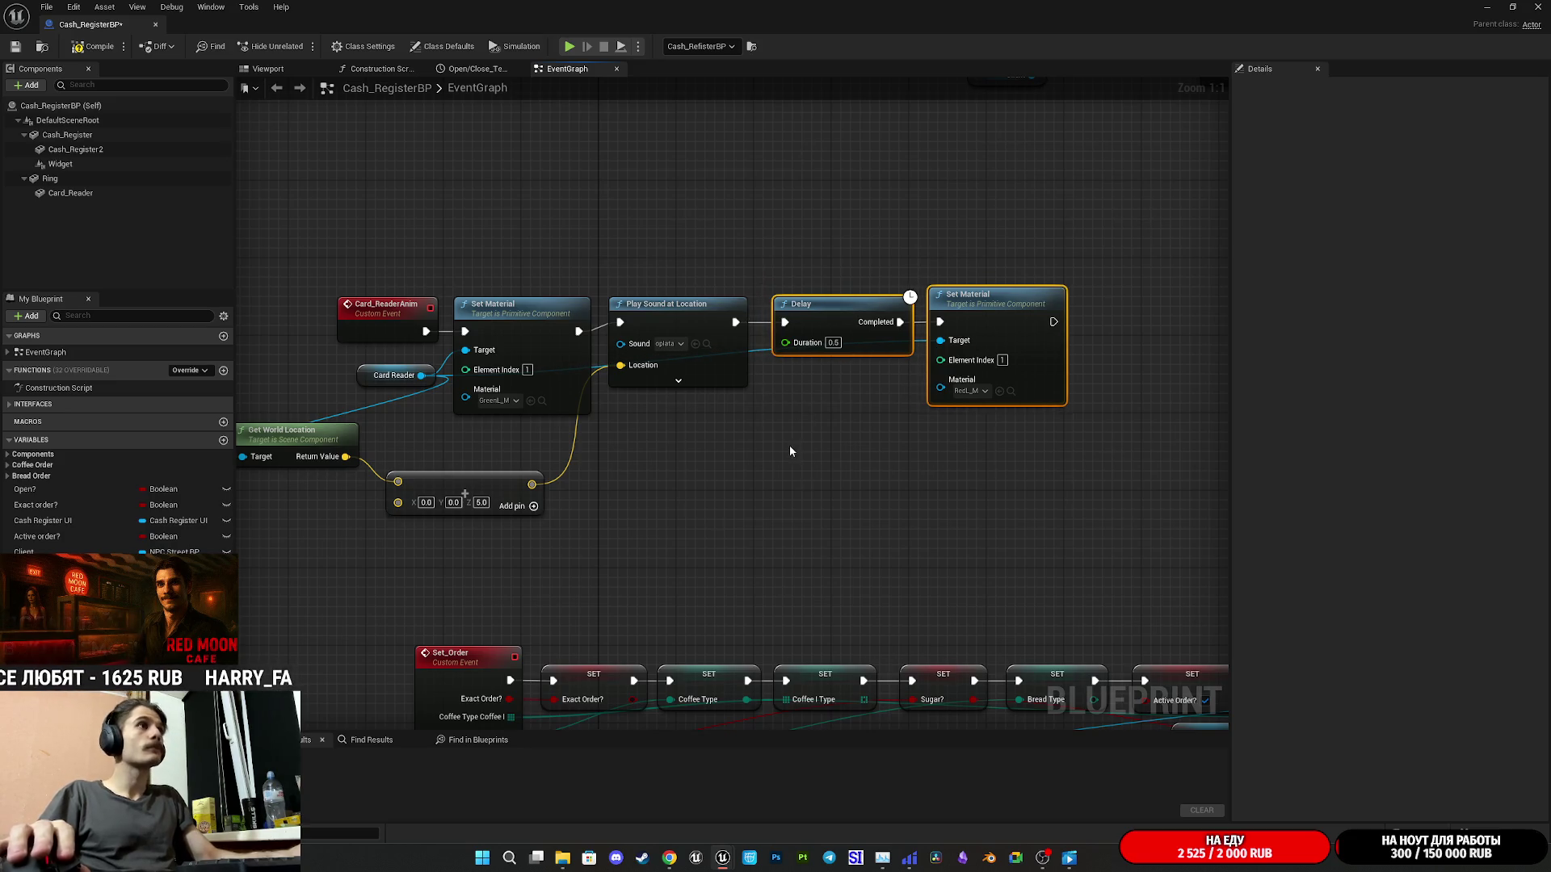
left_click_drag(789, 444, 980, 453)
- Delete the stray New Var node, then compile and save Cash_RegisterBP
left_click_drag(722, 486, 756, 452)
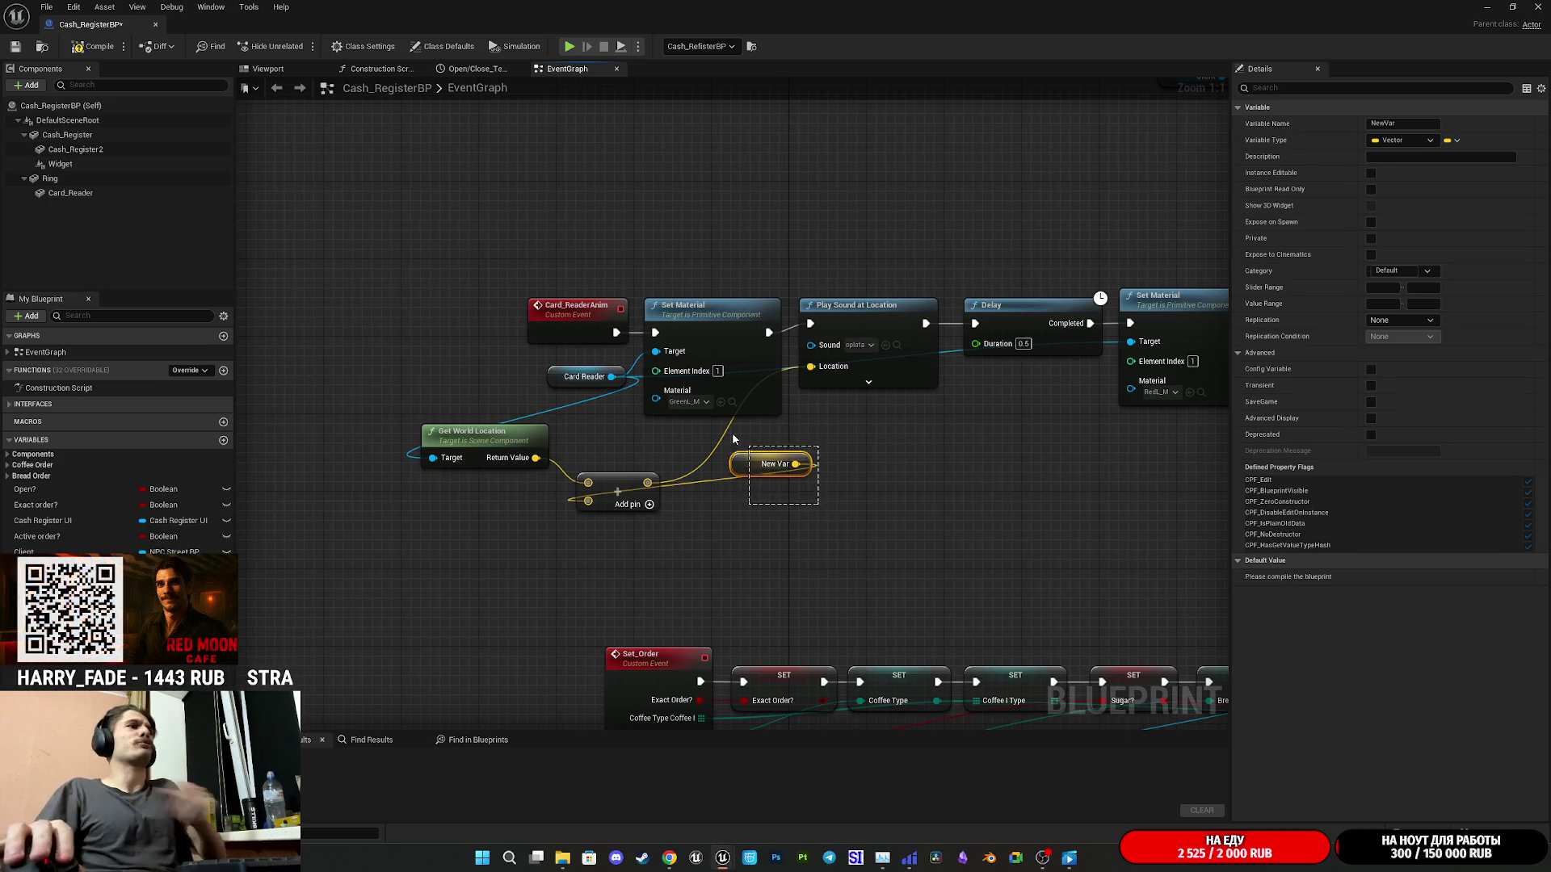
key("Delete")
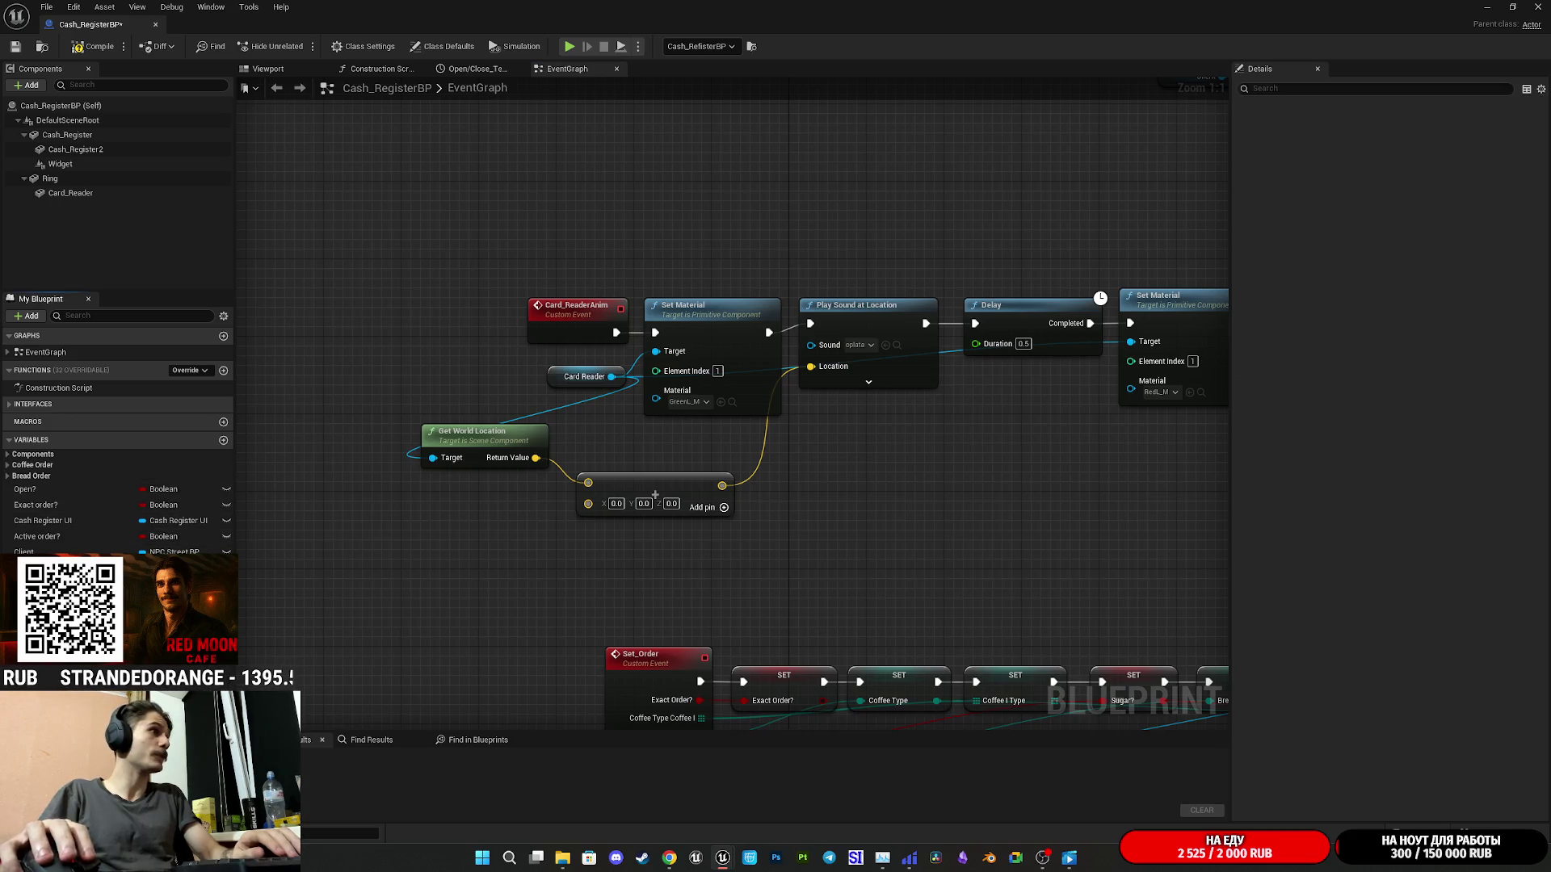
left_click(93, 46)
left_click(8, 48)
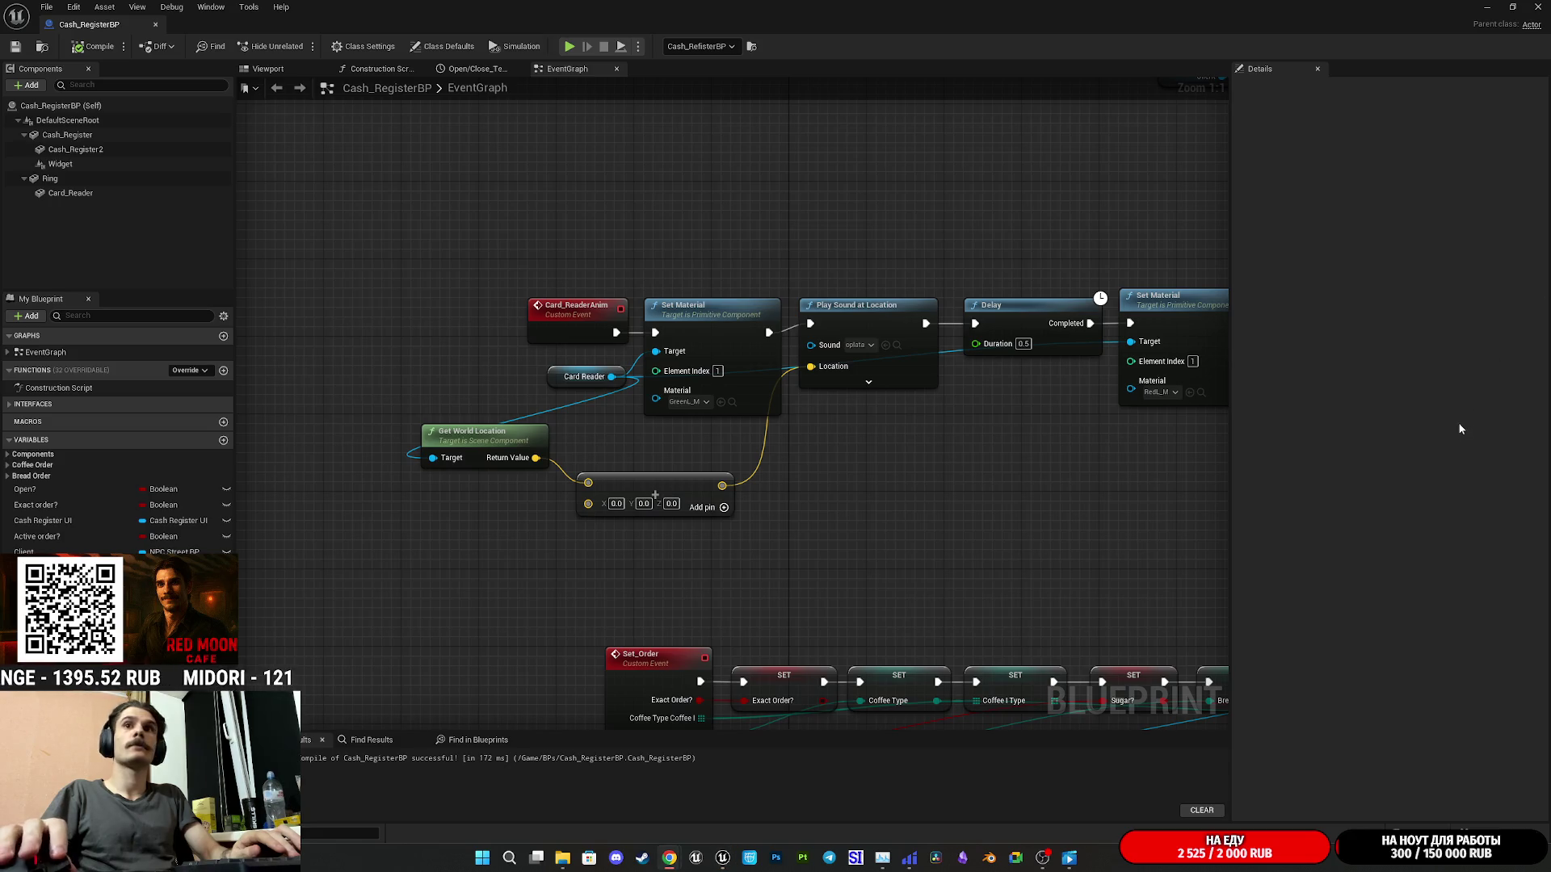
- Move the Make Array and Get World Location nodes near the sound node and close the editor
left_click_drag(678, 503, 725, 454)
left_click_drag(534, 441, 594, 442)
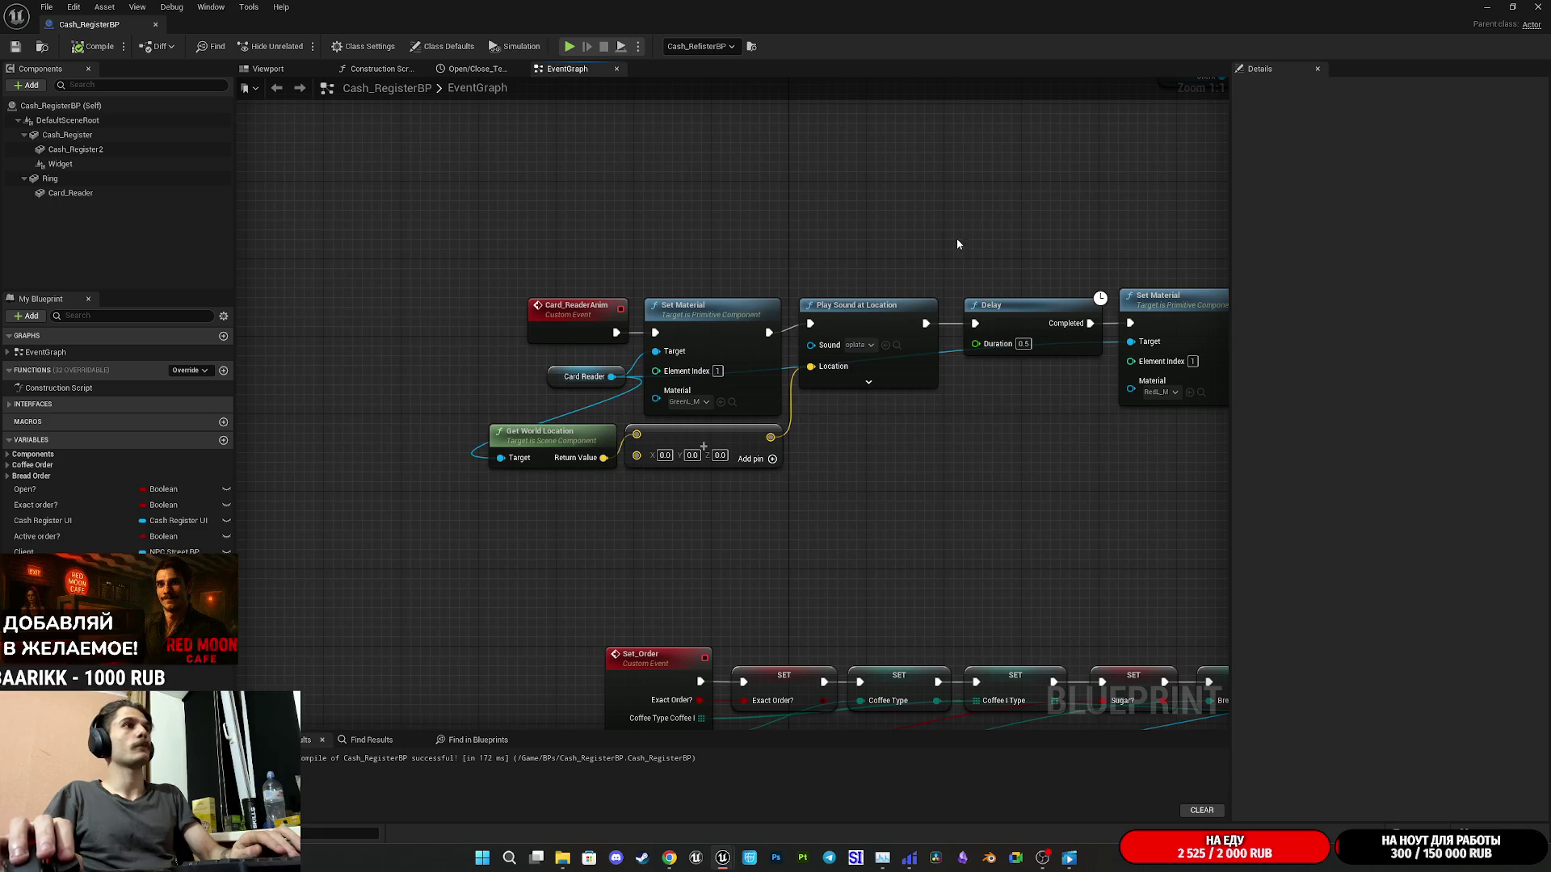
left_click(1489, 7)
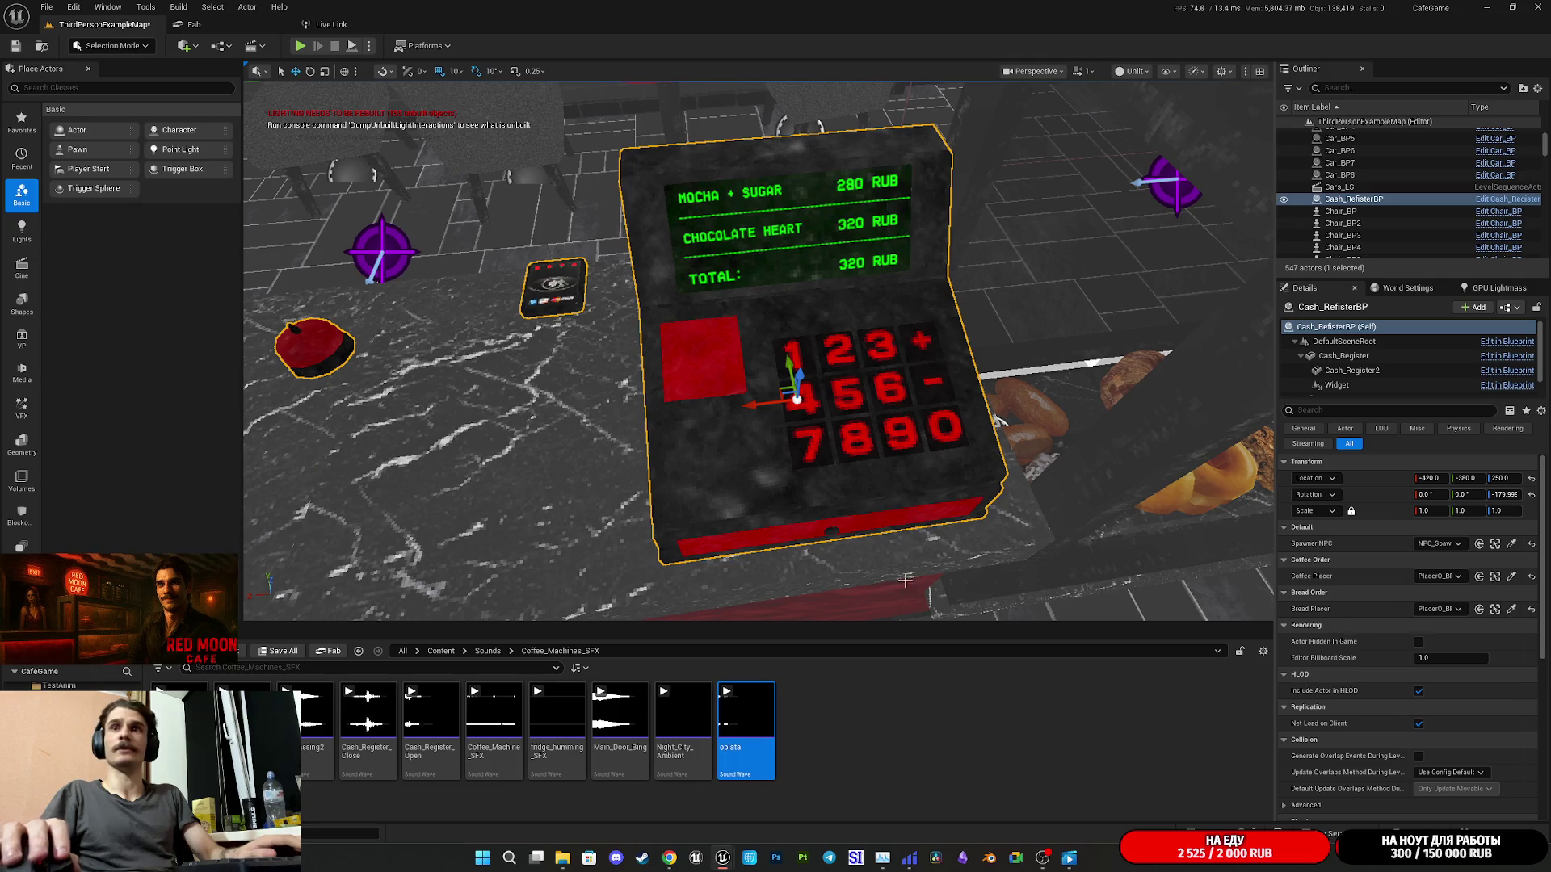
- Save the ThirdPersonExampleMap level and start a full-screen play test
key("ctrl+shift+s")
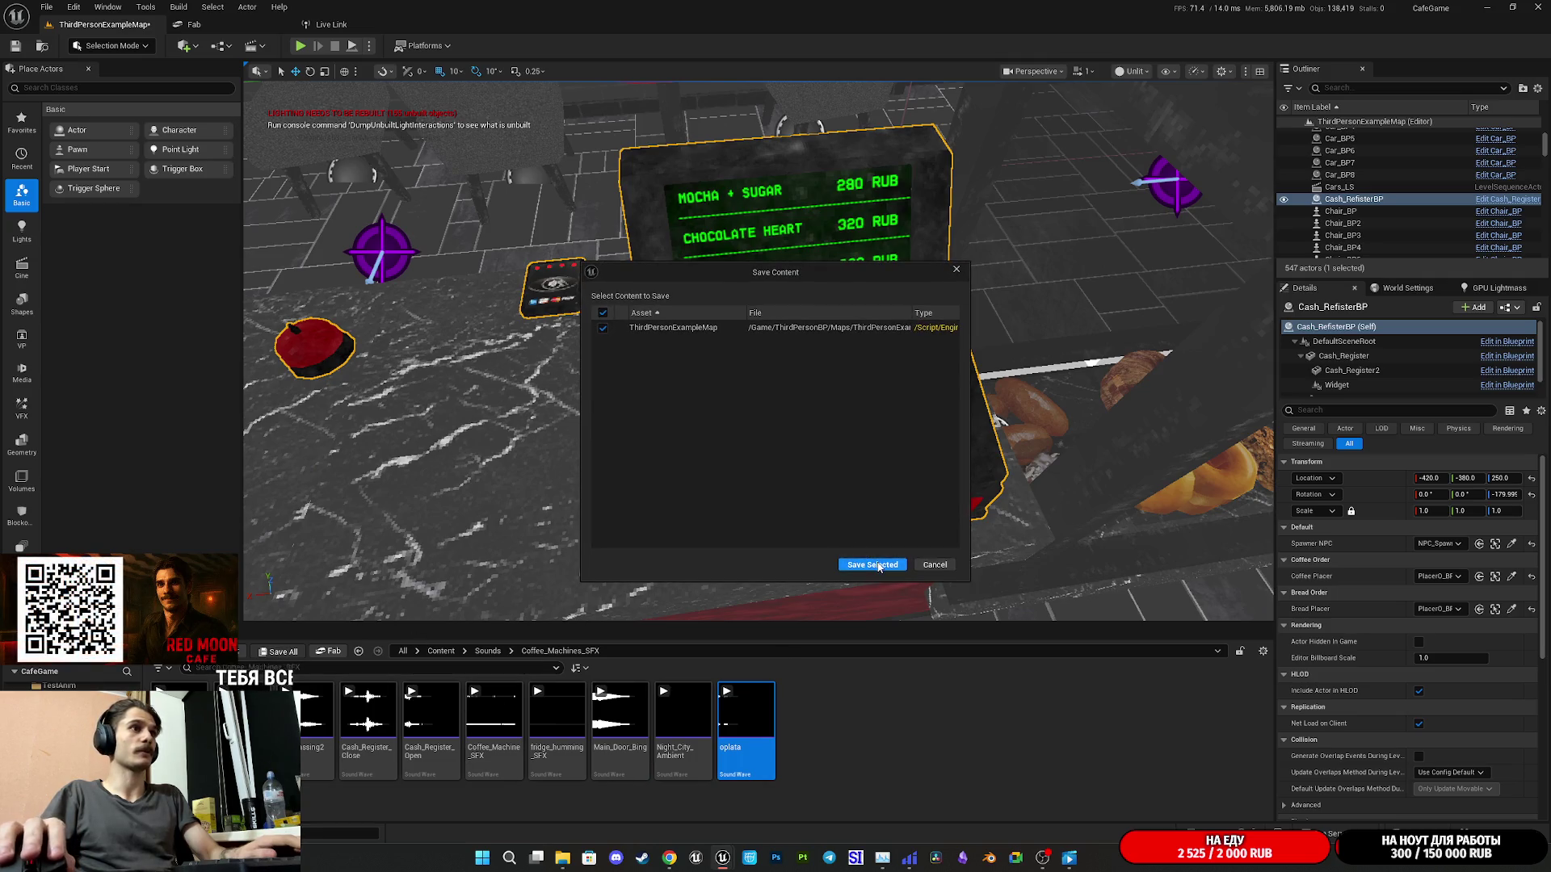
left_click(877, 565)
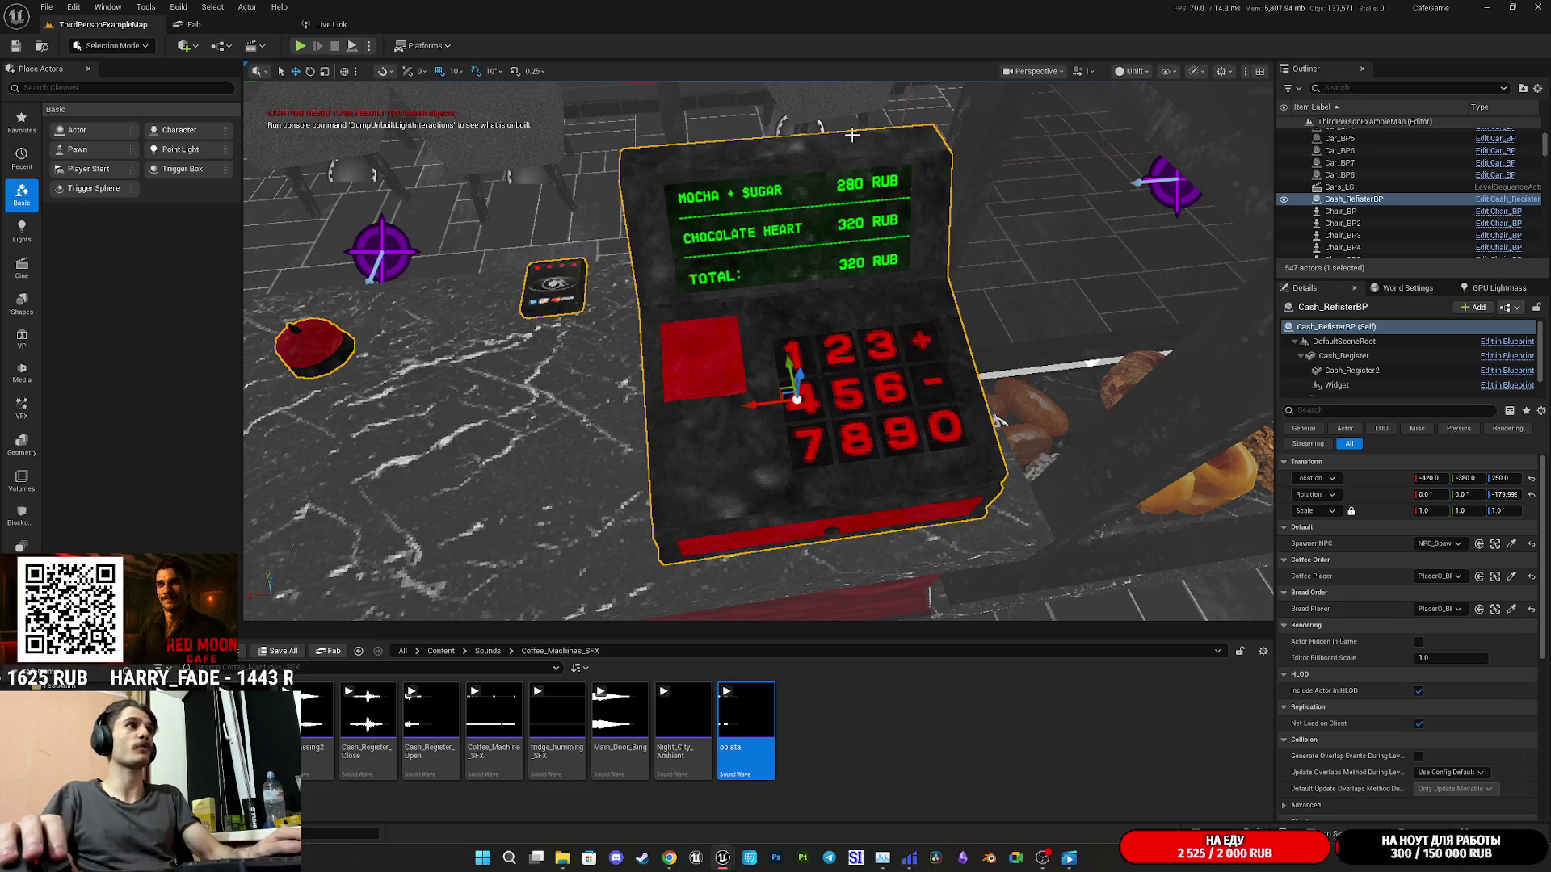
left_click(300, 46)
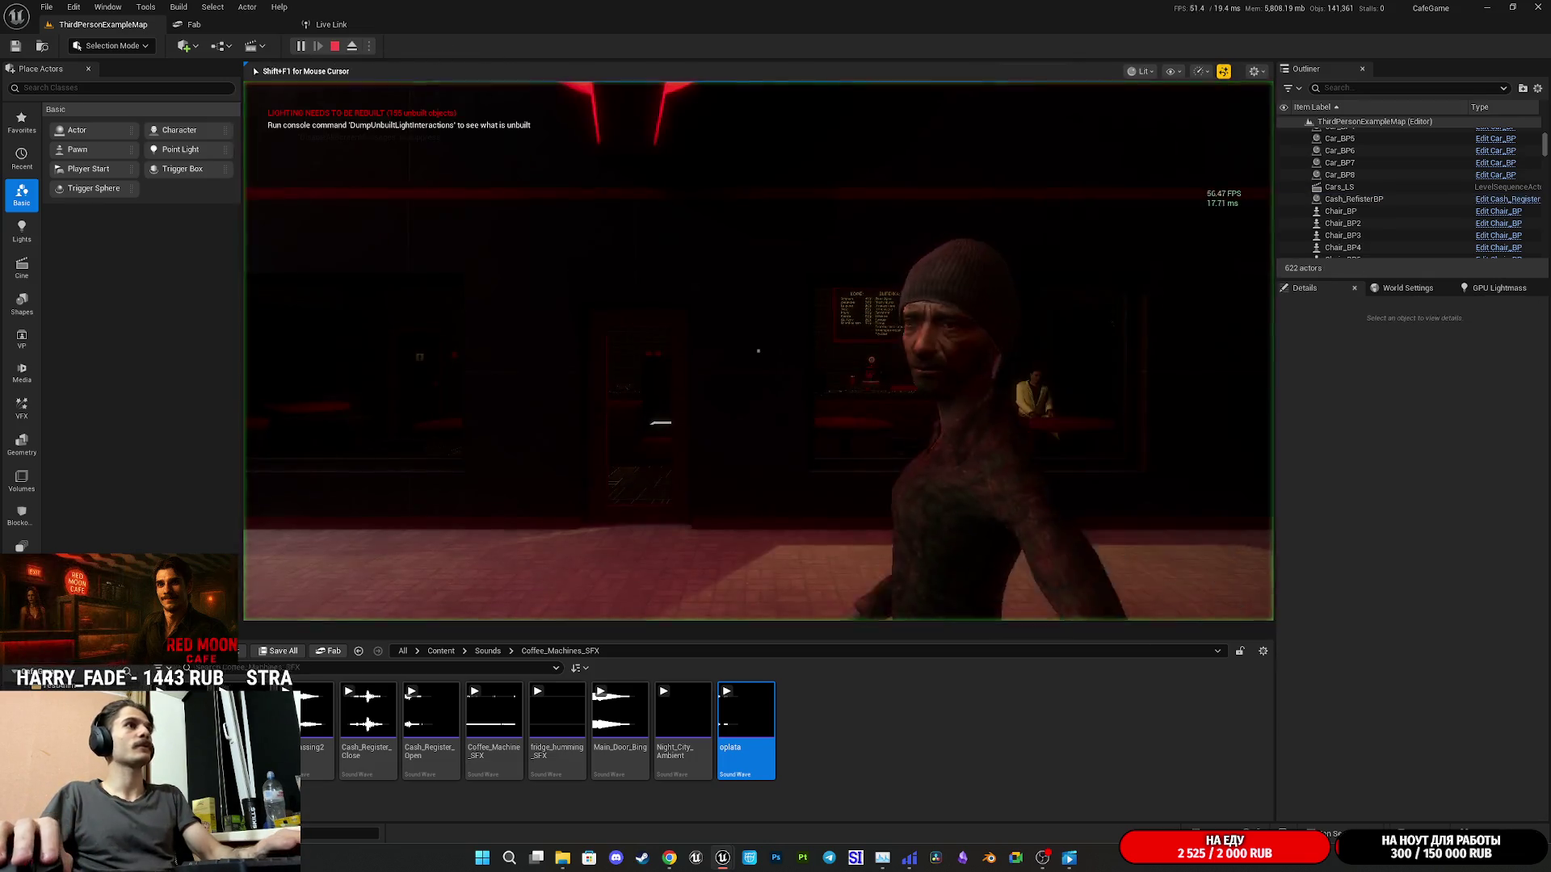
key("F11")
- Walk through the cafe past the pastry case to the register and card reader
key("w")
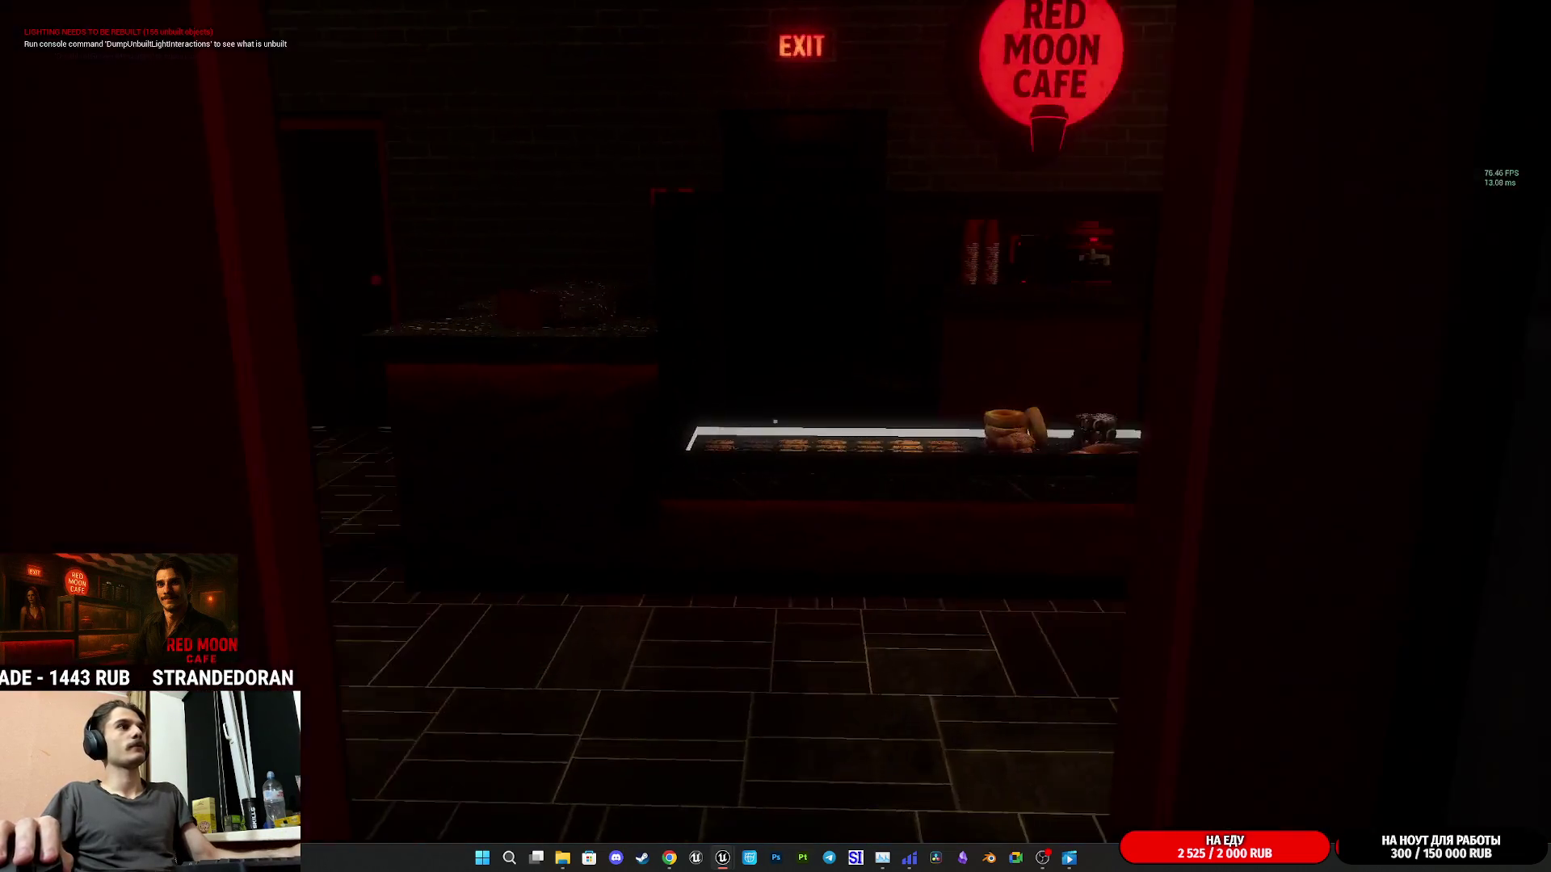
key("w")
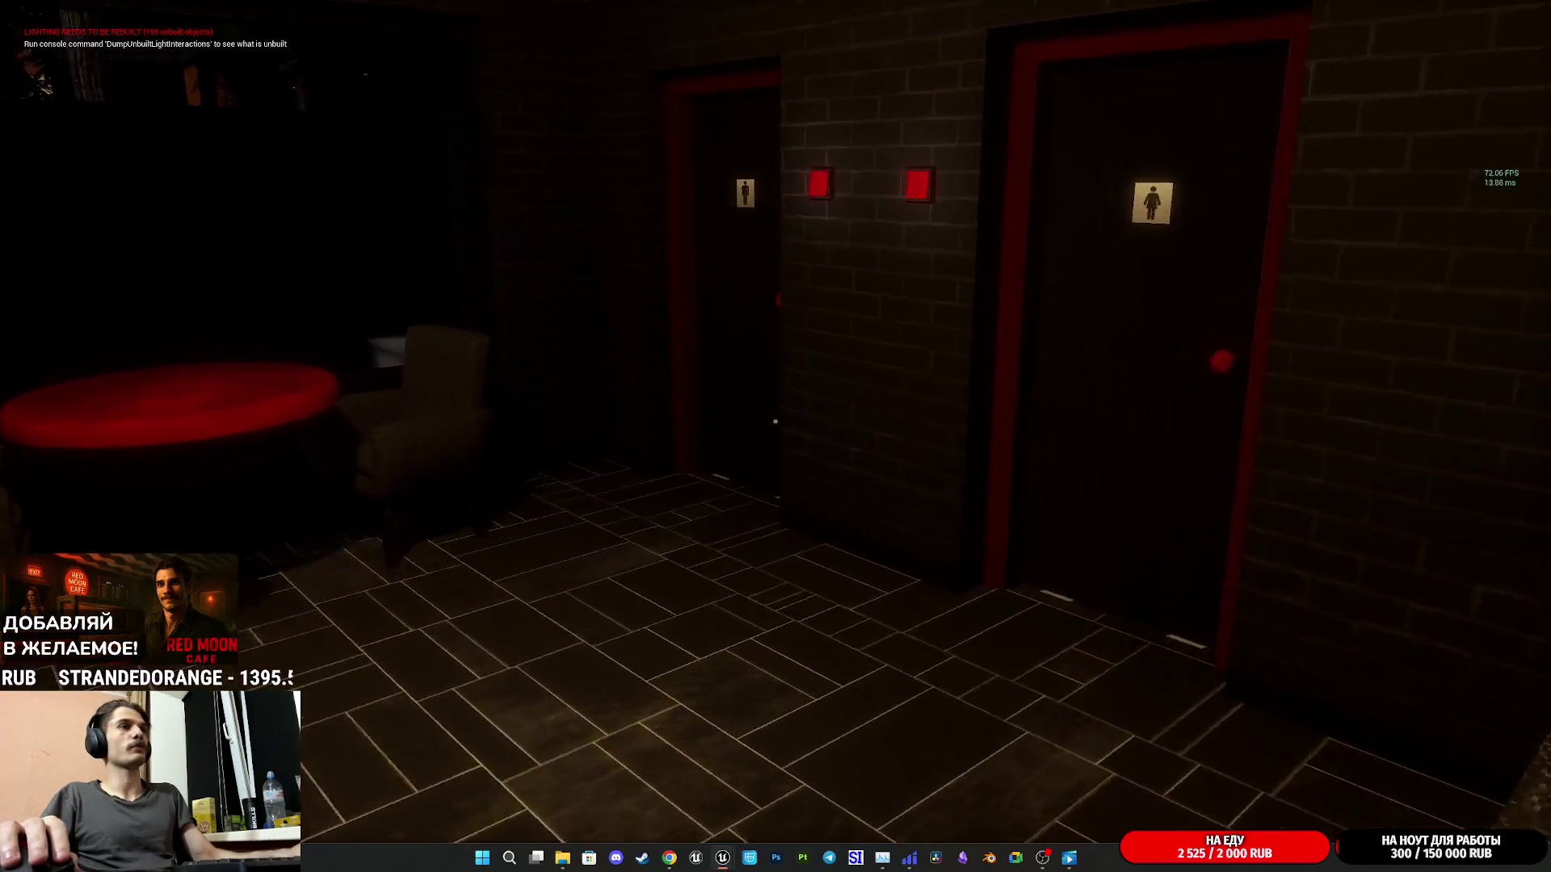
key("w")
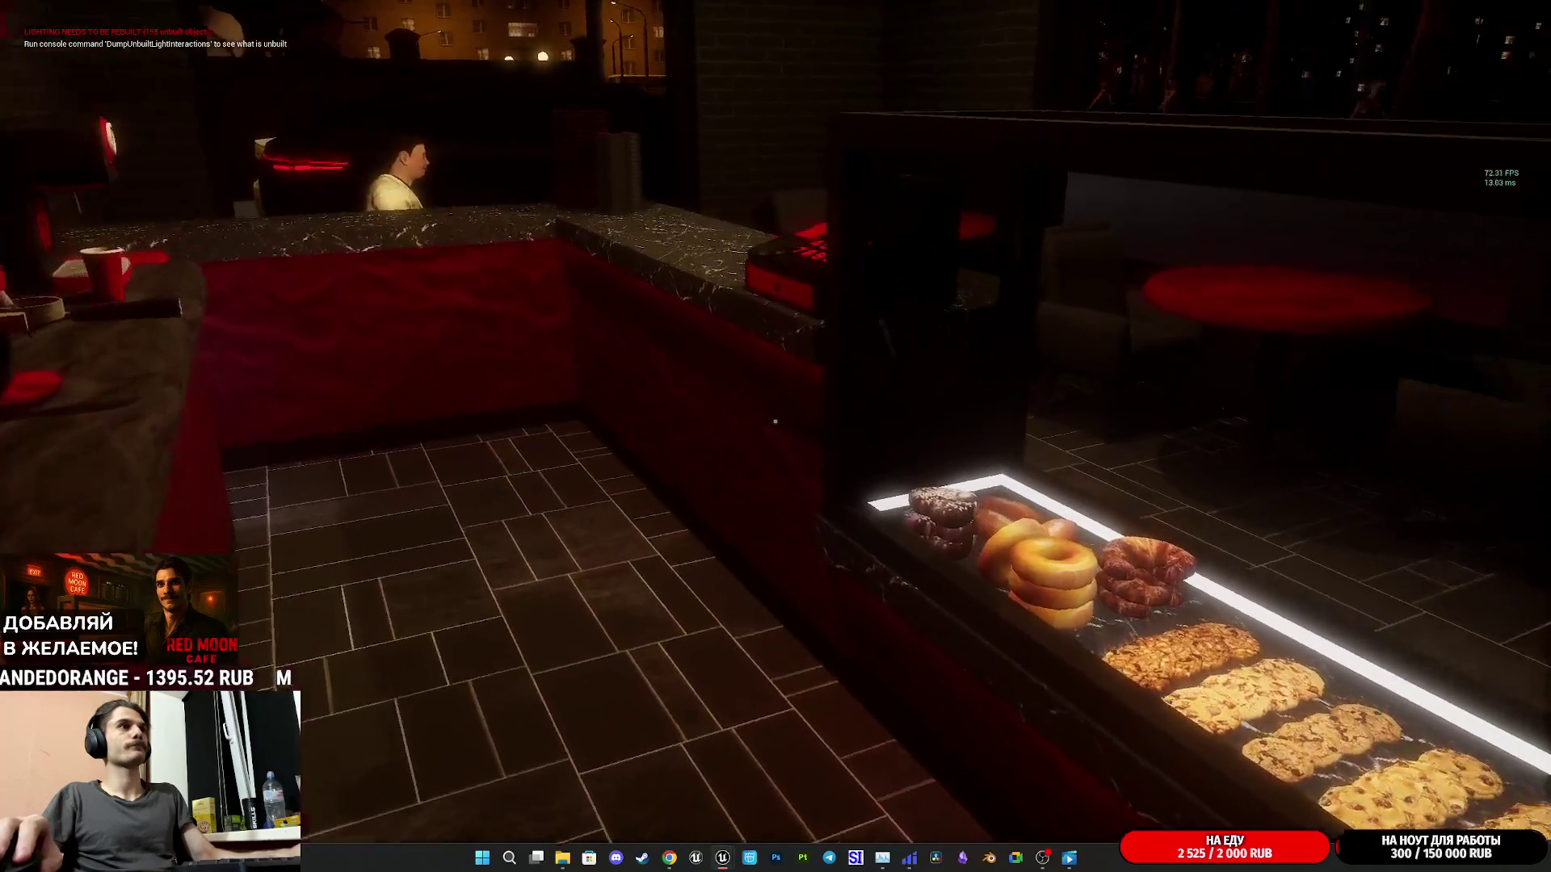
key("w")
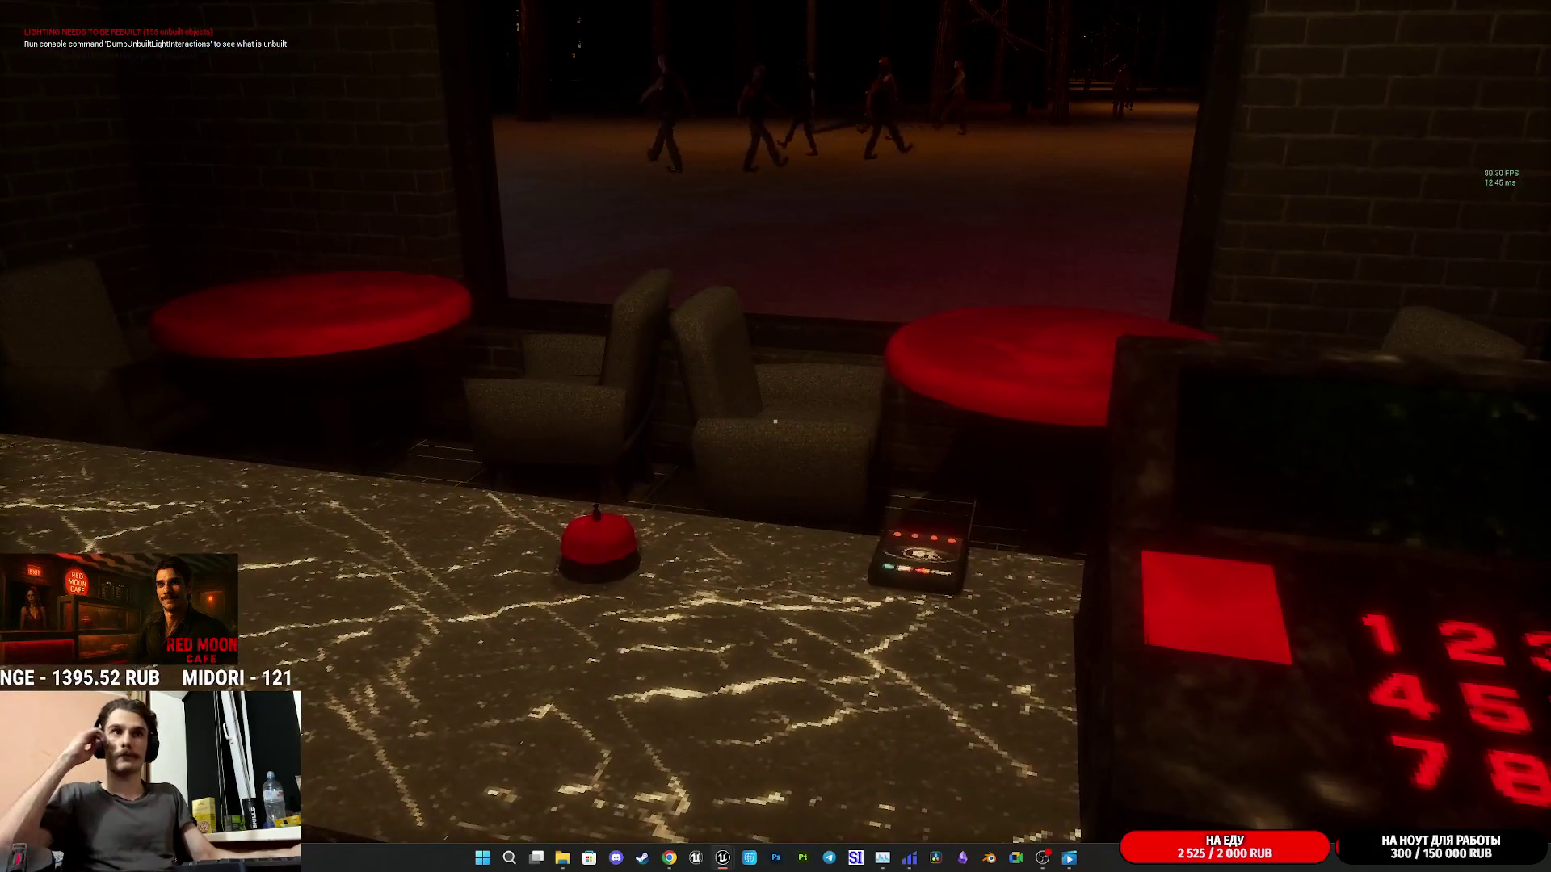
key("w")
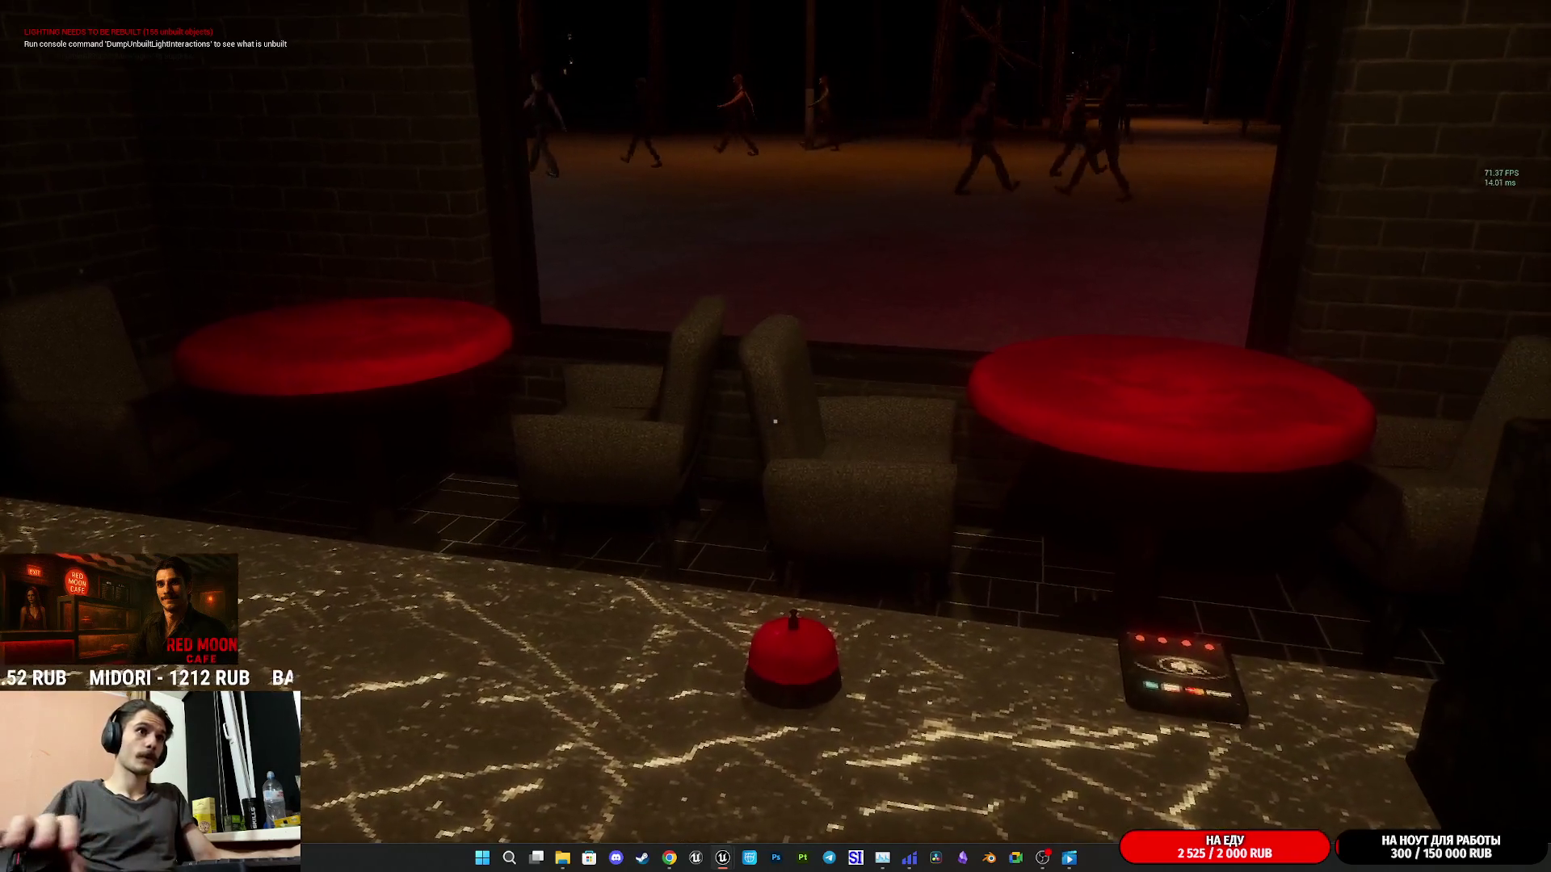
key("w")
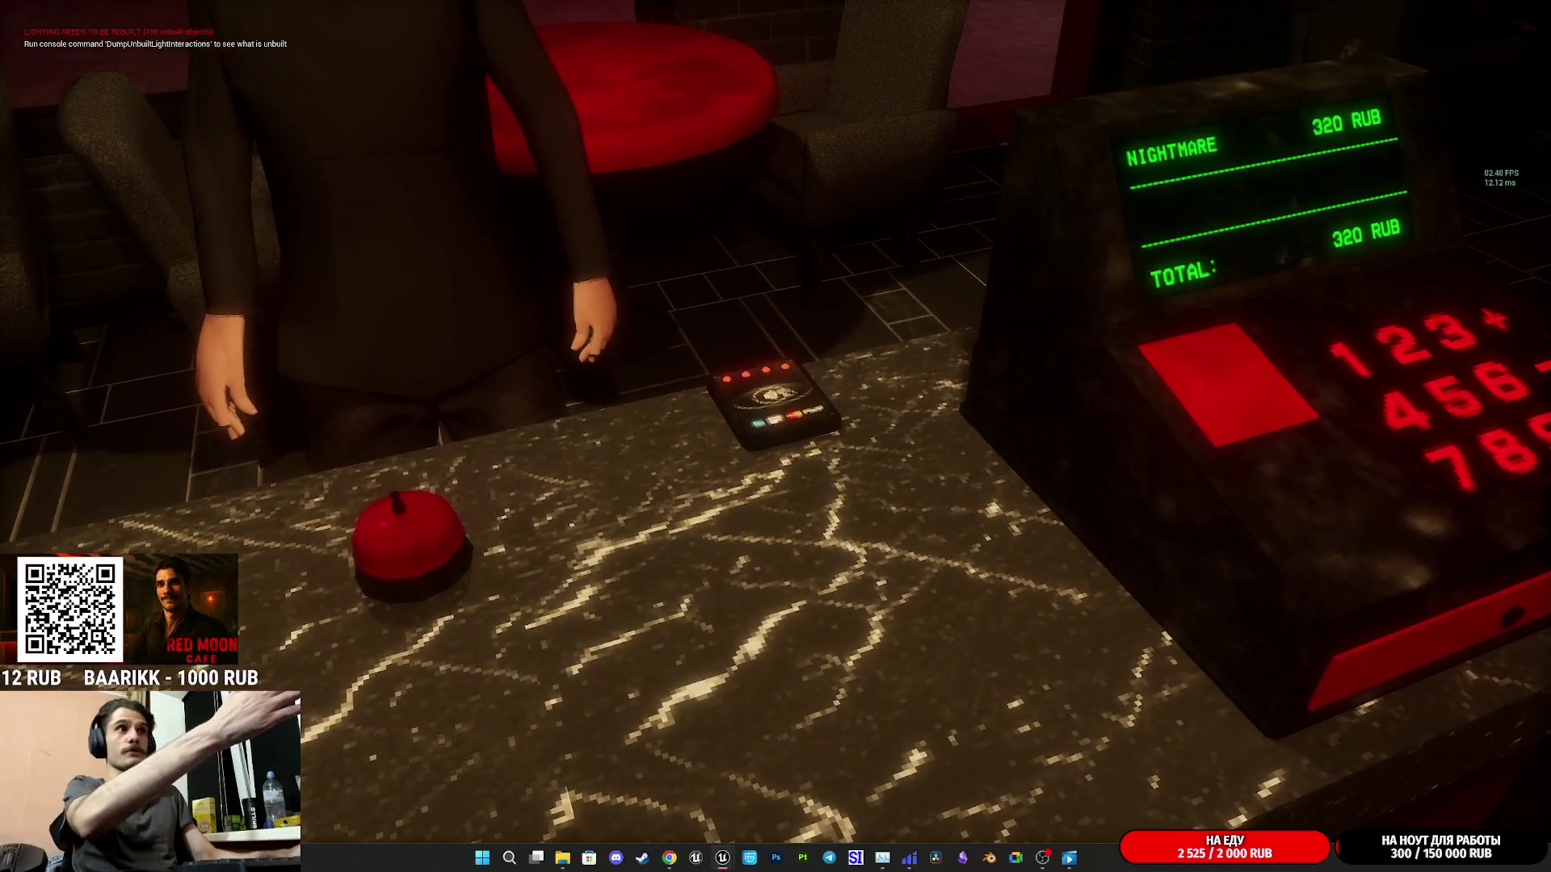
- Serve the 320 RUB Nightmare order paid by card, then stop the play session
key("e")
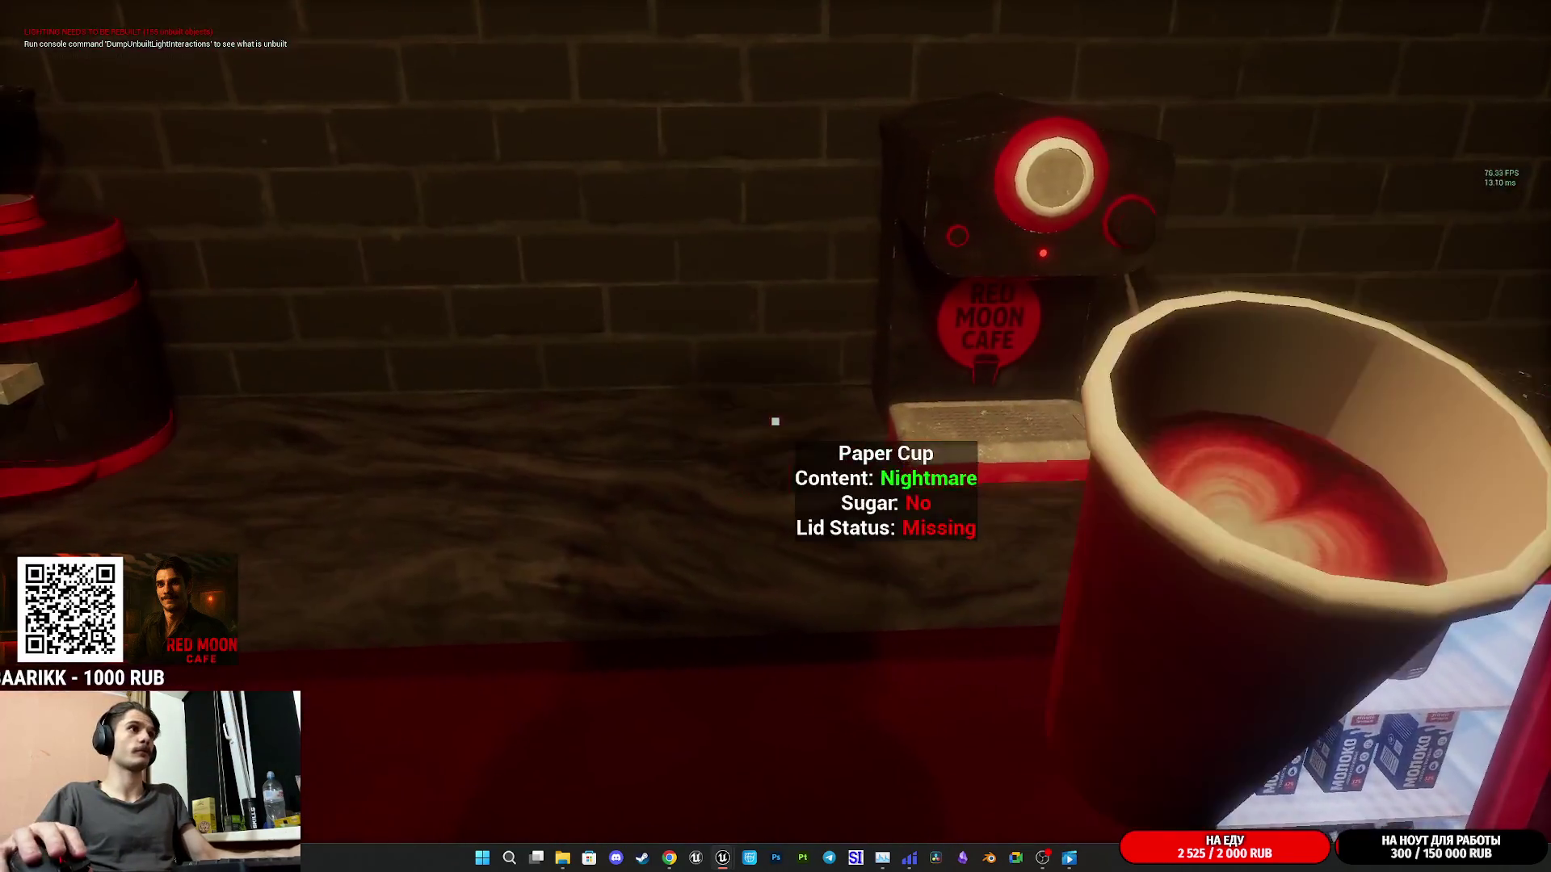
left_click(775, 436)
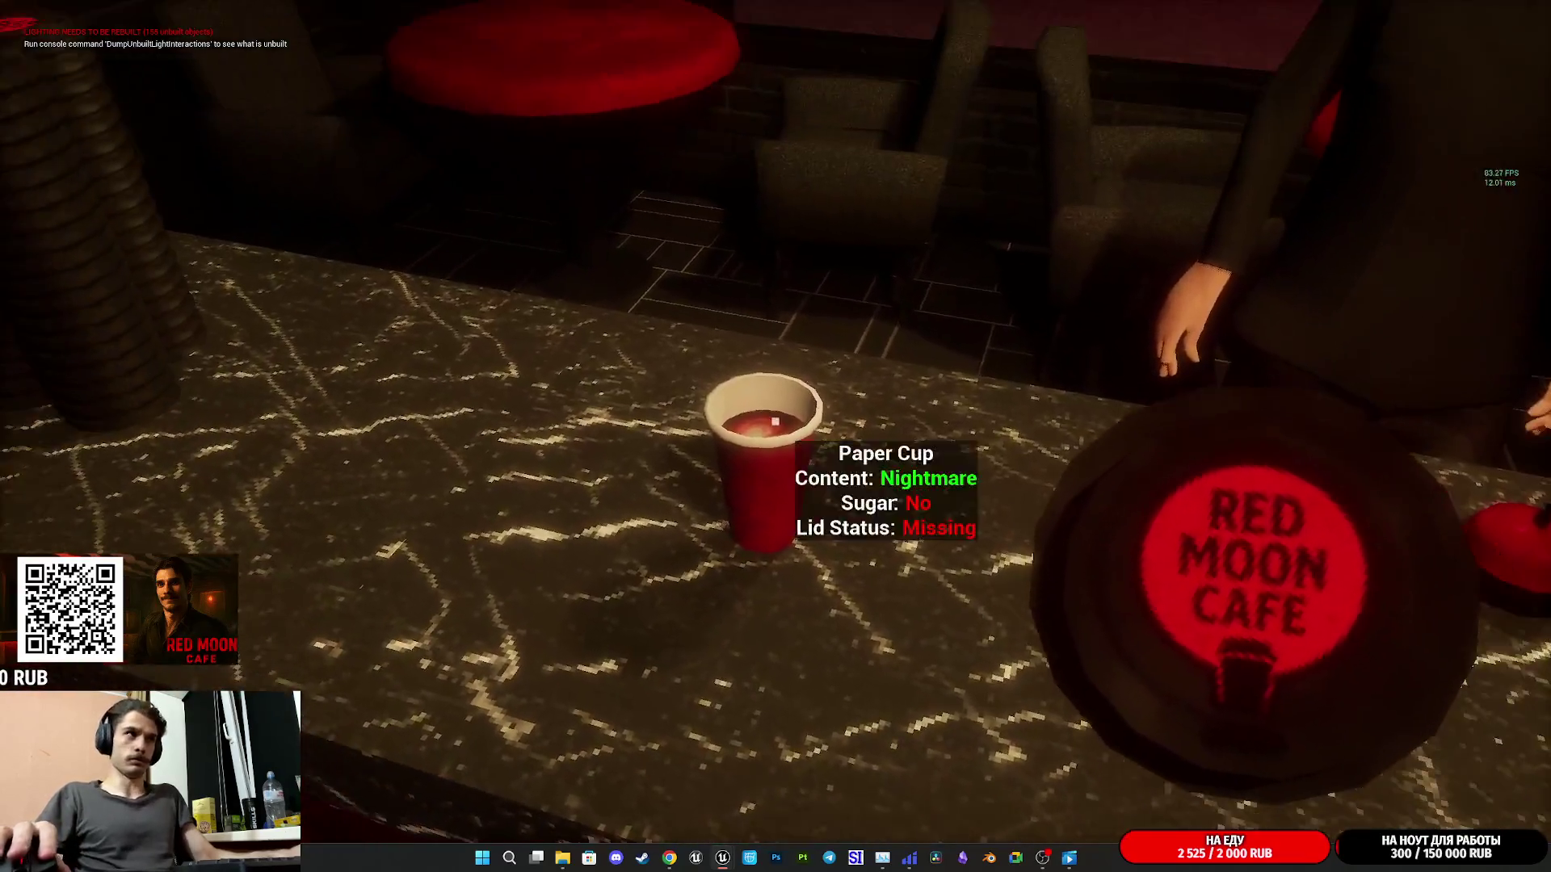
left_click(776, 422)
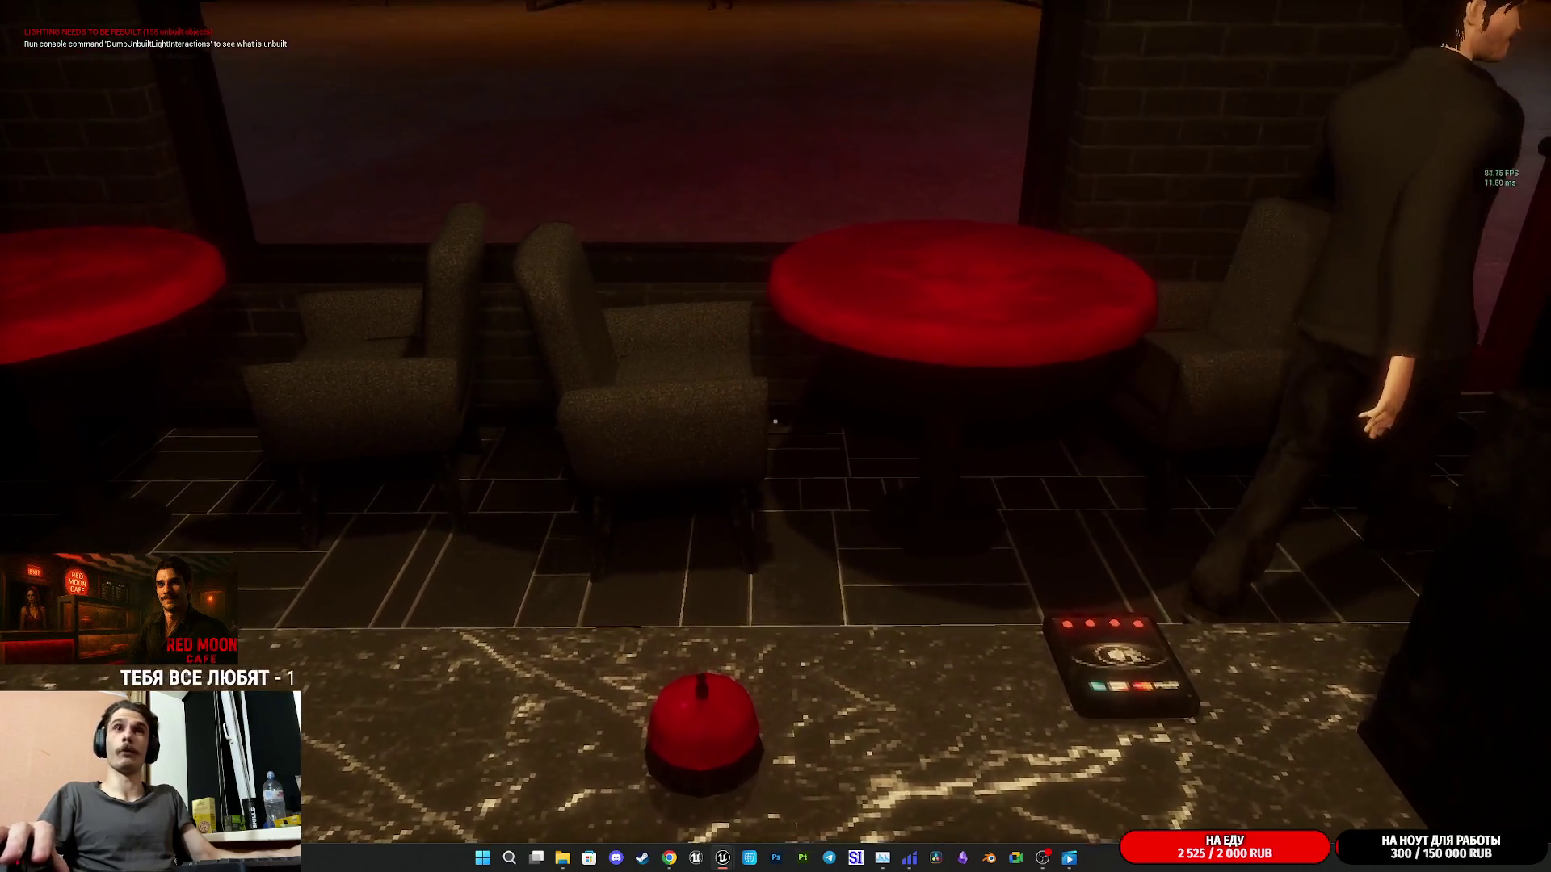
key("Escape")
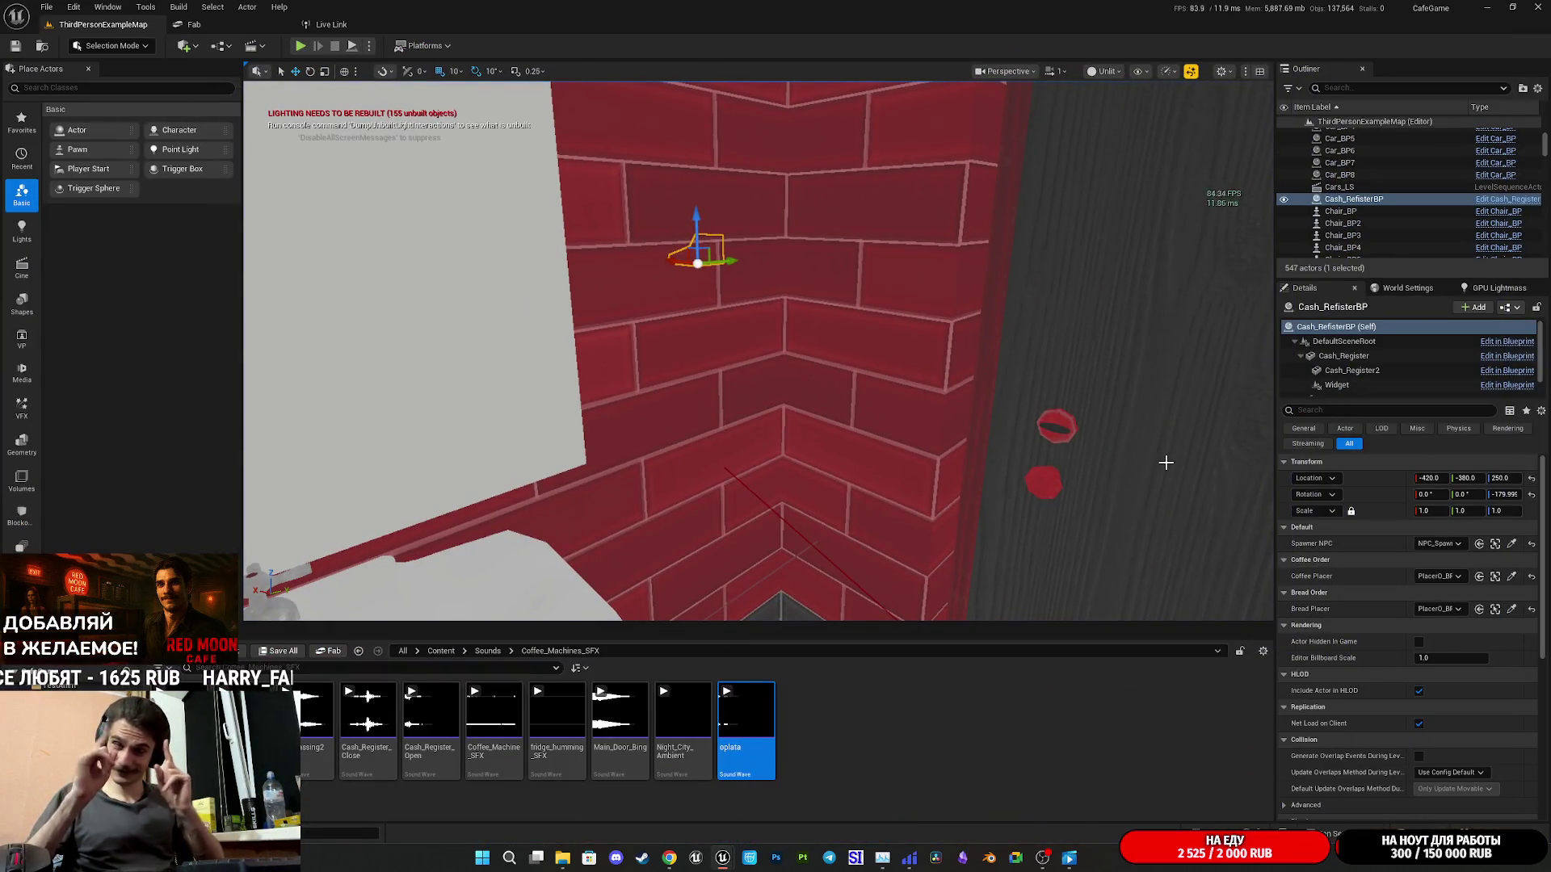
- Bring back Cash_RegisterBP and inspect the sound node's advanced inputs in the event graph
mouse_move(751, 858)
left_click(775, 796)
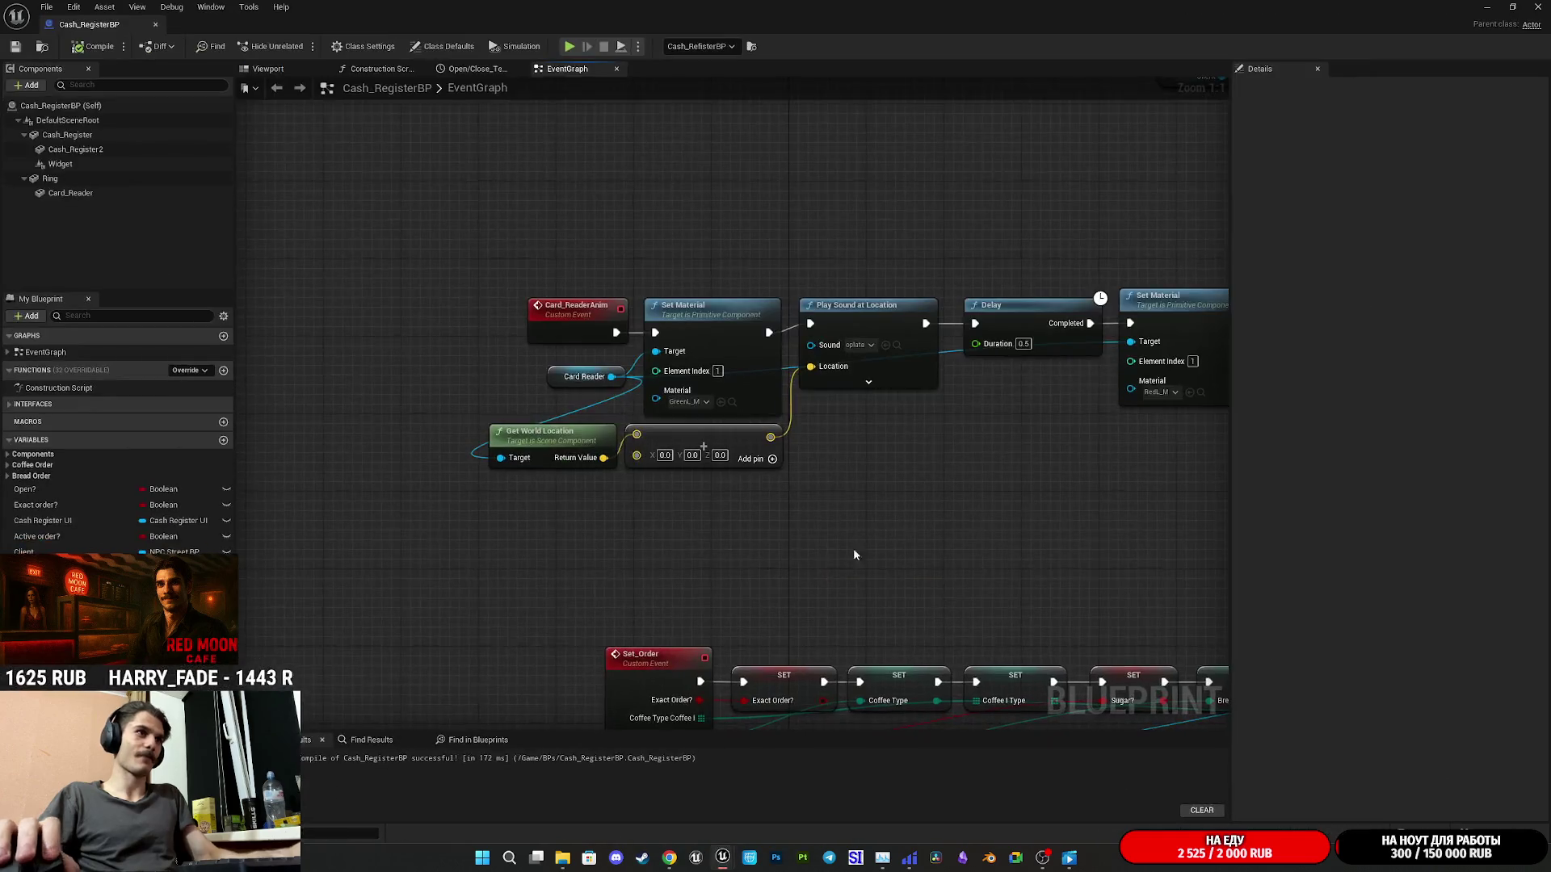
mouse_move(911, 505)
left_mouse_down()
mouse_move(712, 545)
mouse_move(818, 540)
left_mouse_up()
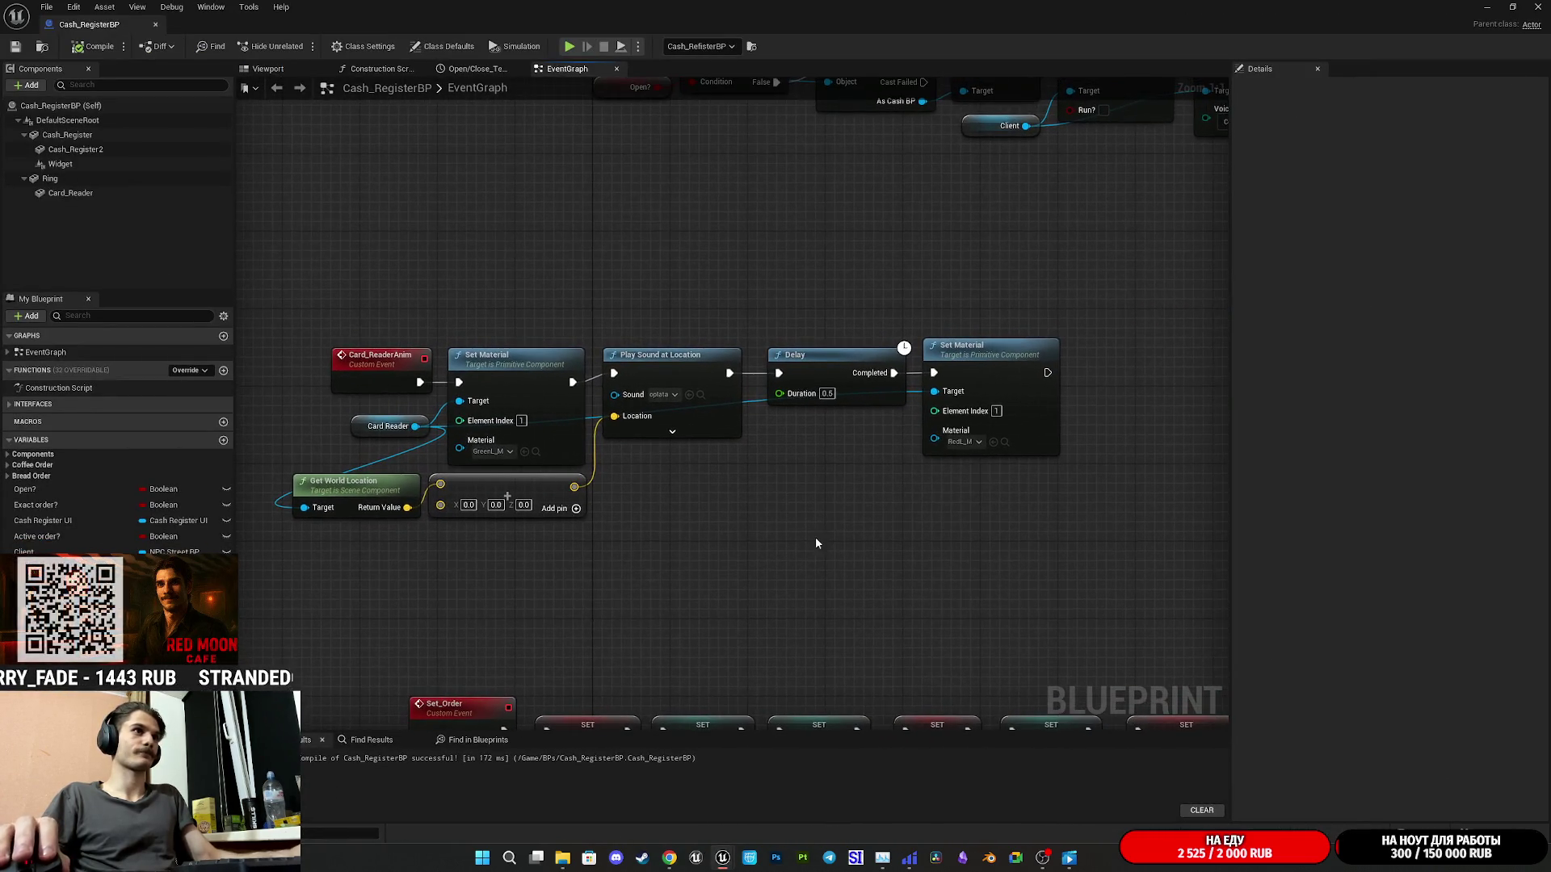
left_click(666, 436)
left_click(703, 644)
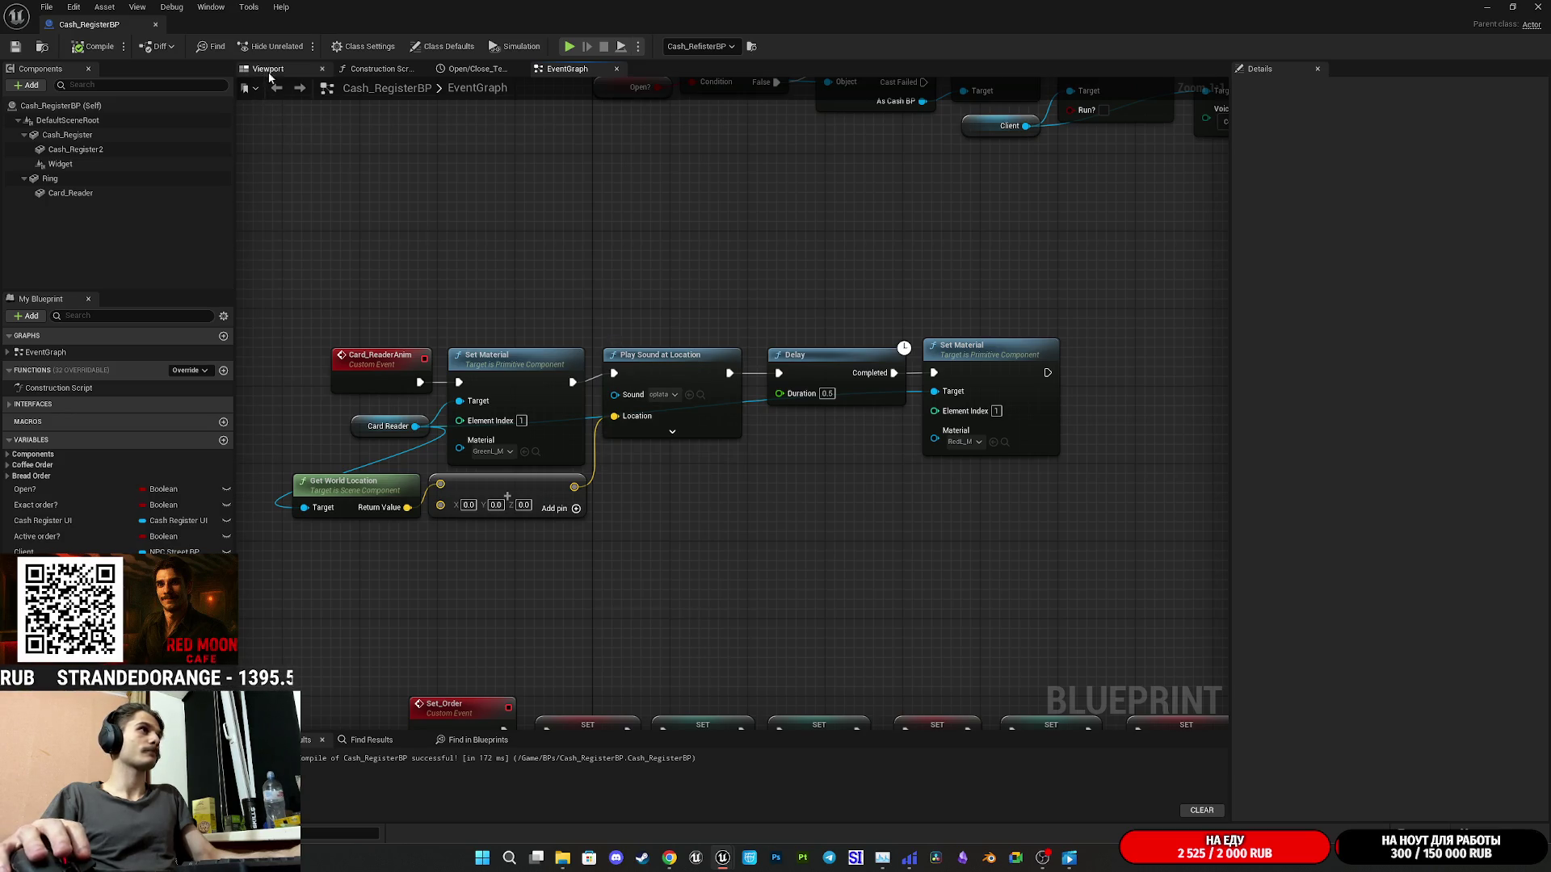
- View the cash register in the blueprint's 3D preview with the level visible behind it
left_click(269, 71)
left_click_drag(709, 309, 710, 309)
left_click_drag(932, 116, 932, 116)
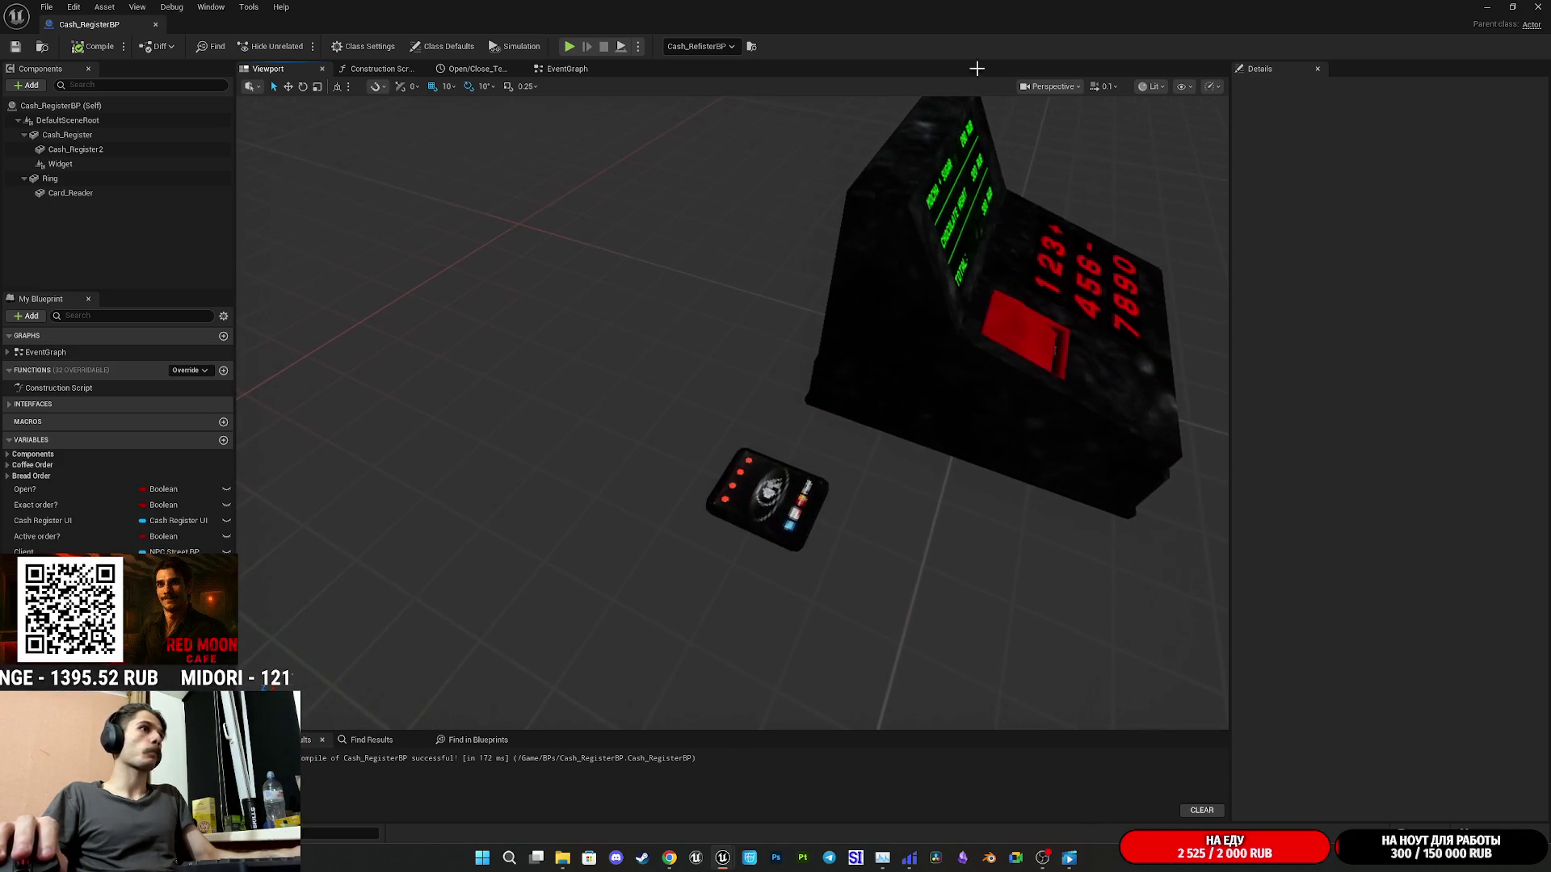
mouse_move(1504, 6)
left_mouse_down()
mouse_move(1172, 129)
mouse_move(948, 332)
mouse_move(984, 493)
mouse_move(979, 481)
left_mouse_up()
- Frame the cash register and move the card reader along Y to 0
key("f")
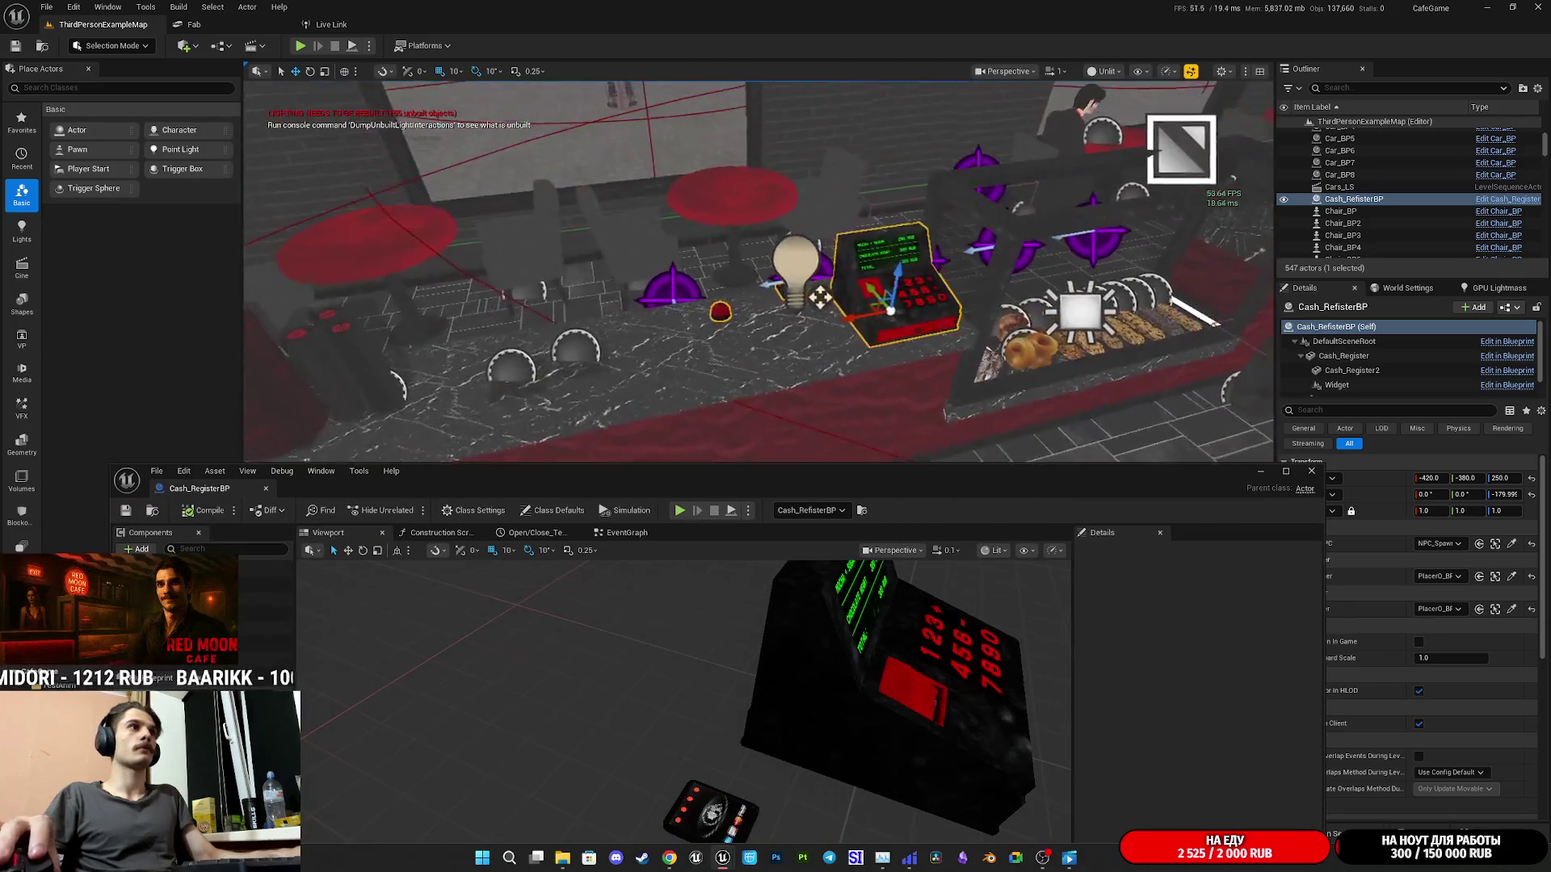
left_click_drag(759, 271, 760, 271)
left_click(711, 807)
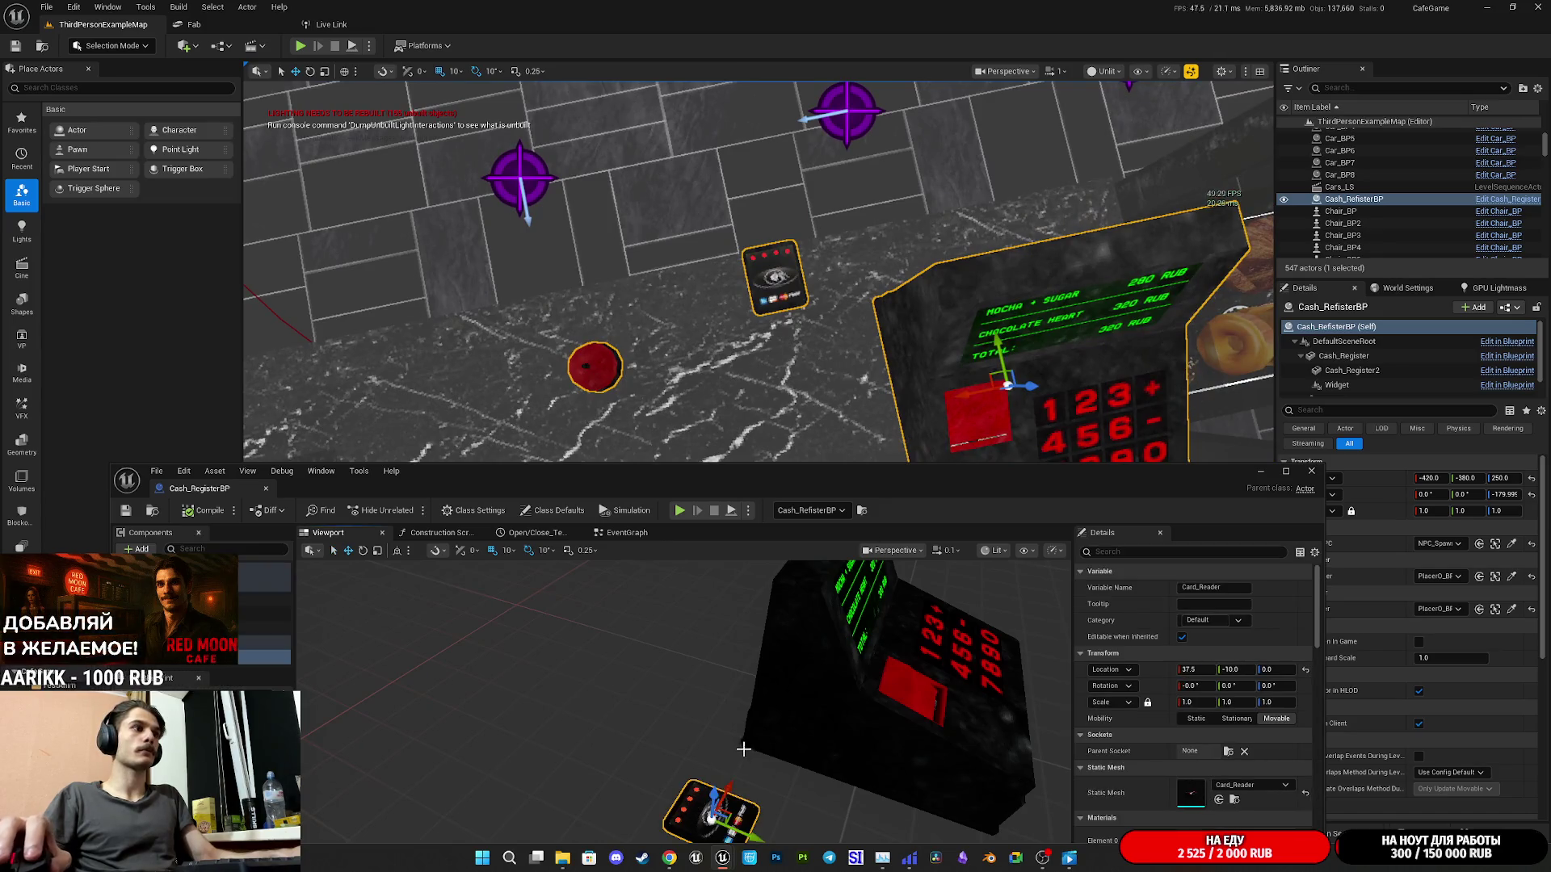
key("f")
left_click_drag(711, 729, 737, 706)
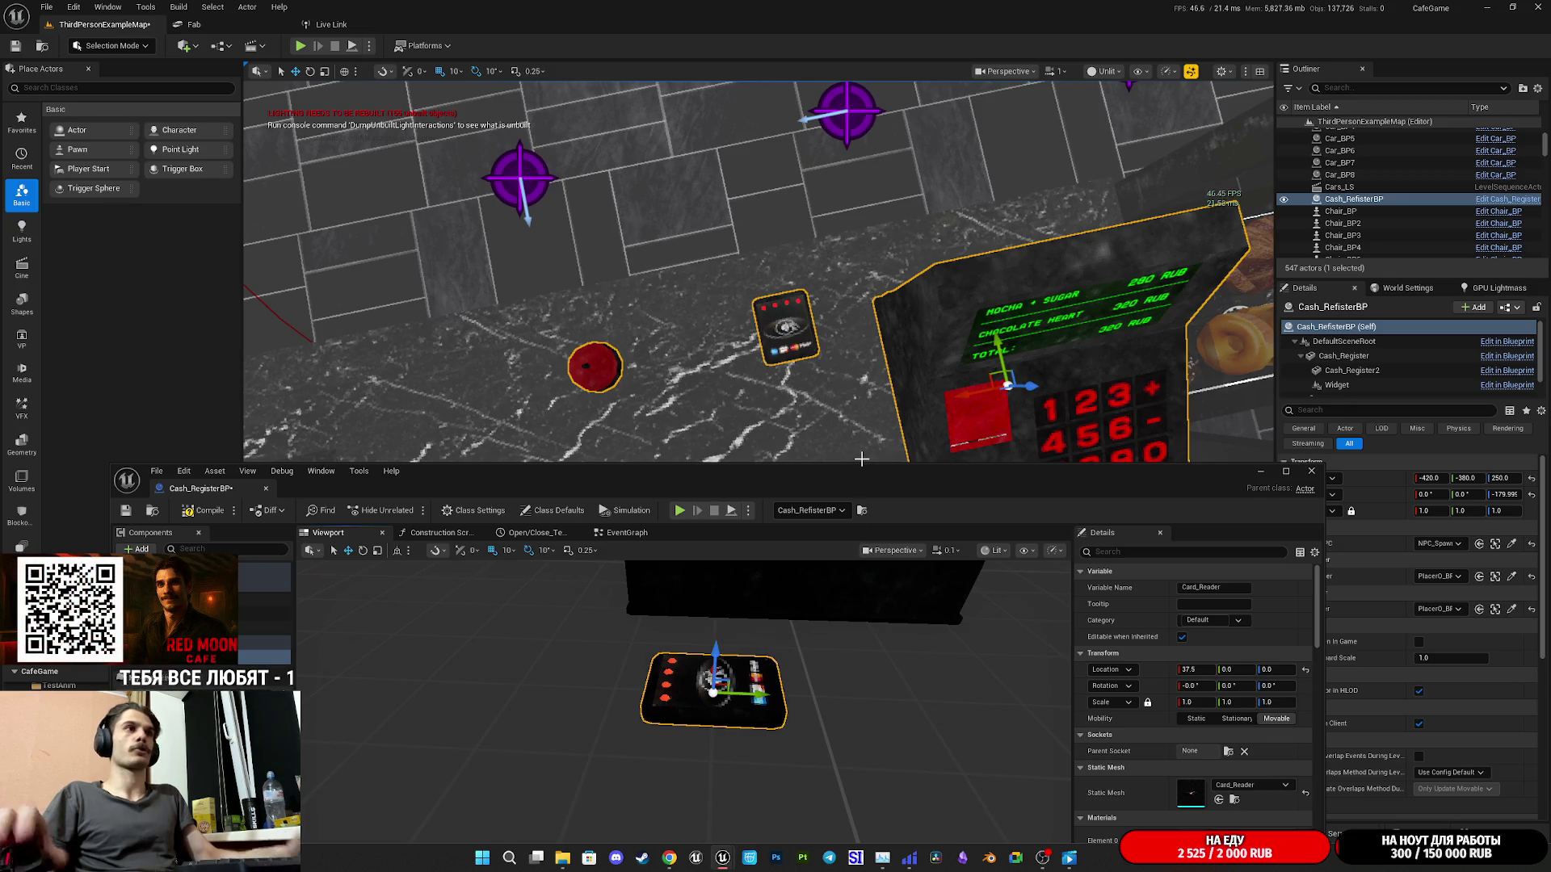
- Inspect the register's components and try attaching Card_Reader under the Ring component
left_click_drag(760, 271, 759, 271)
left_click_drag(883, 410, 883, 410)
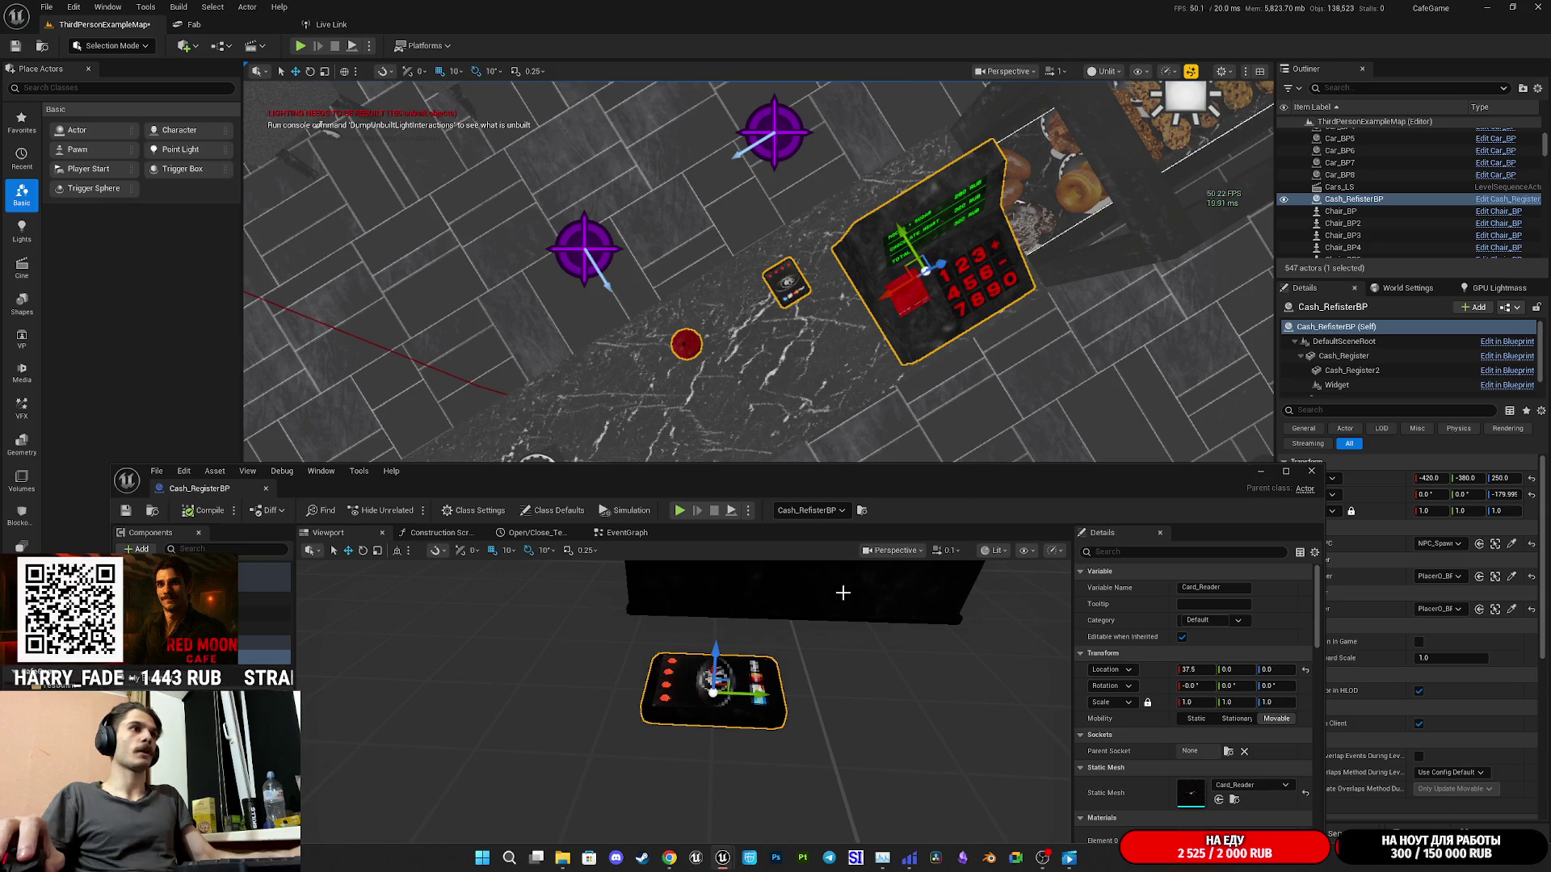
left_click(842, 592)
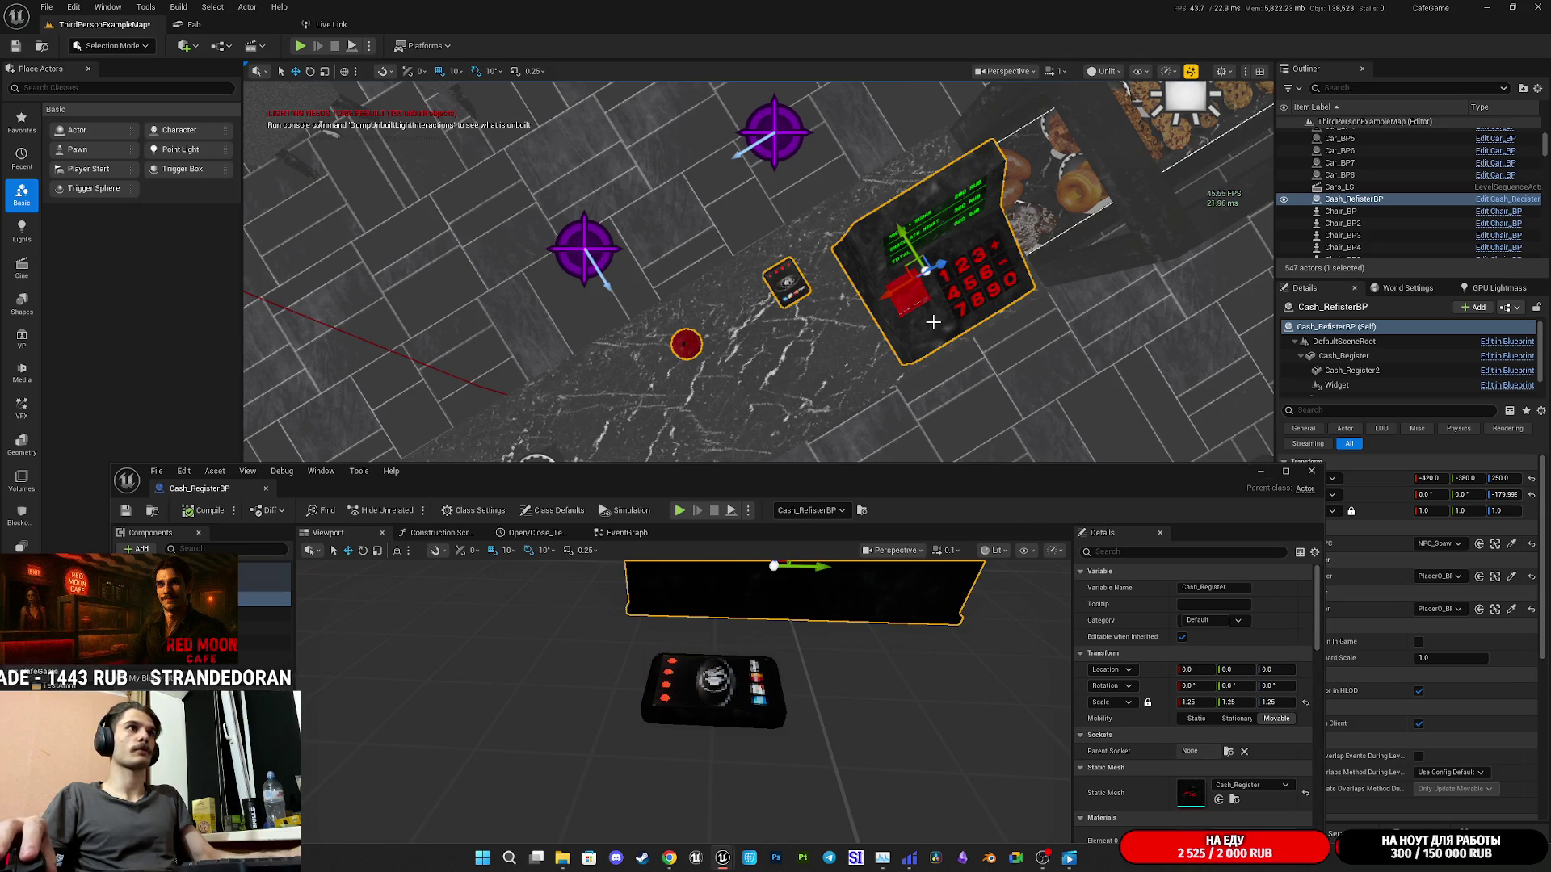
left_click(1344, 356)
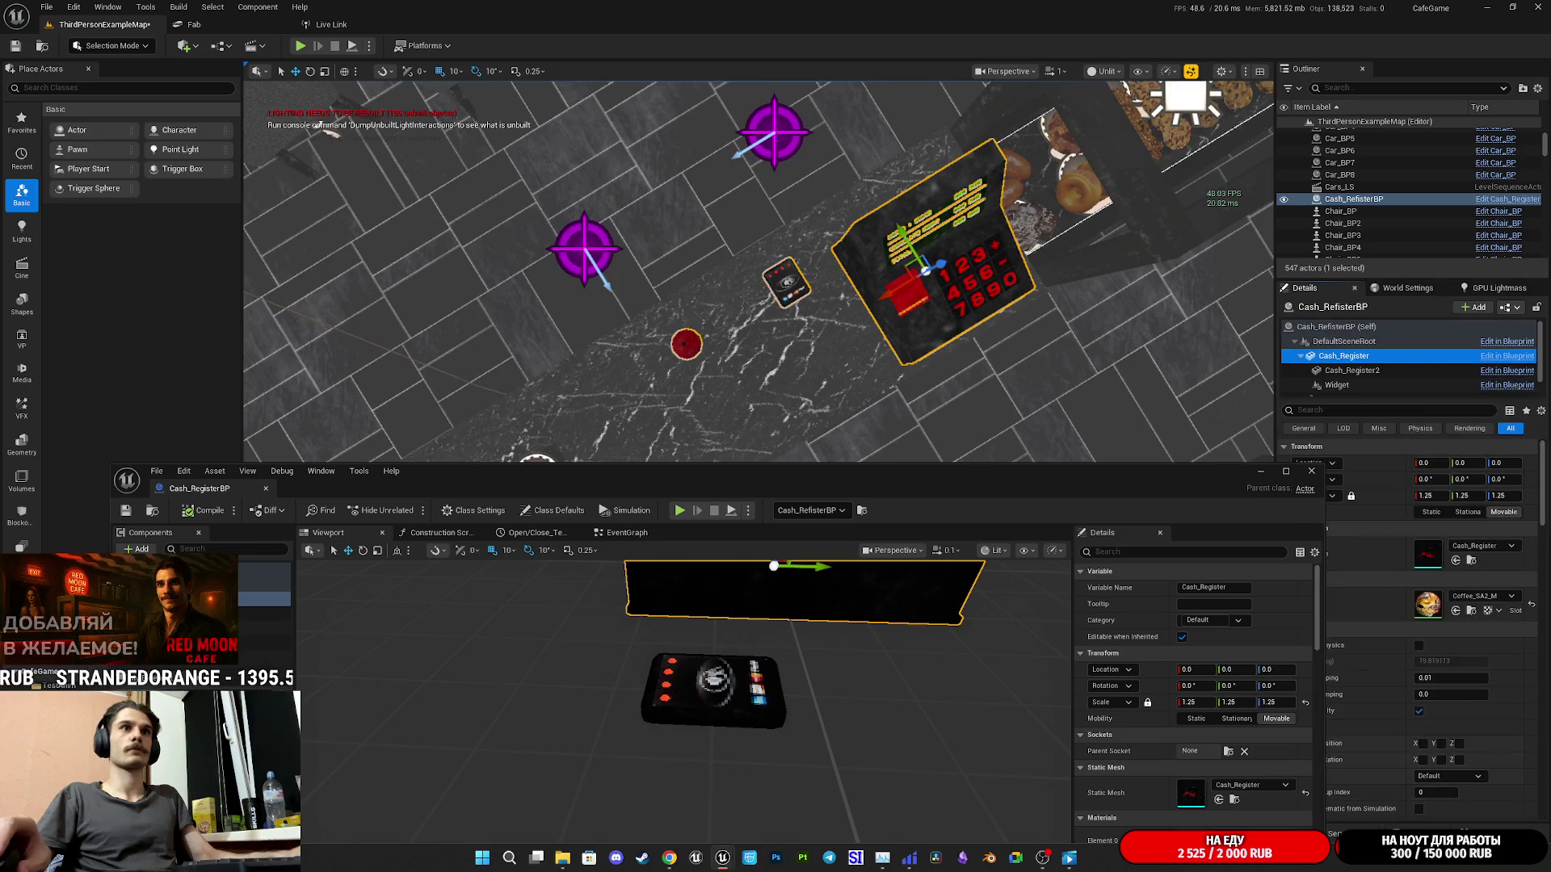
left_click(808, 295)
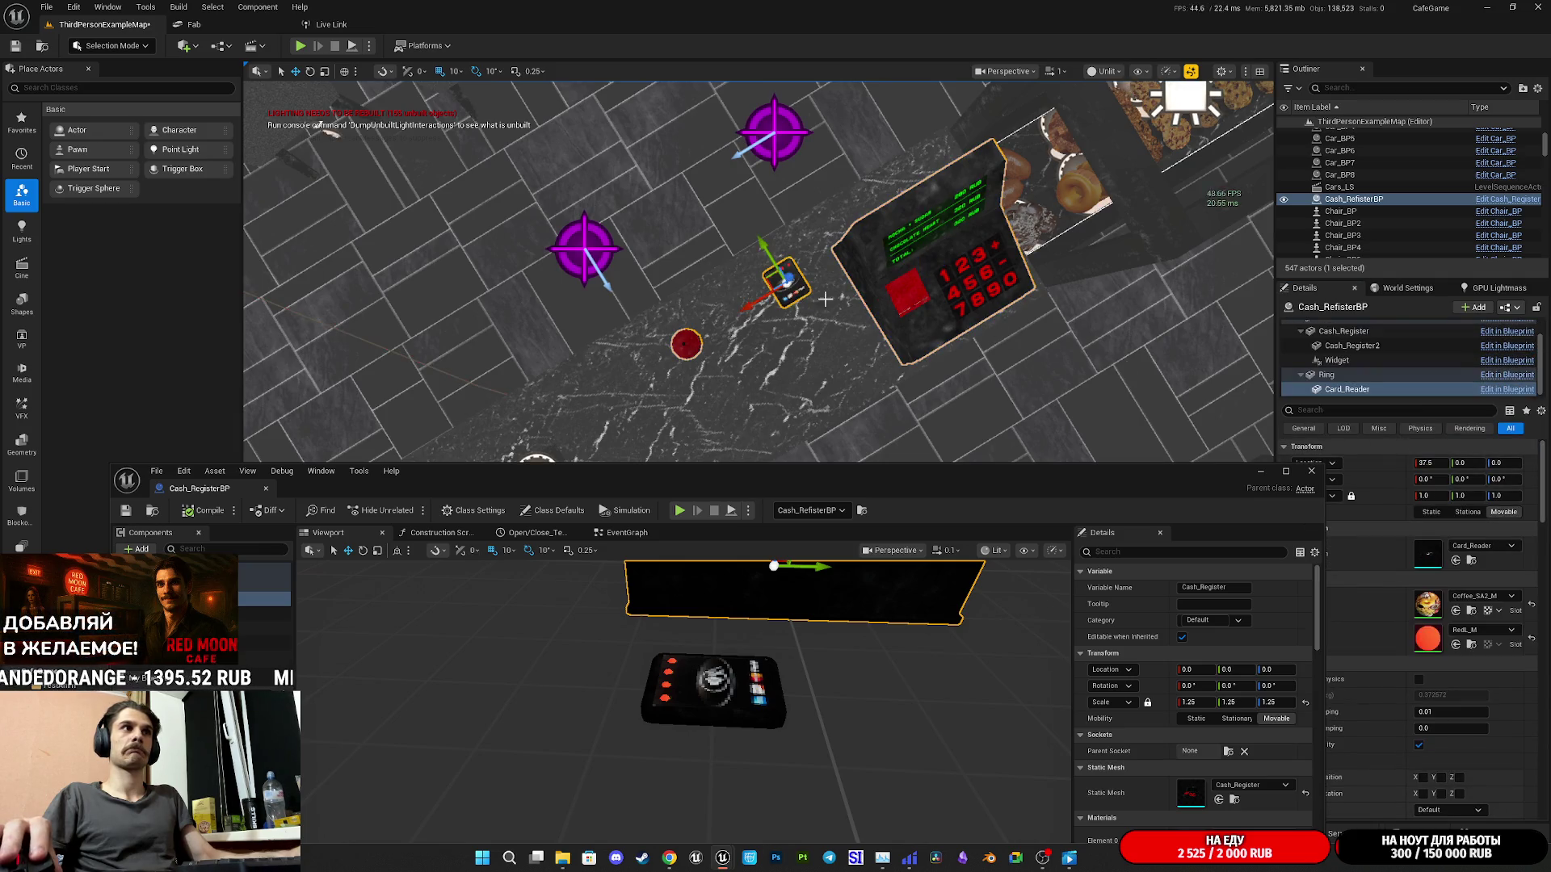
left_click(1341, 375)
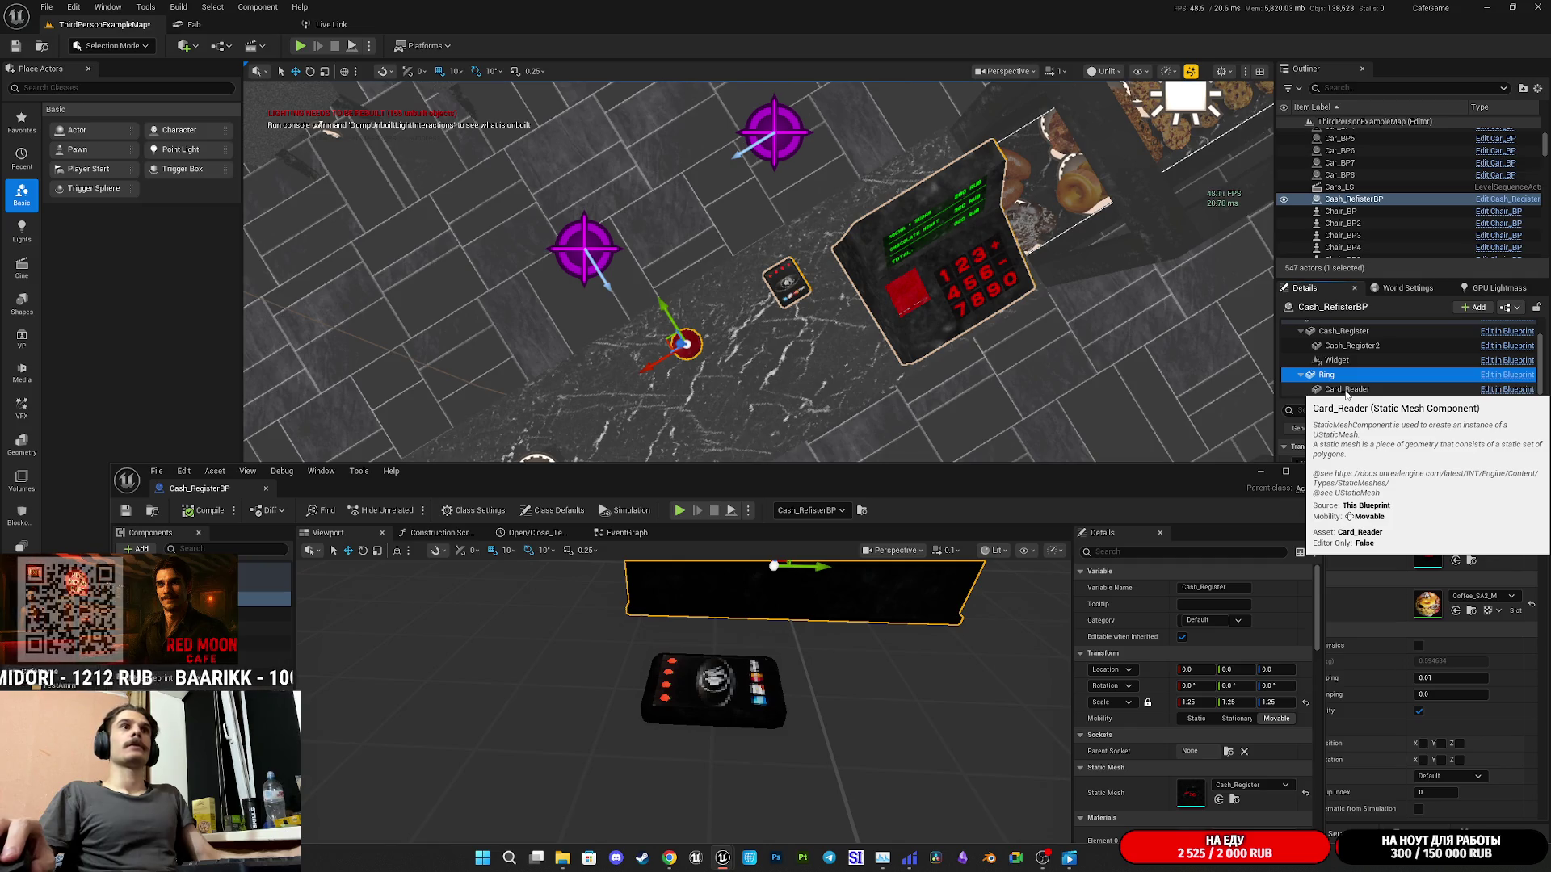
left_click(1346, 392)
left_click_drag(1346, 392, 1338, 375)
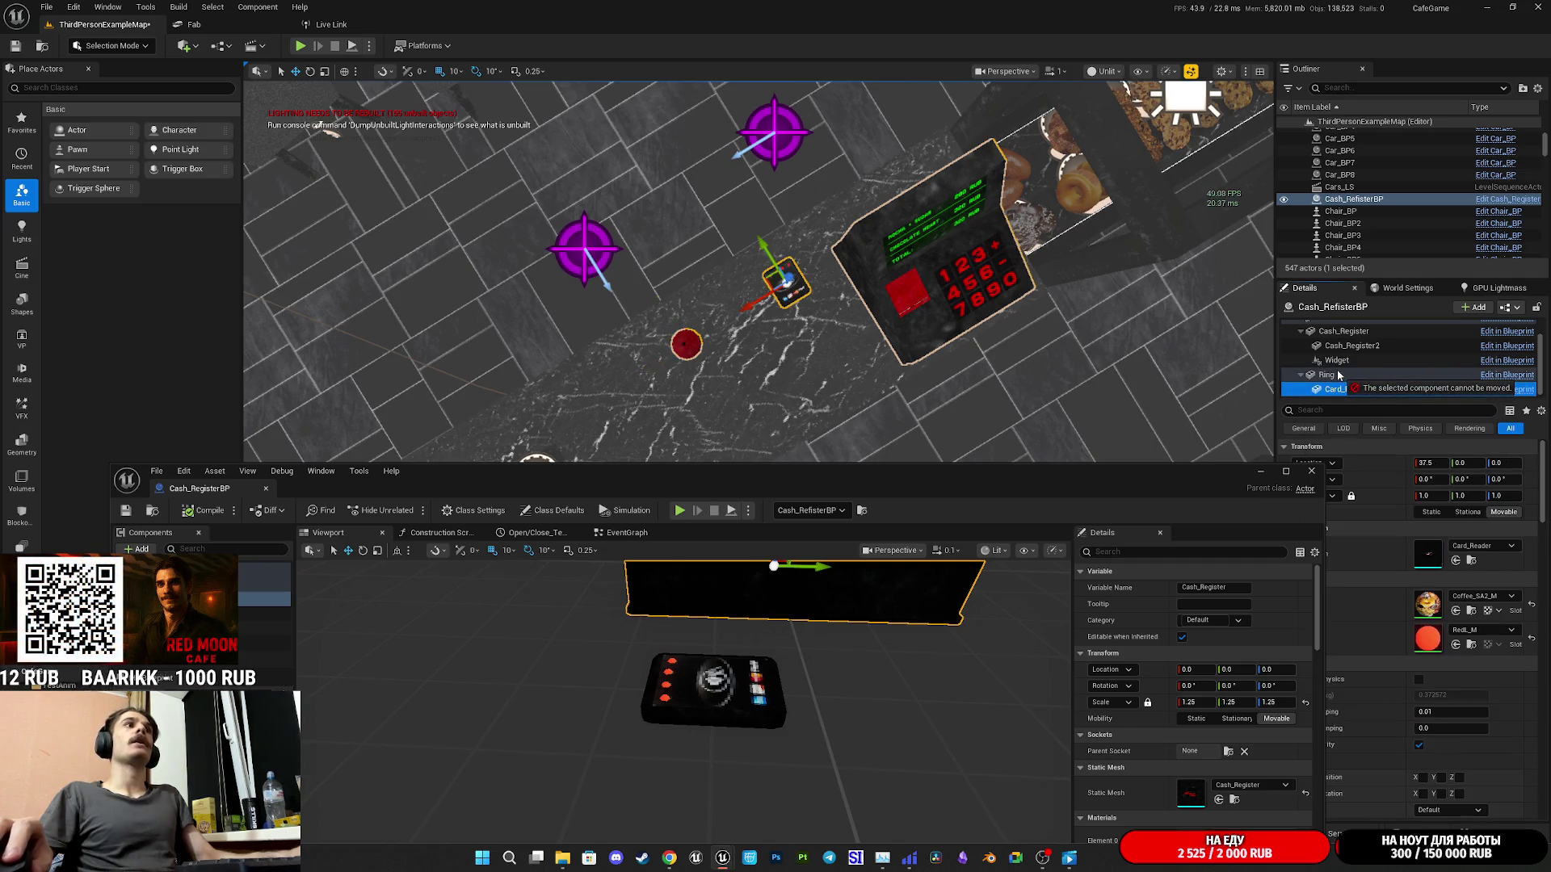
left_click_drag(1338, 377, 1341, 382)
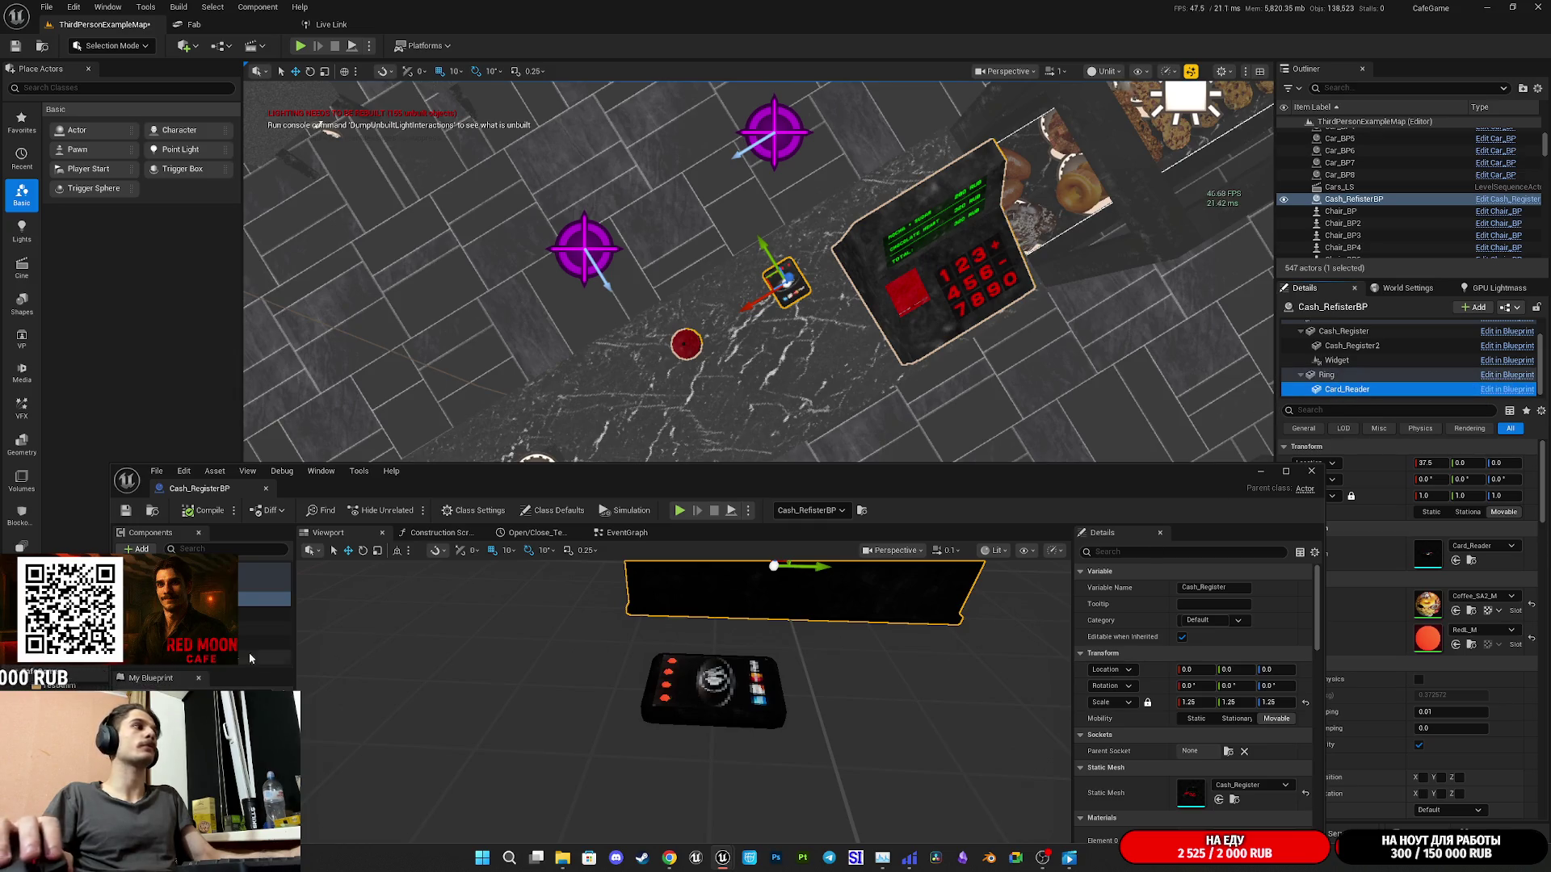
- Move Card_Reader to location -40, -20, 0 and save Cash_RegisterBP
left_click(184, 653)
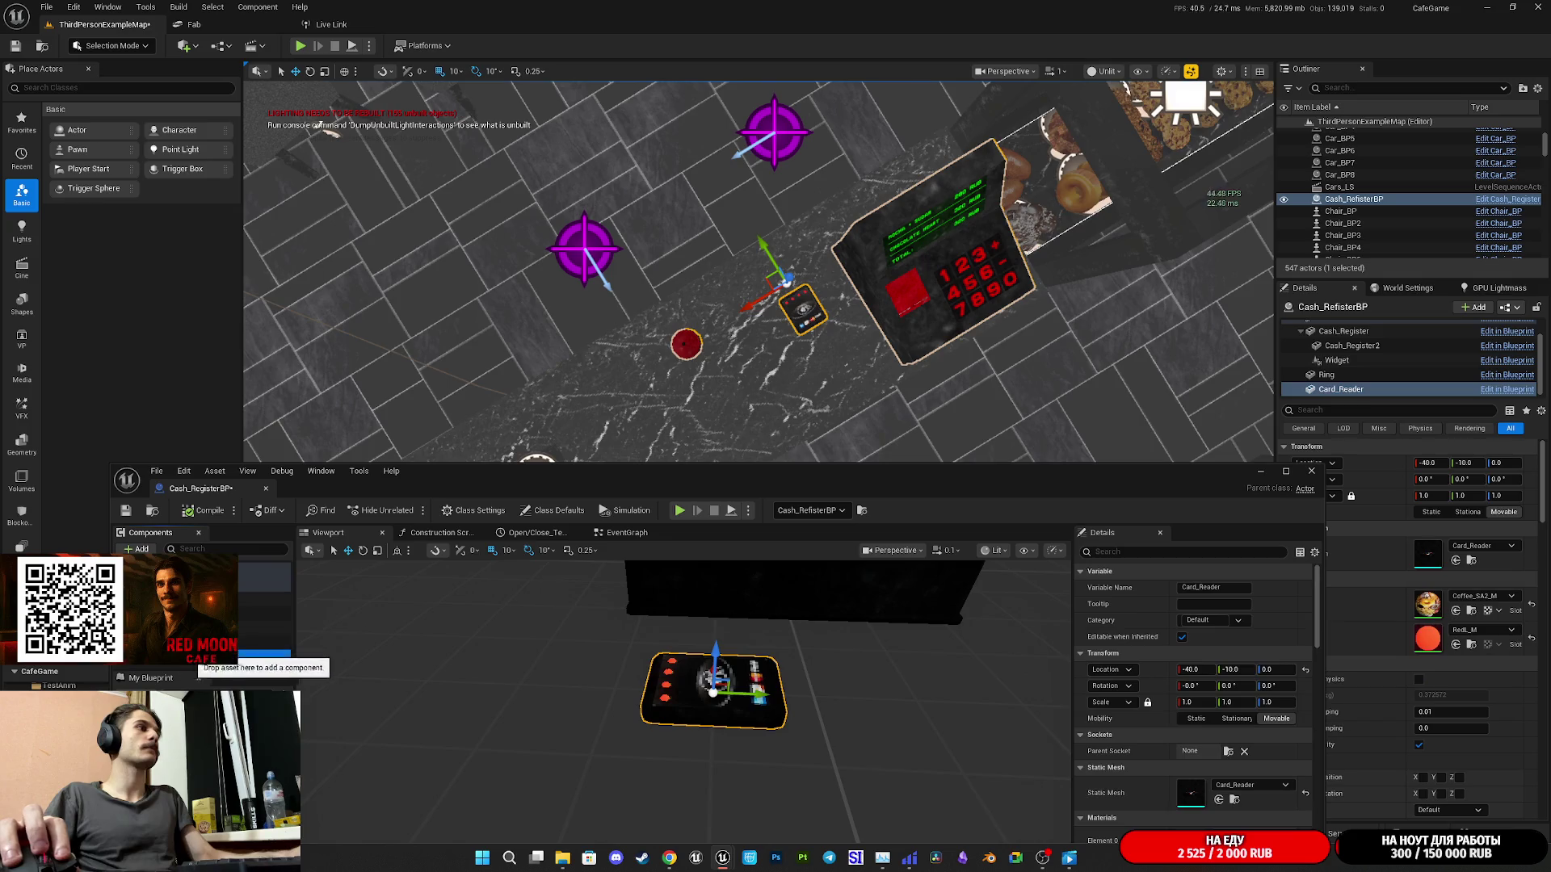
left_click(128, 513)
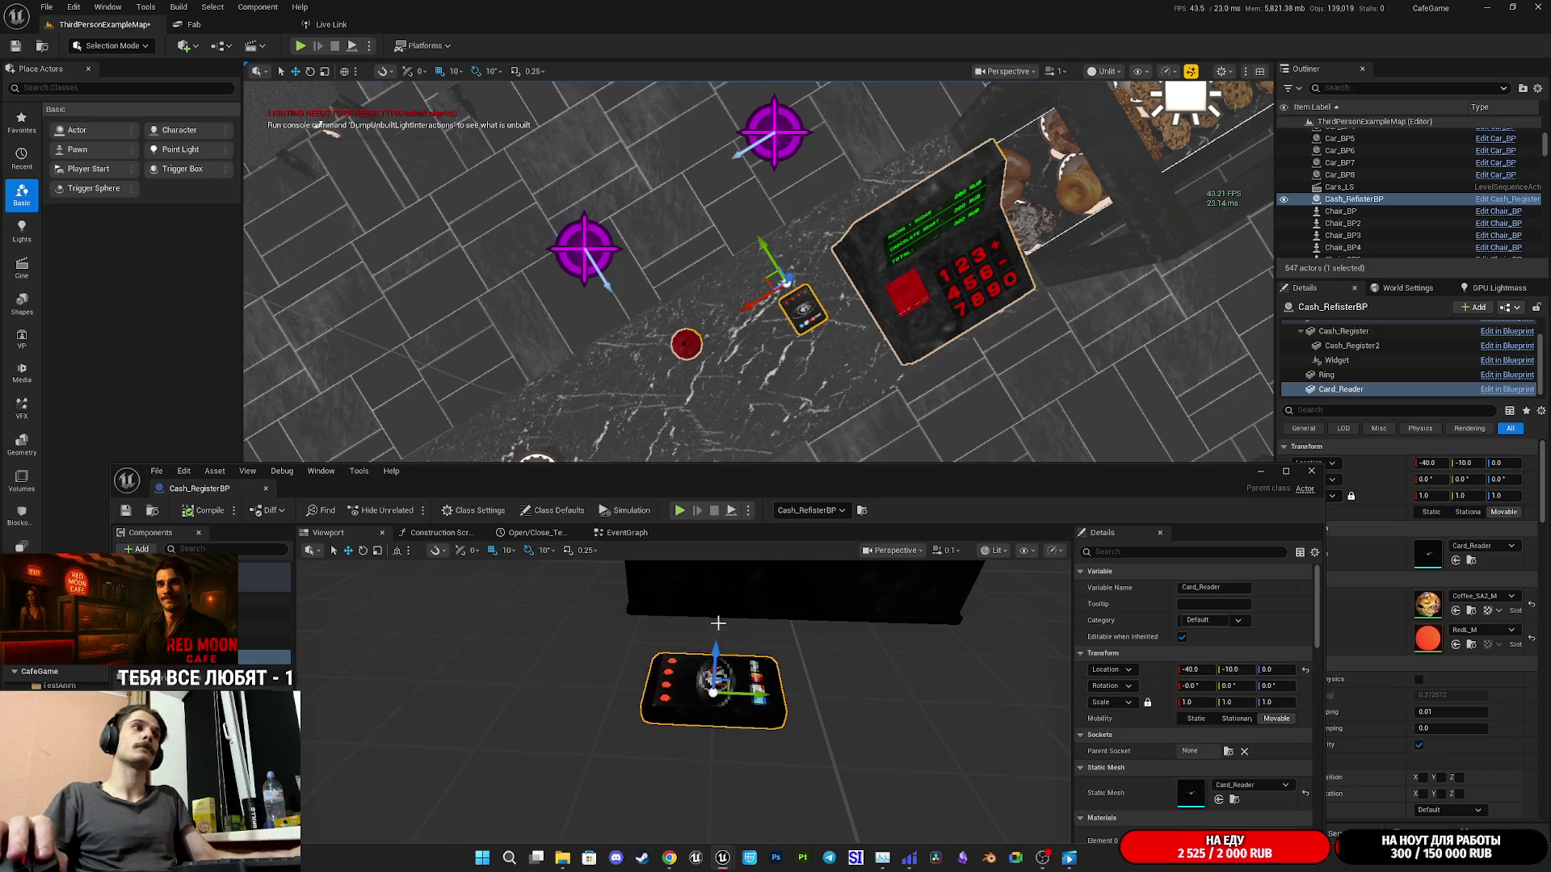
left_click(757, 697)
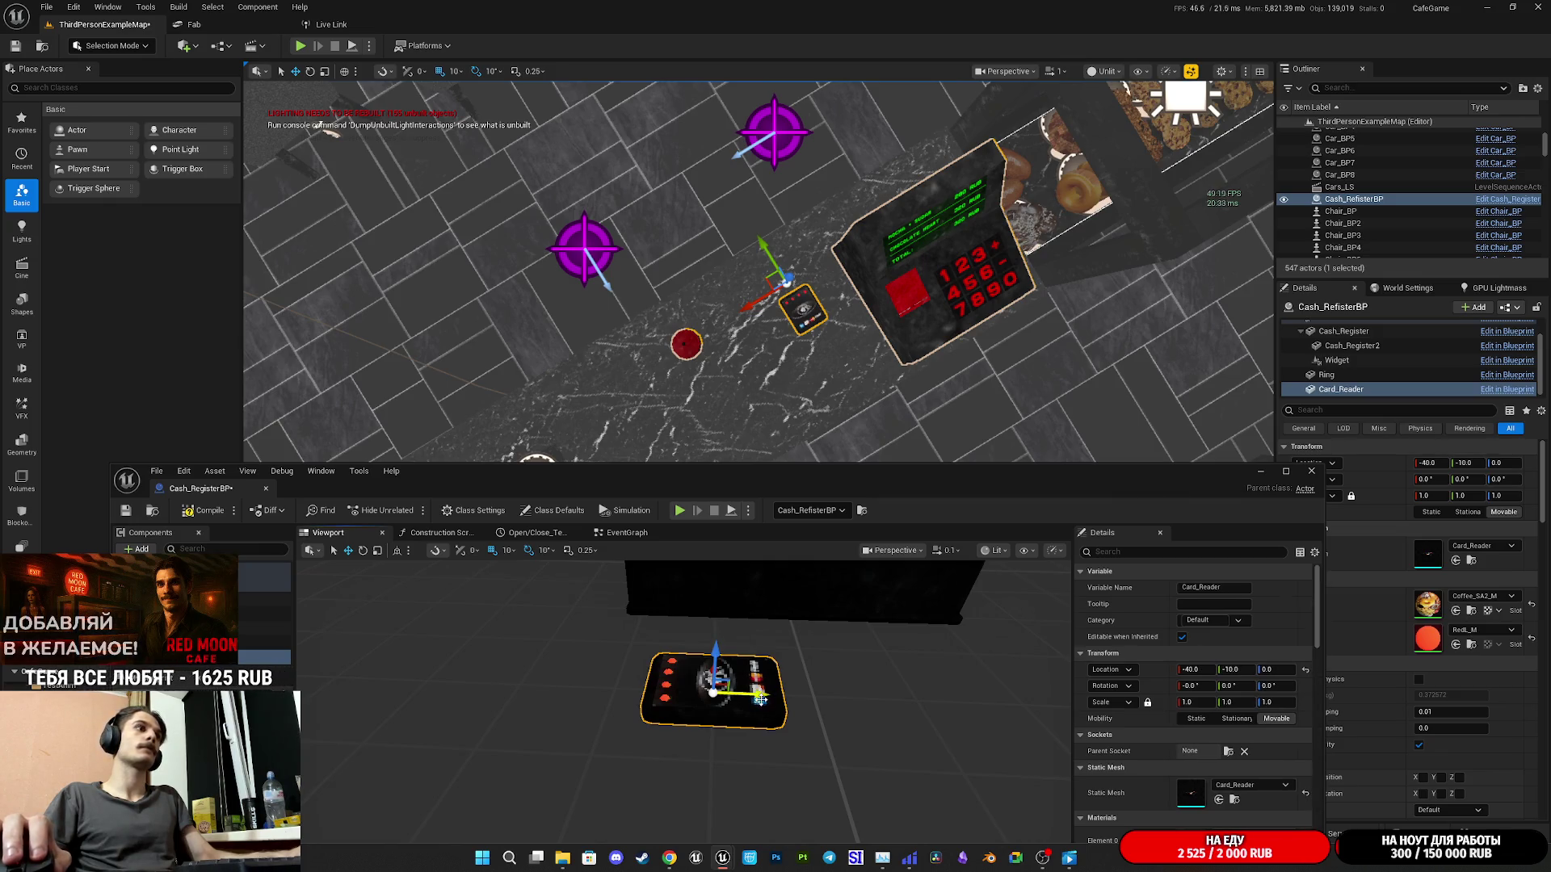
left_click(808, 695)
left_click(736, 691)
left_click_drag(737, 690, 692, 692)
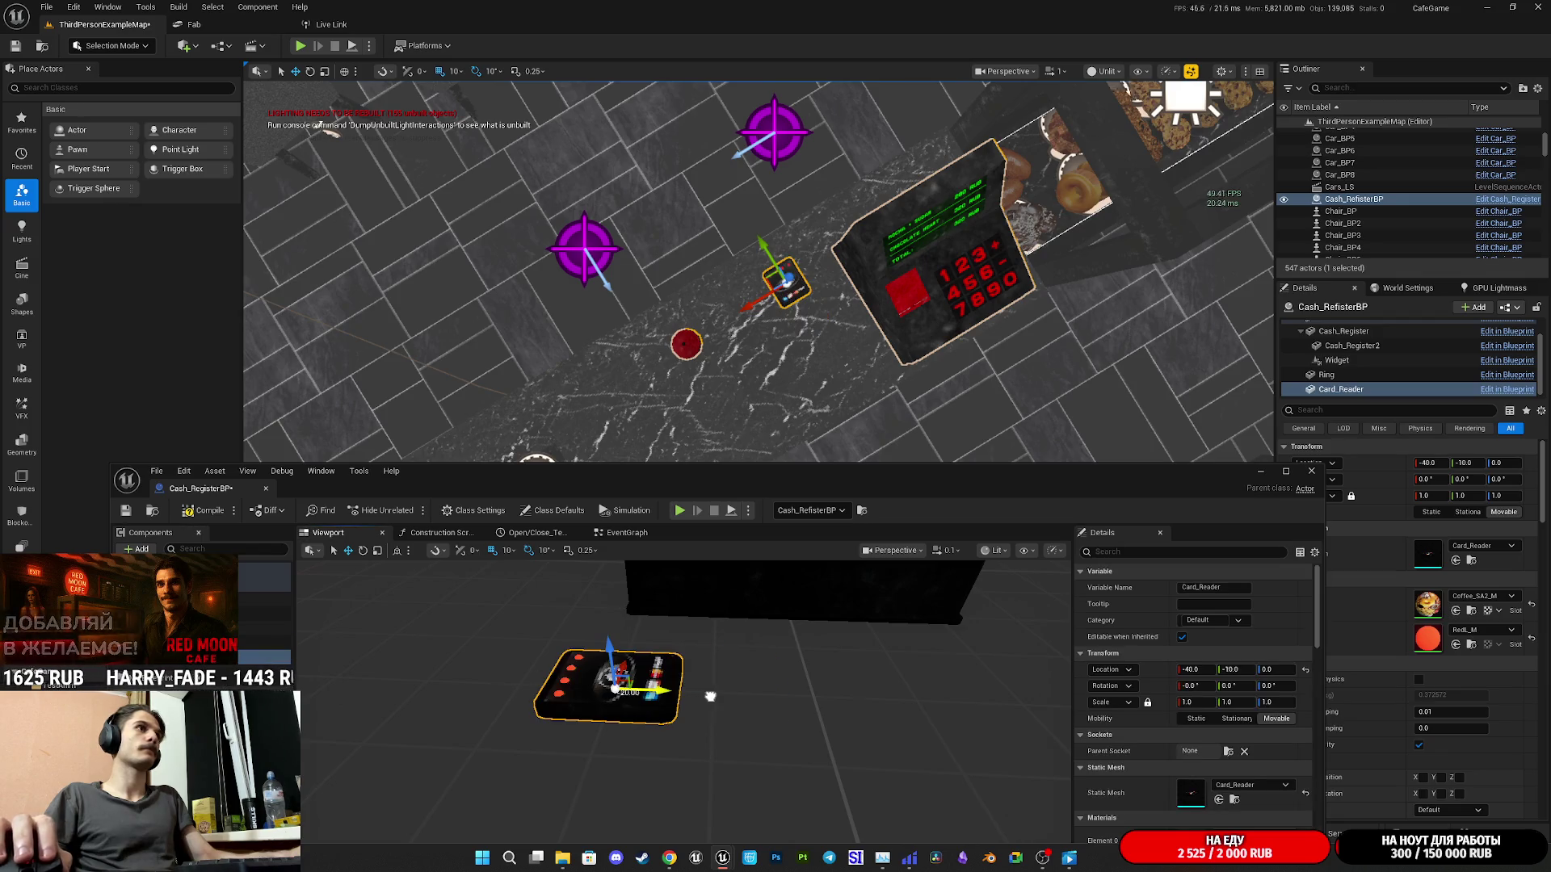
left_click(126, 511)
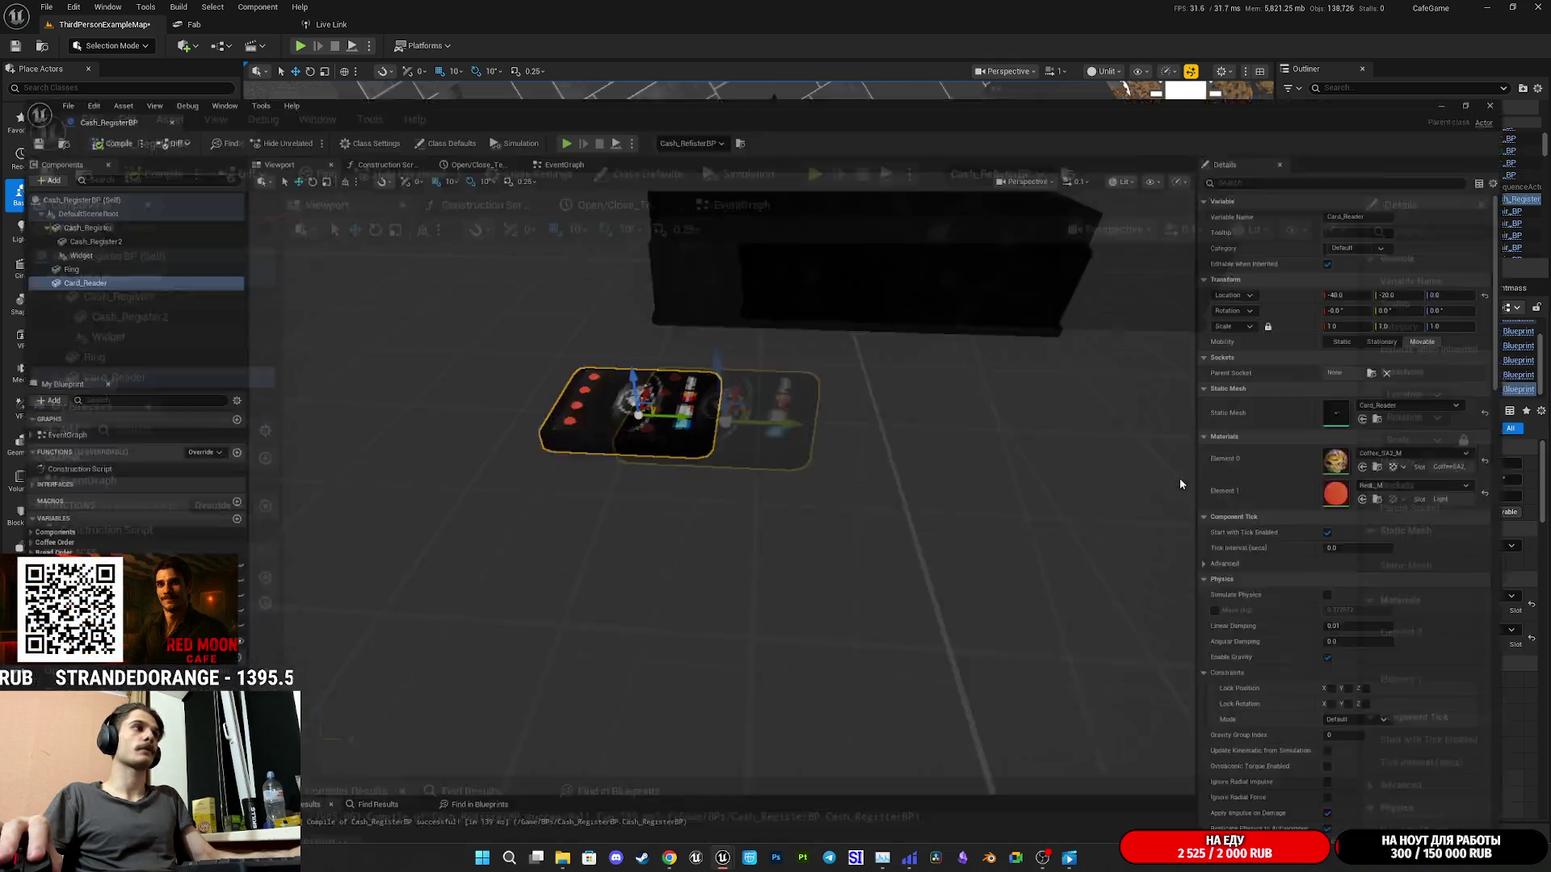
double_click(1181, 482)
left_click(567, 68)
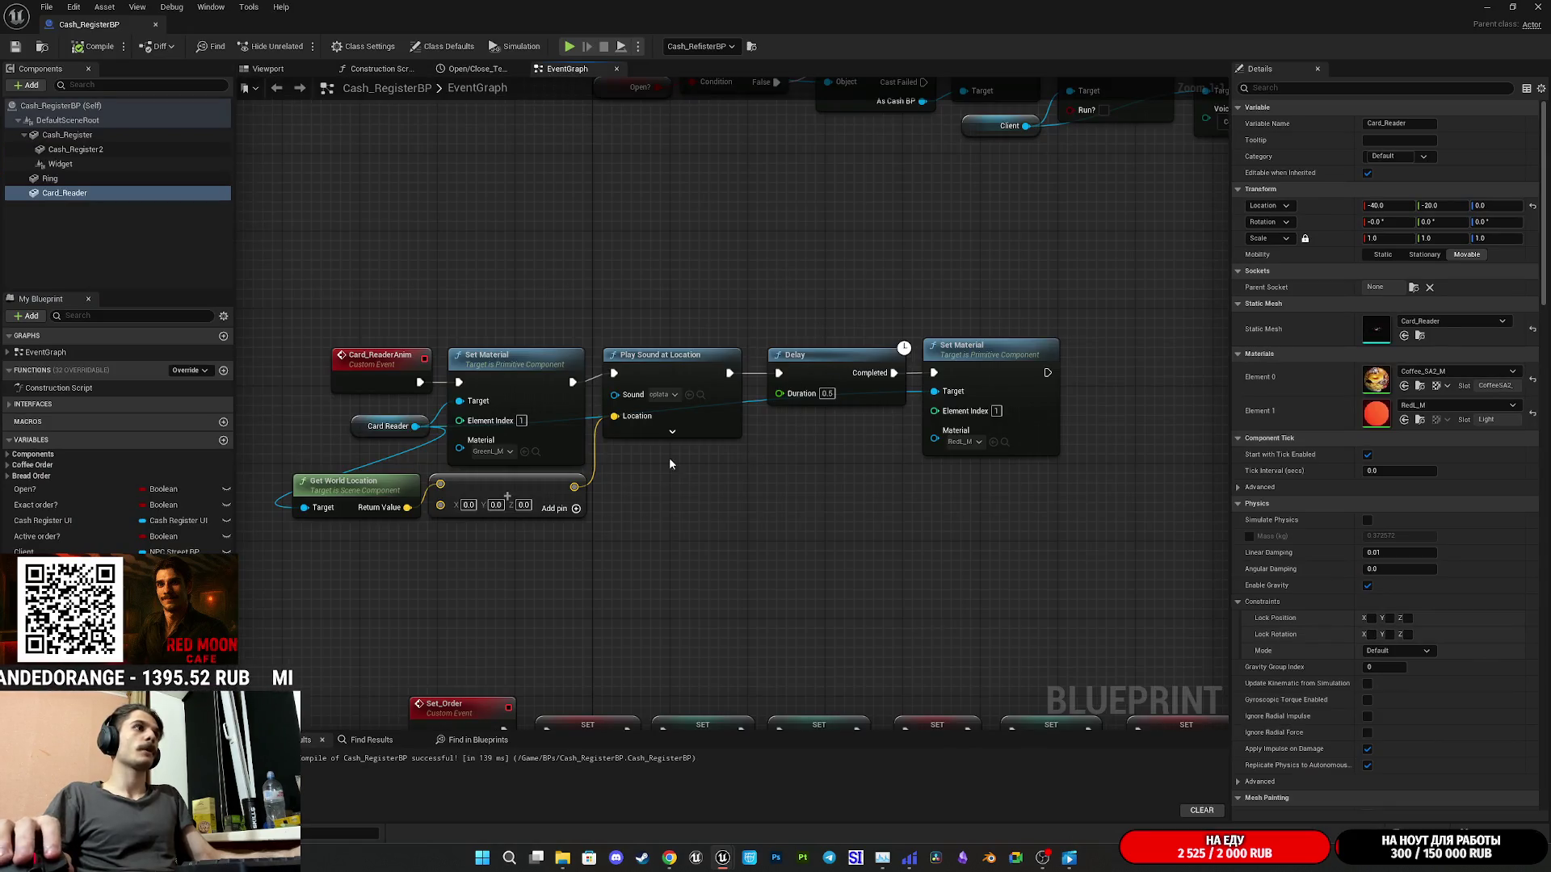
- Toggle the Play Sound at Location node's advanced inputs, then save ThirdPersonExampleMap with Save Selected
left_click(673, 432)
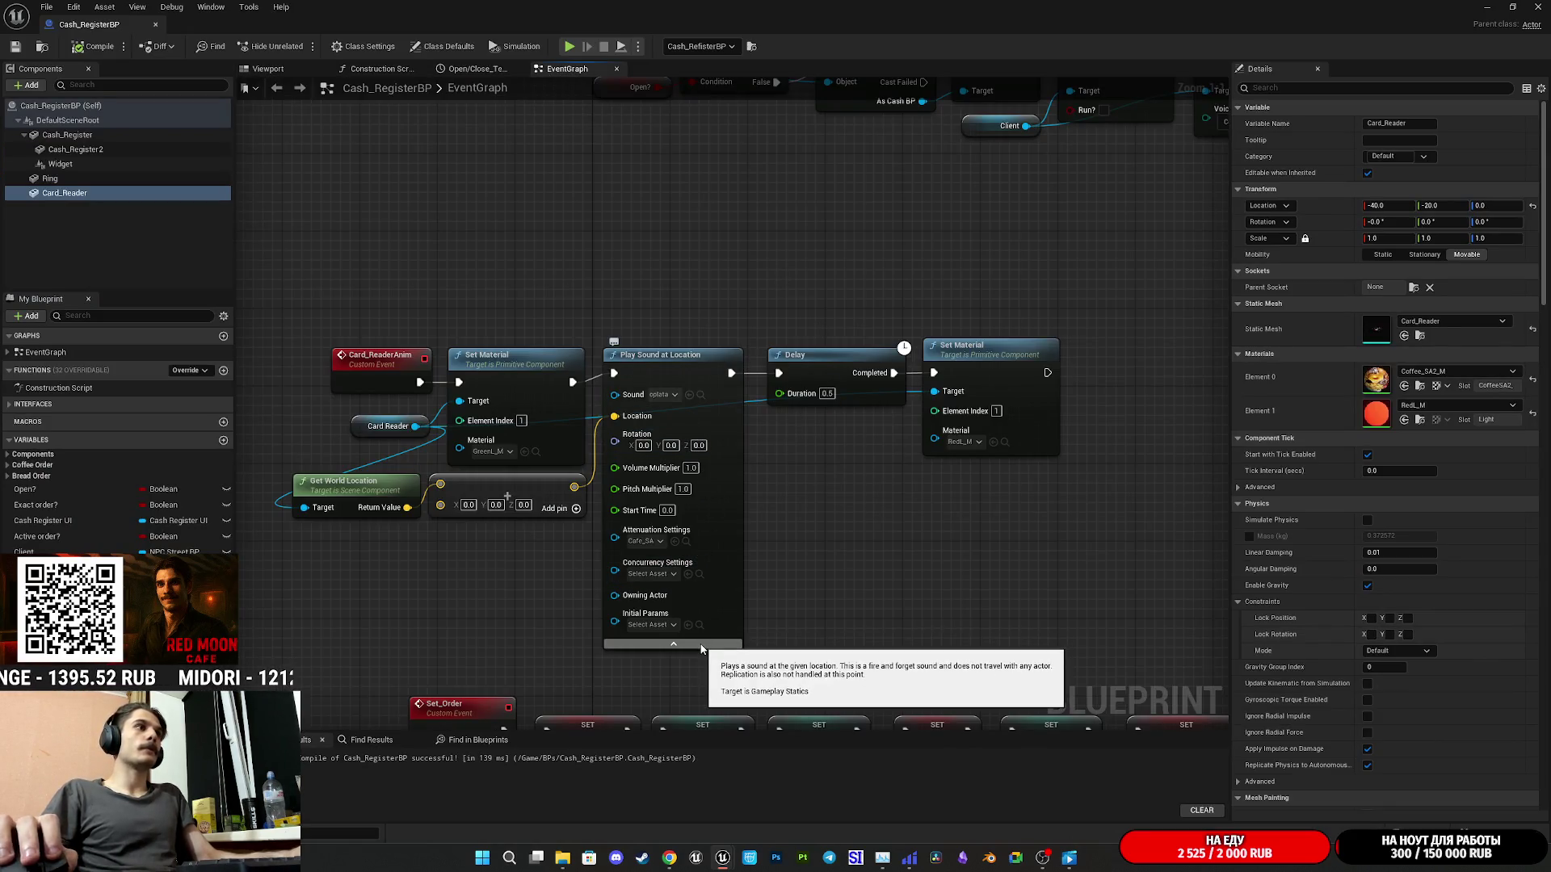
left_click(673, 644)
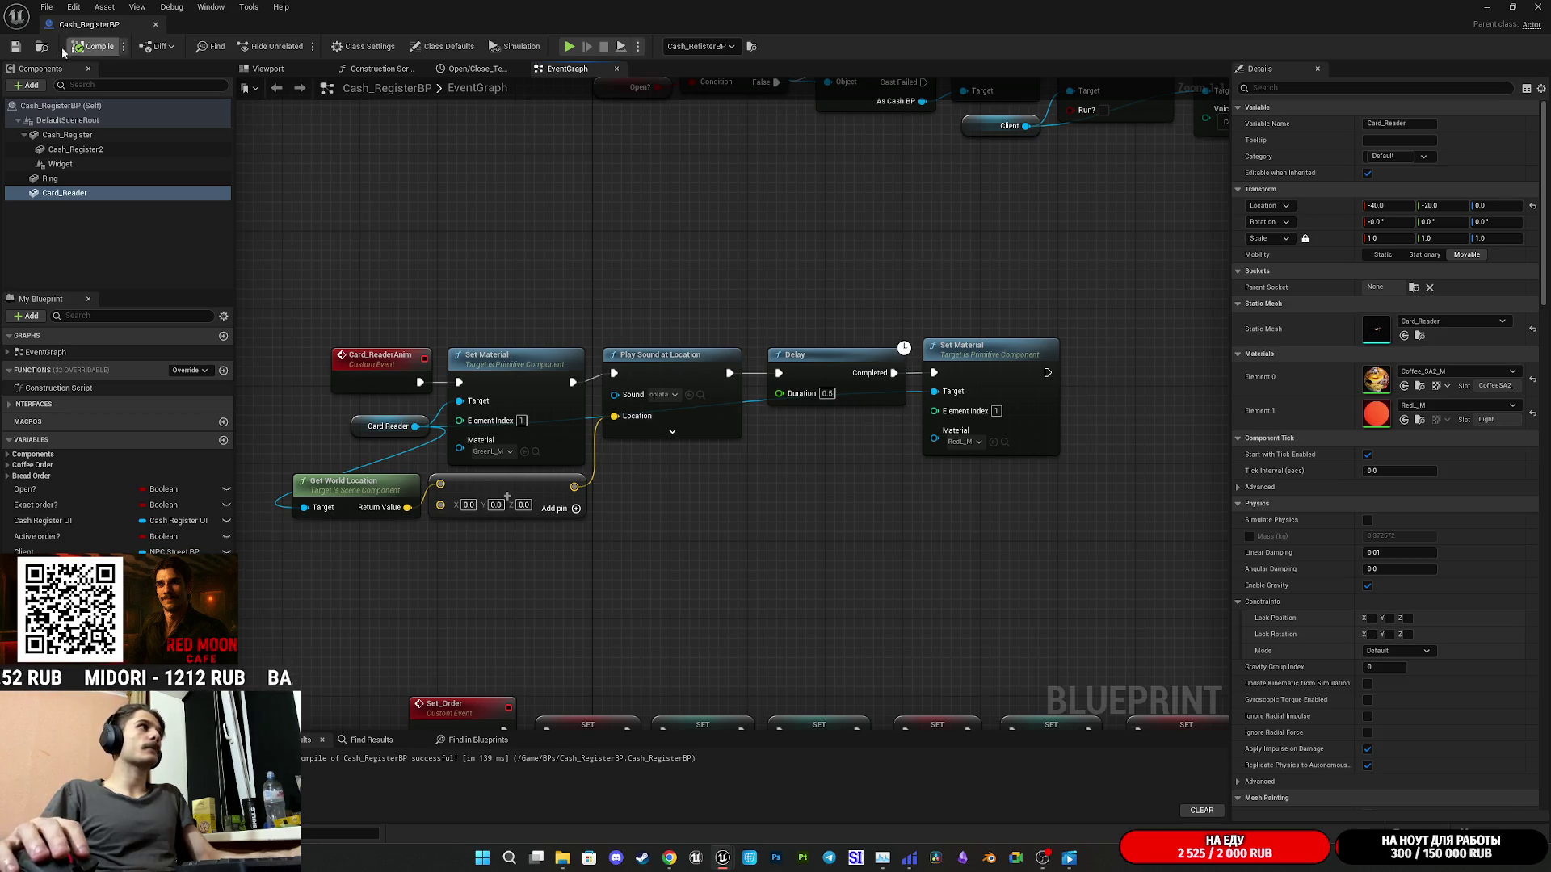
key("ctrl+shift+s")
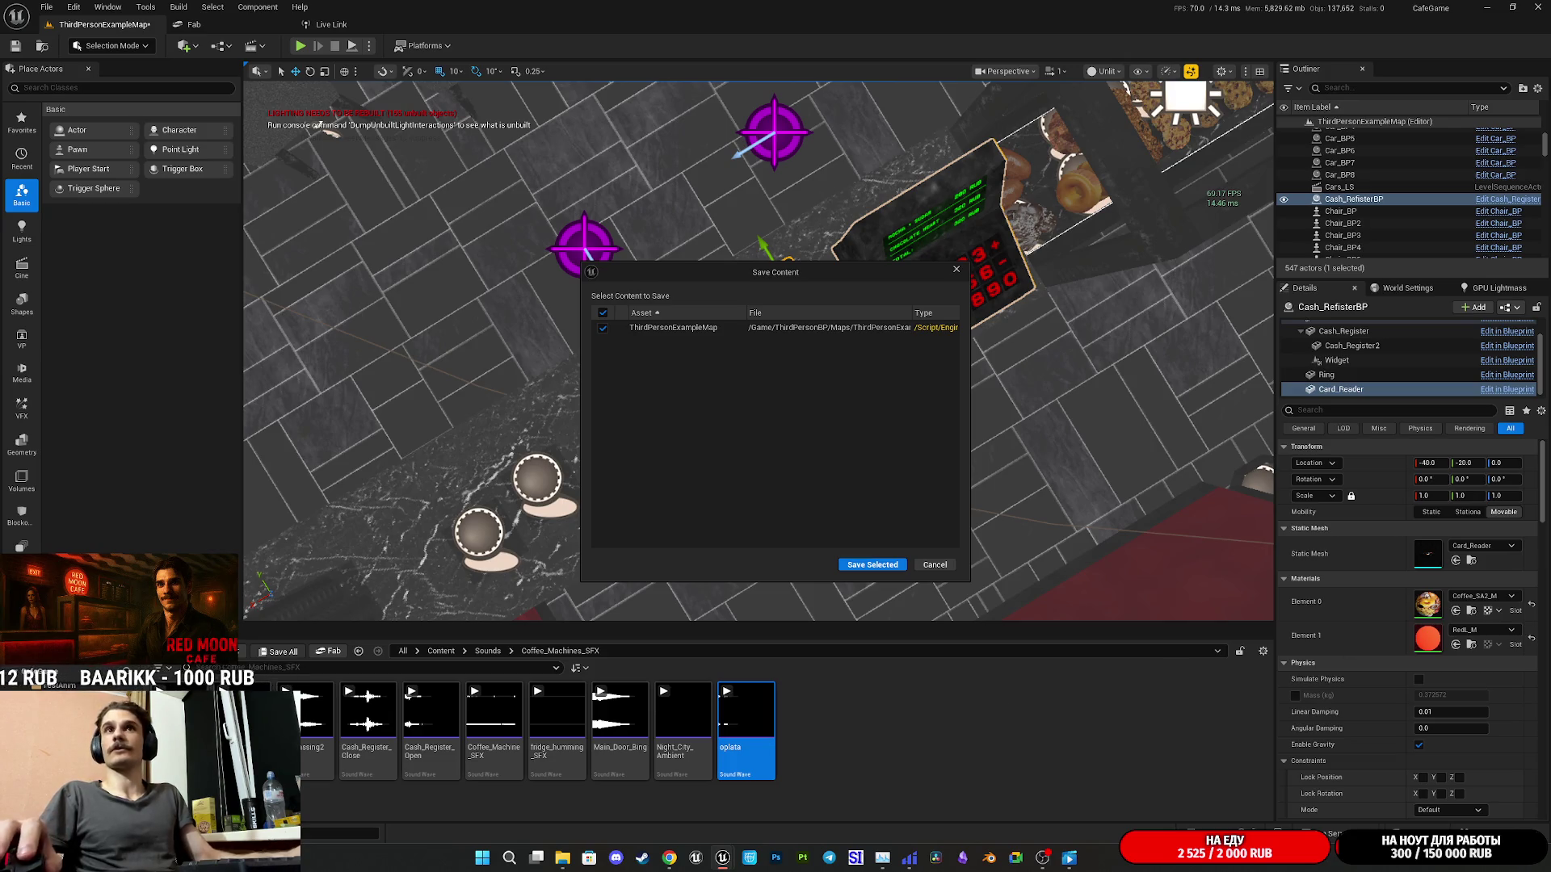
left_click(848, 565)
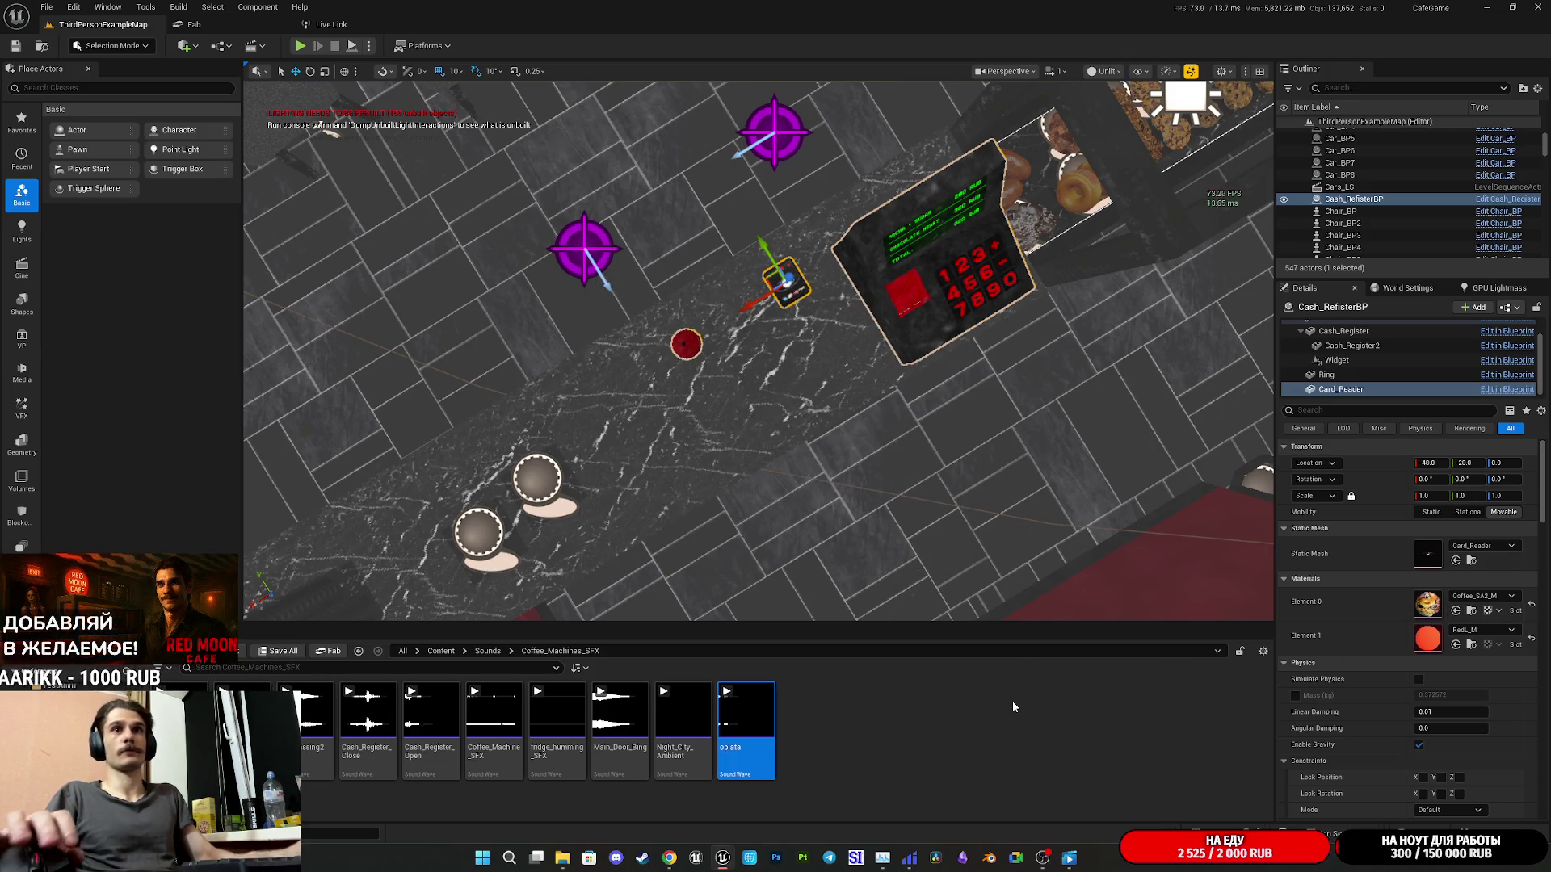